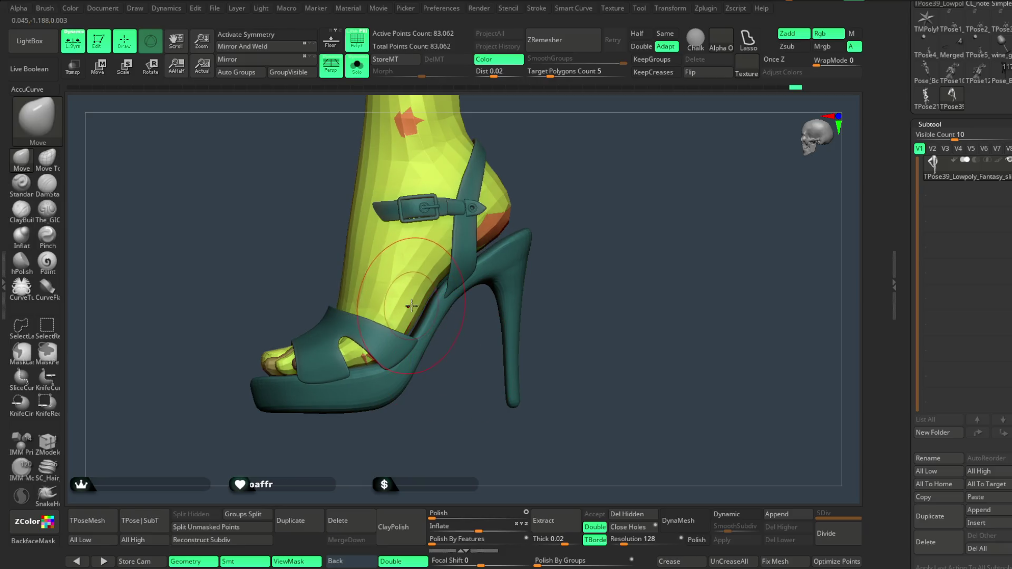
Orbit out to view both legs, the skirt and the tail, briefly hiding and reshowing the leg.
mouse_move(466, 259)
right_mouse_down()
mouse_move(574, 216)
mouse_move(543, 176)
mouse_move(524, 255)
mouse_move(532, 289)
mouse_move(563, 242)
mouse_move(579, 239)
mouse_move(555, 201)
mouse_move(548, 225)
mouse_move(570, 220)
mouse_move(533, 222)
mouse_move(432, 295)
right_mouse_up()
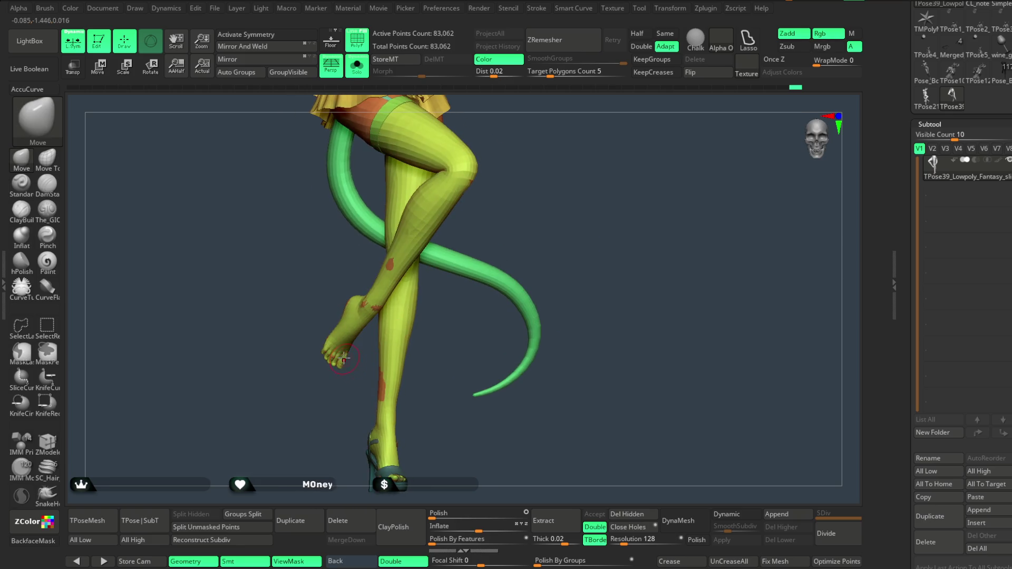
mouse_move(517, 221)
right_mouse_down()
mouse_move(525, 187)
mouse_move(492, 373)
mouse_move(511, 355)
mouse_move(515, 280)
mouse_move(392, 357)
mouse_move(482, 295)
right_mouse_up()
mouse_move(425, 339)
right_mouse_down()
mouse_move(508, 278)
mouse_move(436, 262)
mouse_move(506, 253)
mouse_move(553, 221)
mouse_move(570, 163)
mouse_move(558, 192)
right_mouse_up()
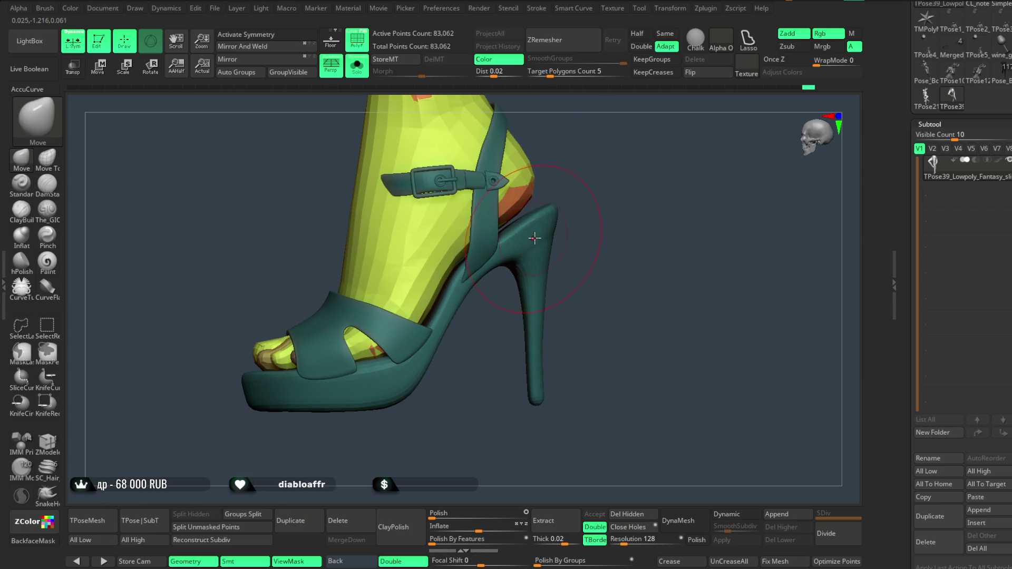
left_click(549, 224, "ctrl+shift")
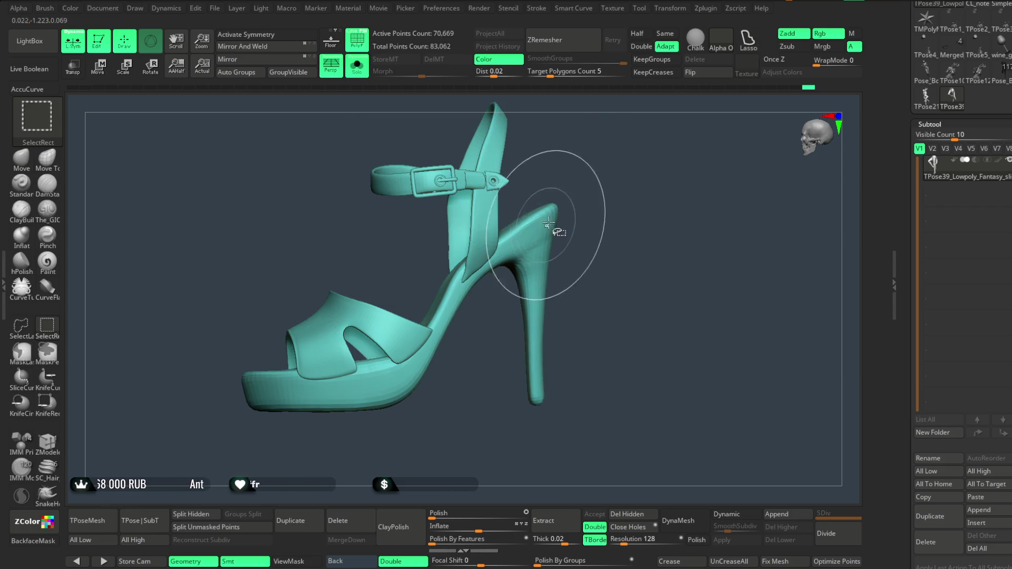
left_click(595, 195, "ctrl+shift")
Orbit around the shoe to inspect its heel, both sides and toe.
key("space")
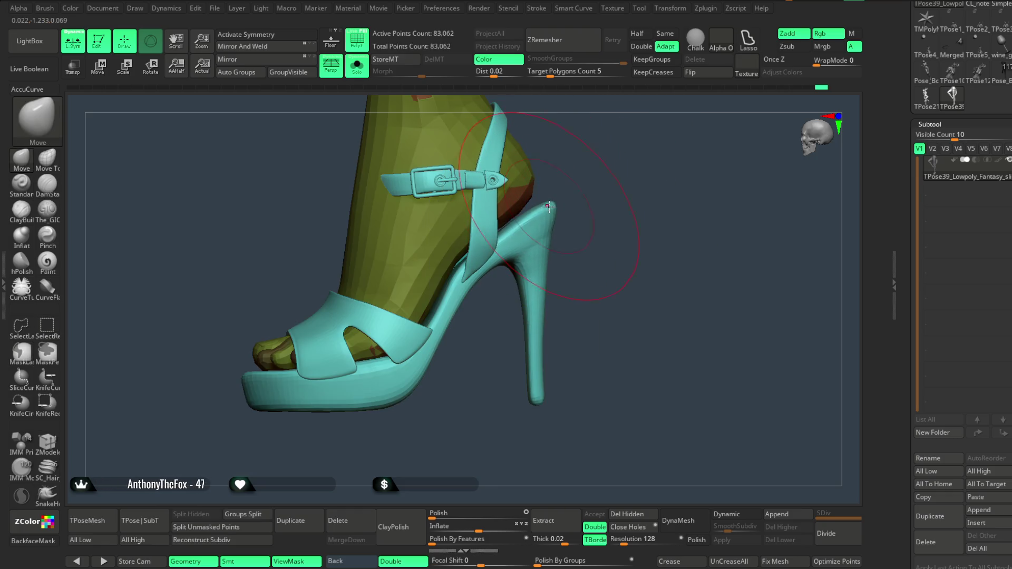
mouse_move(527, 209)
right_mouse_down()
mouse_move(488, 209)
mouse_move(452, 239)
right_mouse_up()
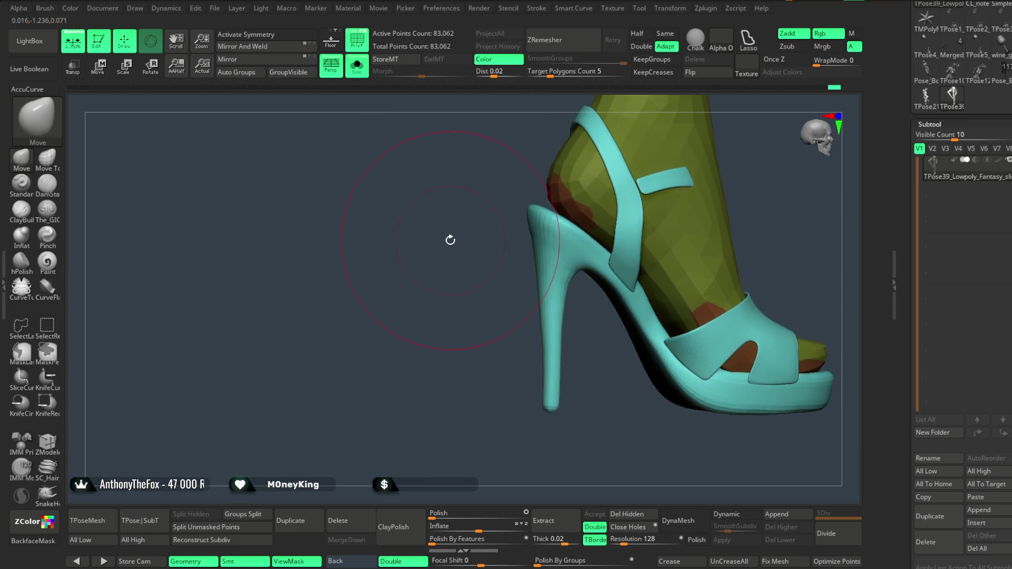
mouse_move(495, 275)
right_mouse_down()
mouse_move(620, 187)
mouse_move(606, 181)
right_mouse_up()
right_click(607, 182)
mouse_move(533, 227)
right_mouse_down()
mouse_move(583, 188)
mouse_move(620, 188)
mouse_move(559, 214)
mouse_move(650, 153)
mouse_move(642, 171)
mouse_move(695, 151)
mouse_move(547, 198)
right_mouse_up()
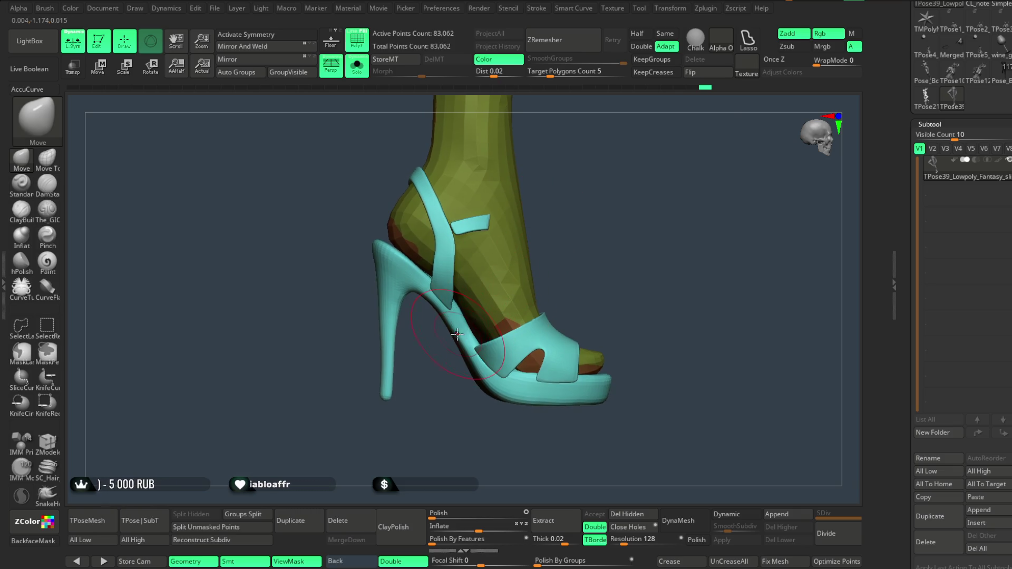
mouse_move(457, 332)
right_mouse_down()
mouse_move(515, 343)
mouse_move(548, 277)
mouse_move(453, 336)
mouse_move(564, 265)
right_mouse_up()
right_click(548, 276)
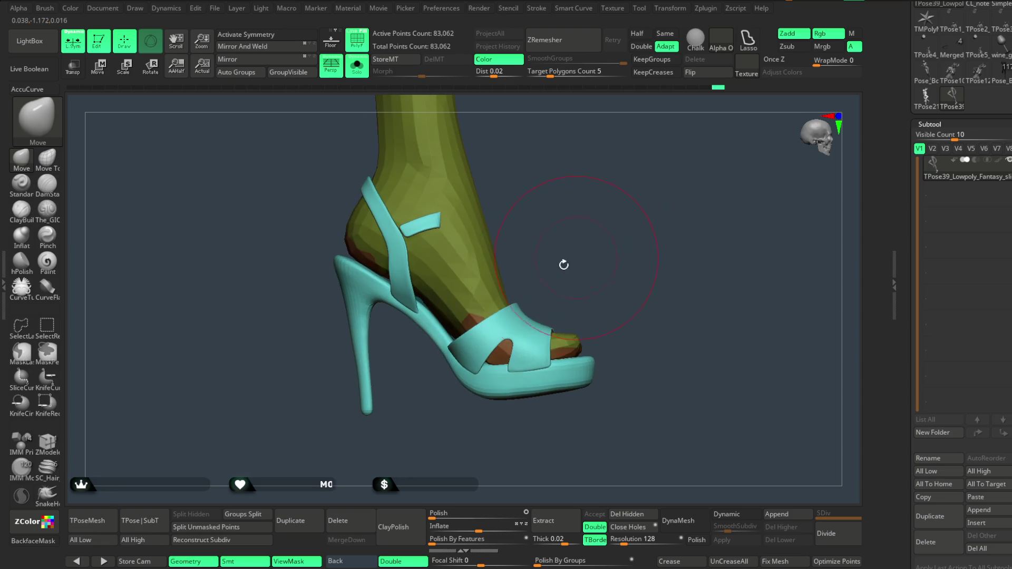
mouse_move(452, 407)
right_mouse_down()
mouse_move(467, 236)
mouse_move(435, 298)
right_mouse_up()
mouse_move(580, 218)
right_mouse_down()
mouse_move(507, 225)
mouse_move(531, 217)
mouse_move(485, 235)
mouse_move(530, 234)
mouse_move(540, 255)
mouse_move(506, 248)
mouse_move(544, 199)
mouse_move(553, 208)
mouse_move(535, 206)
mouse_move(527, 278)
mouse_move(542, 238)
mouse_move(574, 225)
mouse_move(535, 275)
mouse_move(544, 265)
mouse_move(484, 273)
mouse_move(492, 244)
mouse_move(485, 317)
mouse_move(498, 283)
right_mouse_up()
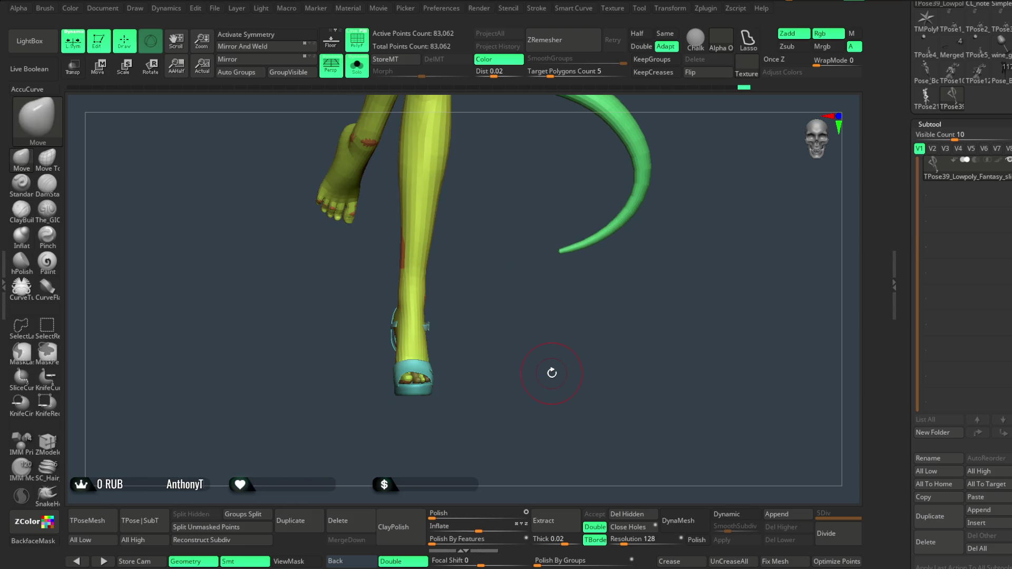
Save the project, then transfer the pose back onto the original subtools with TPose|SubT.
left_click(215, 8)
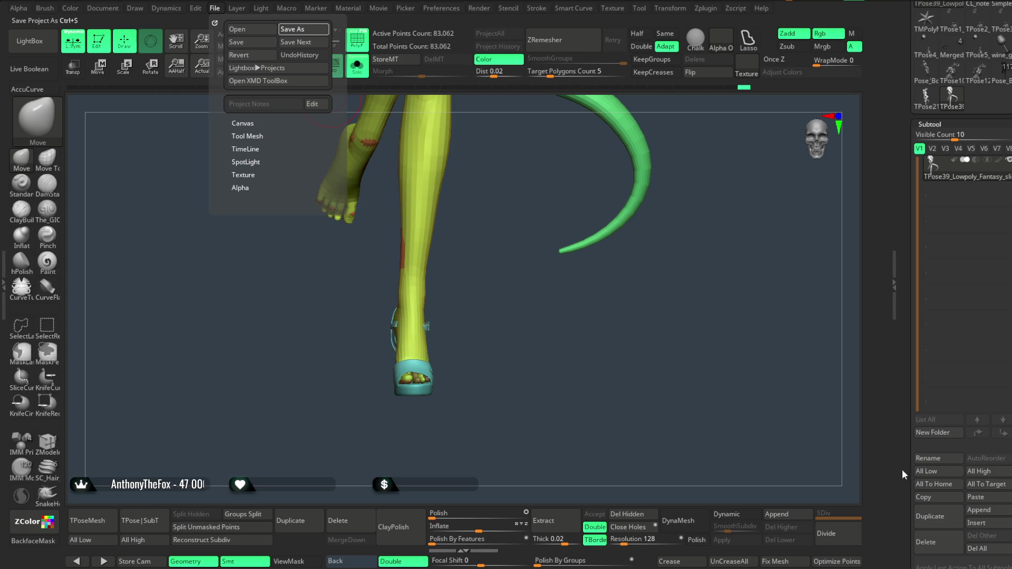
key("ctrl+s")
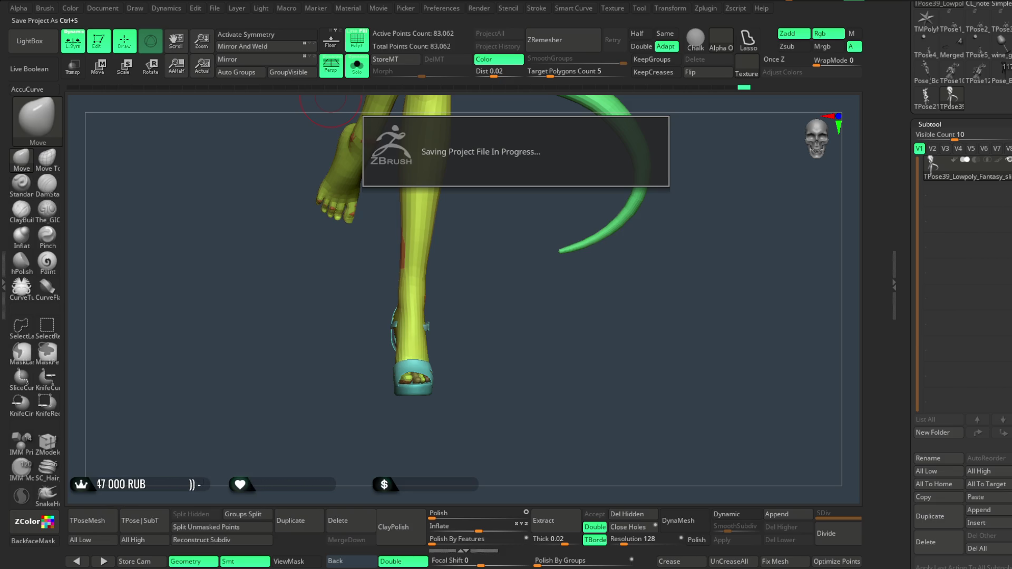
left_click(149, 521)
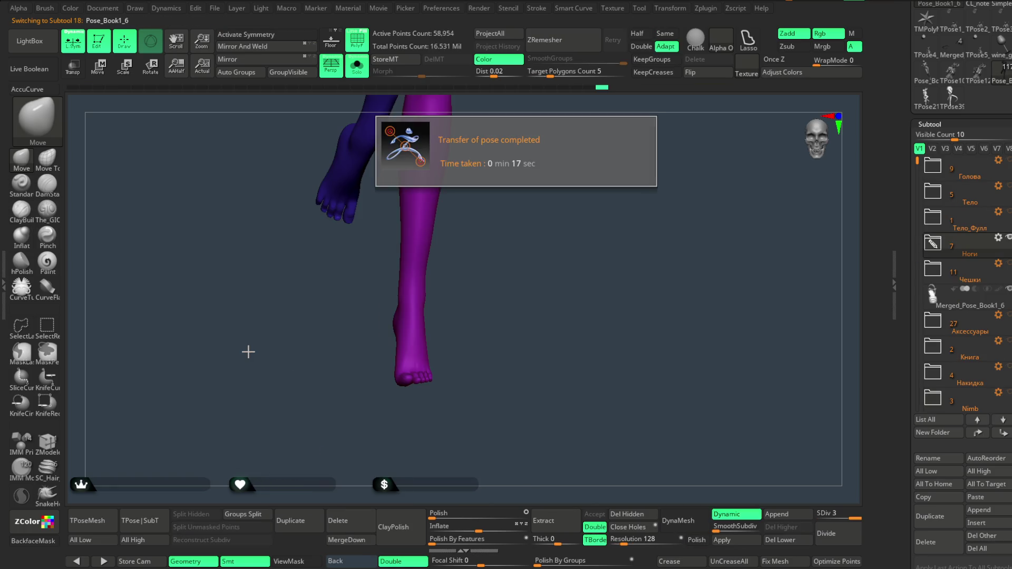
Dismiss the pose-transfer notice and turn off Solo to show the sandal, skirt and tail with the crossed legs.
left_click(357, 65)
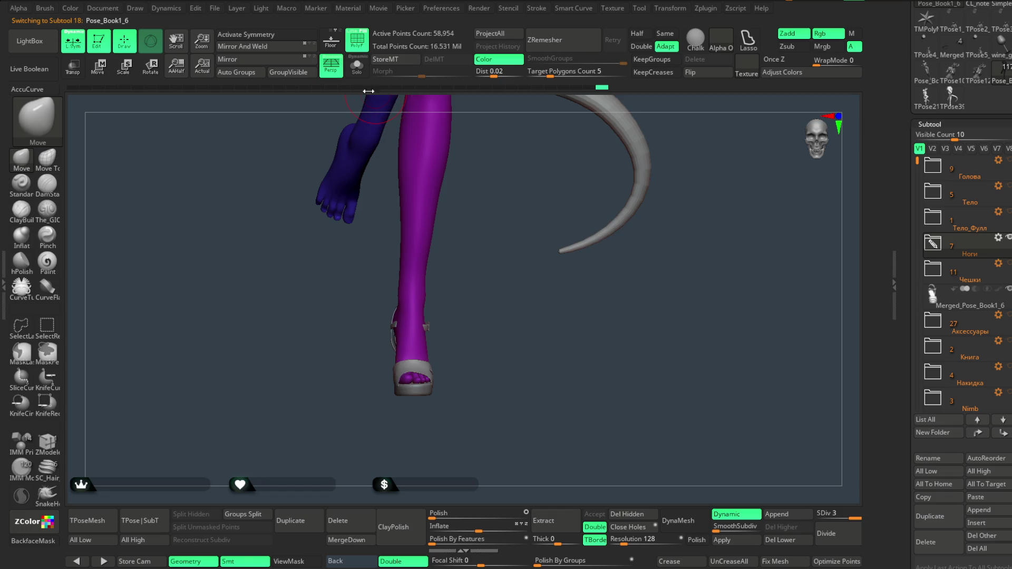
left_click_drag(492, 263, 527, 263)
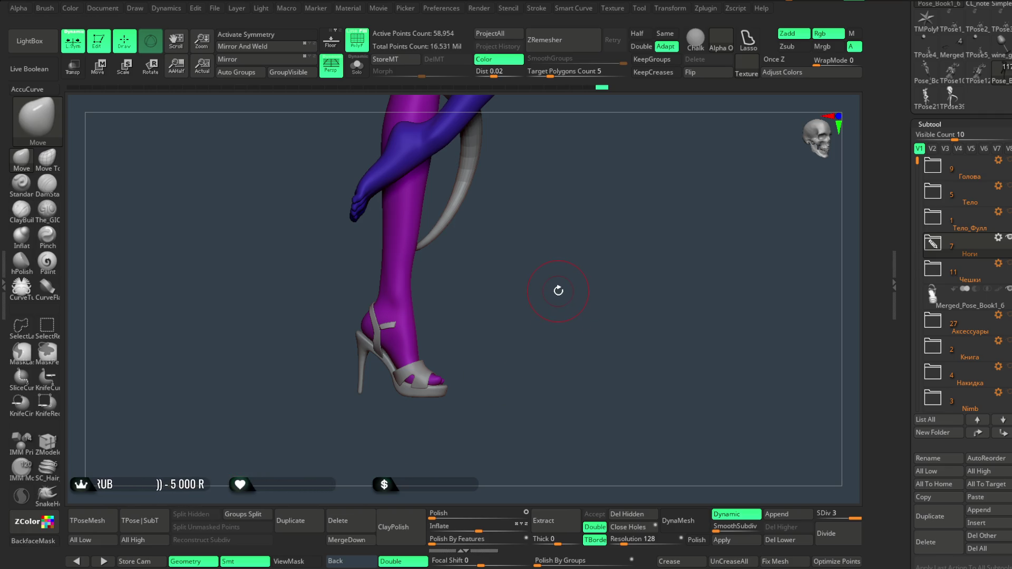
mouse_move(538, 307)
left_mouse_down()
mouse_move(530, 326)
mouse_move(527, 294)
left_mouse_up()
mouse_move(536, 244)
left_mouse_down()
mouse_move(531, 315)
mouse_move(491, 315)
mouse_move(499, 402)
mouse_move(572, 180)
mouse_move(563, 216)
mouse_move(489, 221)
left_mouse_up()
left_click_drag(474, 172, 492, 176)
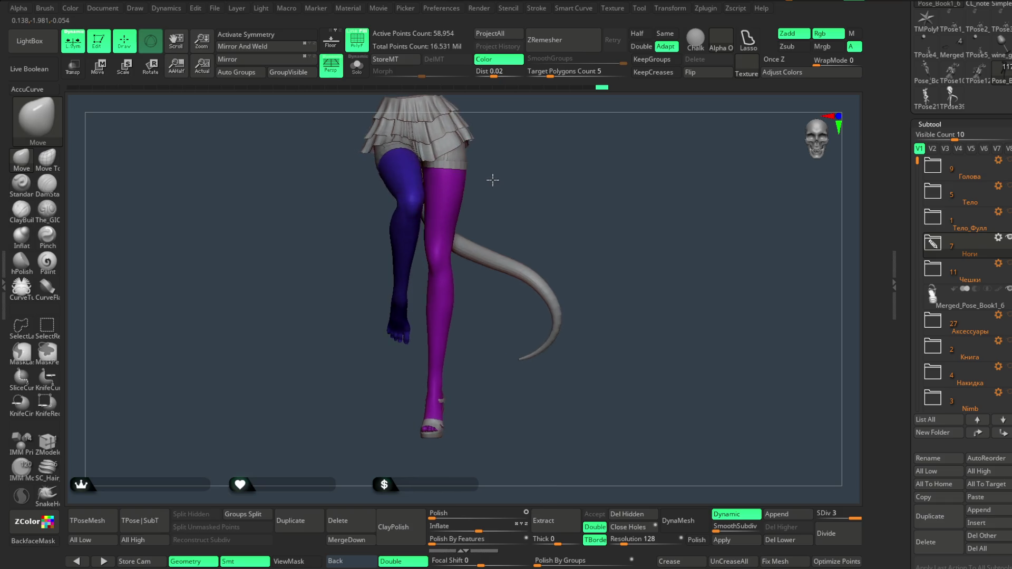
mouse_move(464, 364)
left_mouse_down()
mouse_move(542, 215)
mouse_move(531, 226)
mouse_move(534, 217)
left_mouse_up()
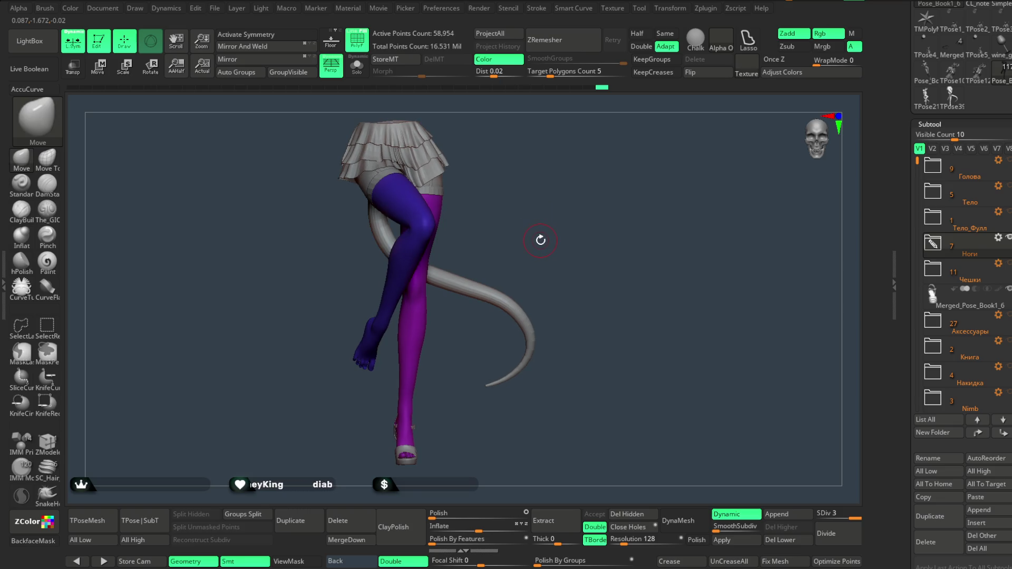
left_click_drag(542, 237, 523, 226)
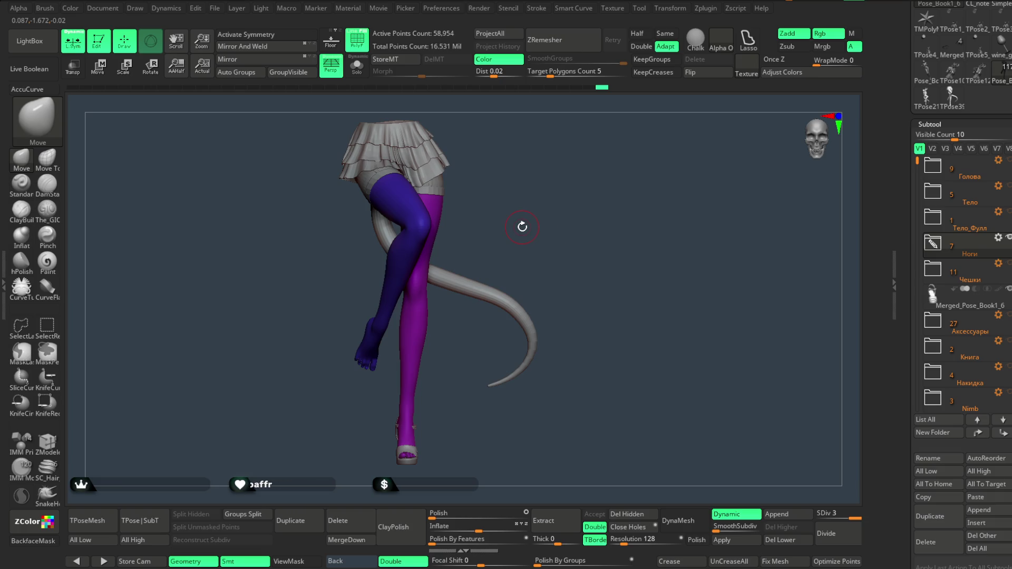
mouse_move(522, 227)
left_mouse_down()
mouse_move(518, 187)
mouse_move(520, 214)
mouse_move(489, 239)
left_mouse_up()
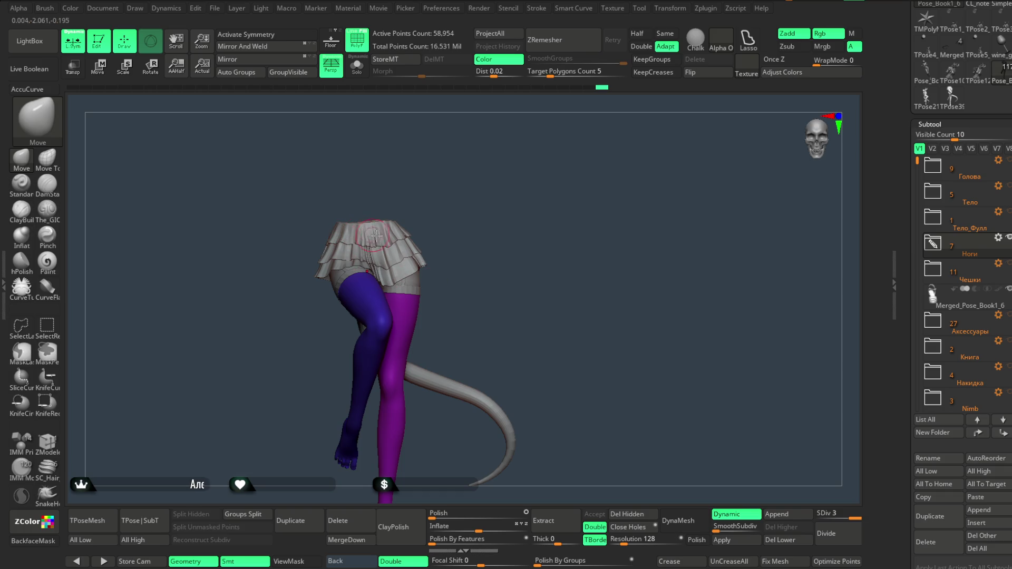
left_click_drag(461, 180, 458, 195, "alt")
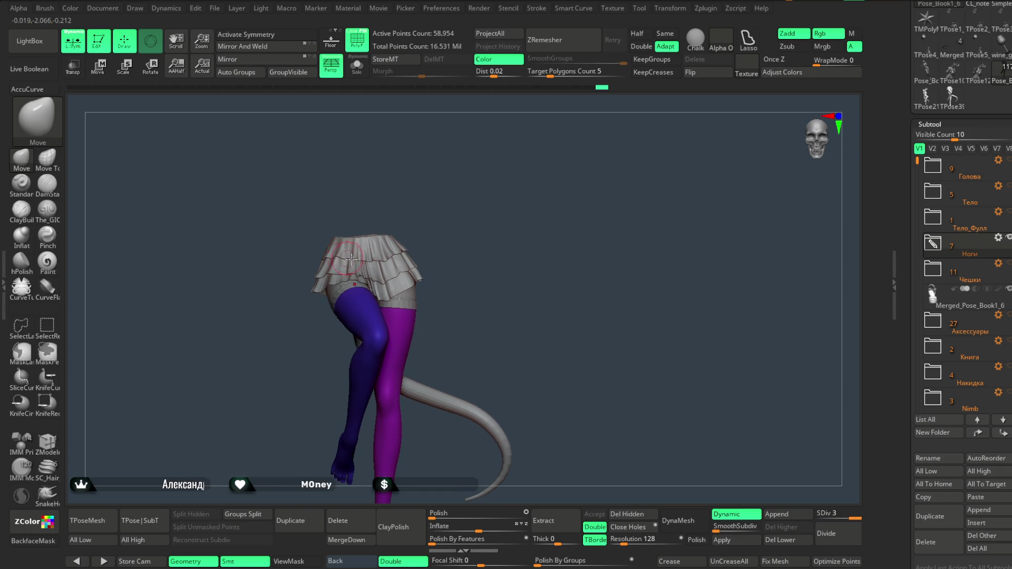
left_click_drag(458, 230, 452, 193)
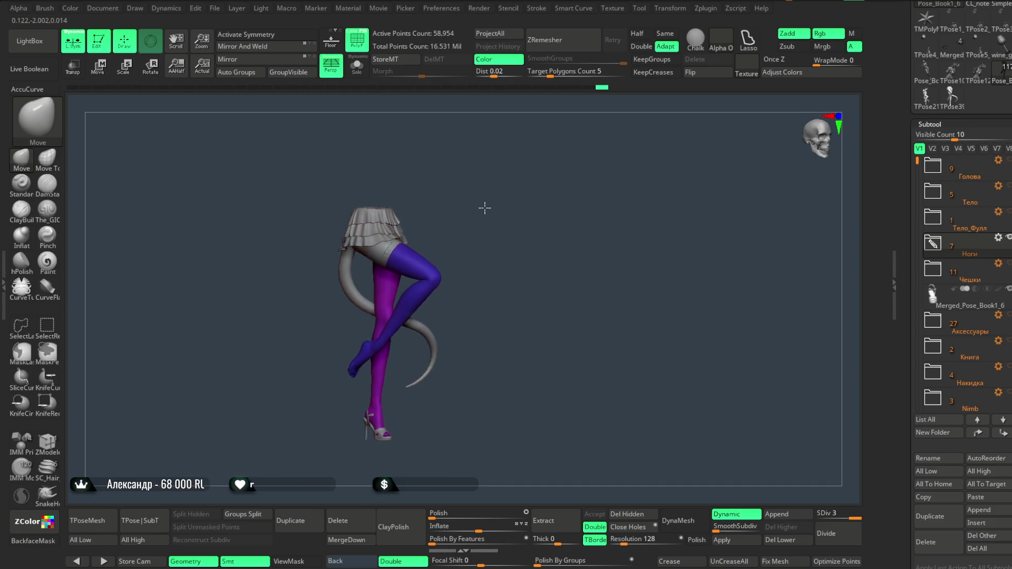
mouse_move(455, 211)
left_mouse_down()
mouse_move(469, 233)
mouse_move(479, 190)
mouse_move(495, 195)
mouse_move(524, 258)
mouse_move(535, 227)
mouse_move(562, 227)
mouse_move(519, 289)
mouse_move(522, 264)
mouse_move(603, 259)
mouse_move(522, 205)
mouse_move(538, 237)
mouse_move(465, 332)
mouse_move(456, 370)
mouse_move(486, 216)
mouse_move(542, 163)
mouse_move(464, 294)
mouse_move(503, 260)
mouse_move(408, 334)
left_mouse_up()
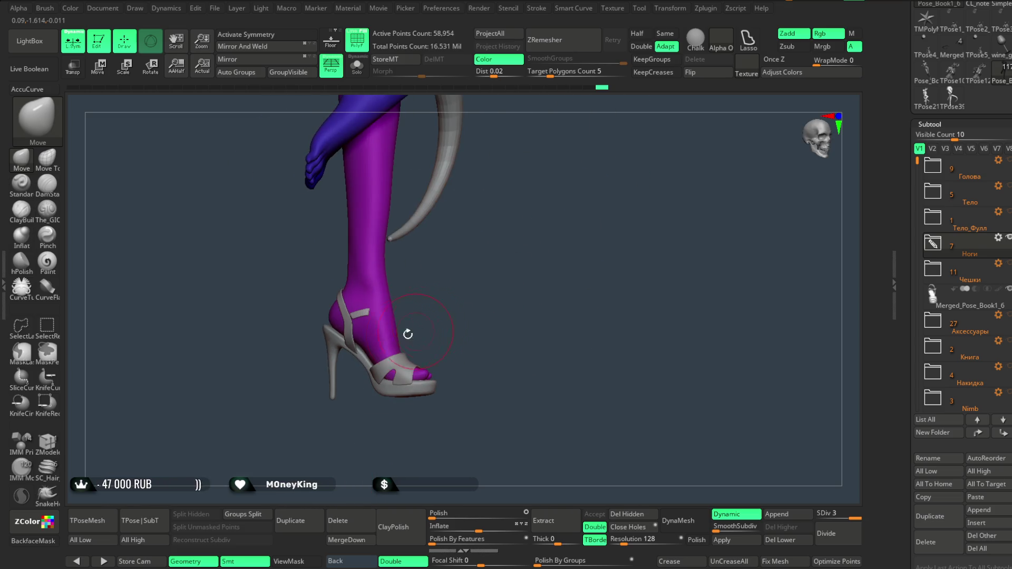
left_click(346, 328, "alt")
Zoom in on the Merged_Pose_Book1_6 shoe and select the Move Topological brush.
mouse_move(468, 280)
left_mouse_down()
mouse_move(482, 279)
mouse_move(499, 242)
mouse_move(492, 273)
mouse_move(490, 262)
mouse_move(513, 257)
mouse_move(489, 271)
mouse_move(500, 274)
left_mouse_up()
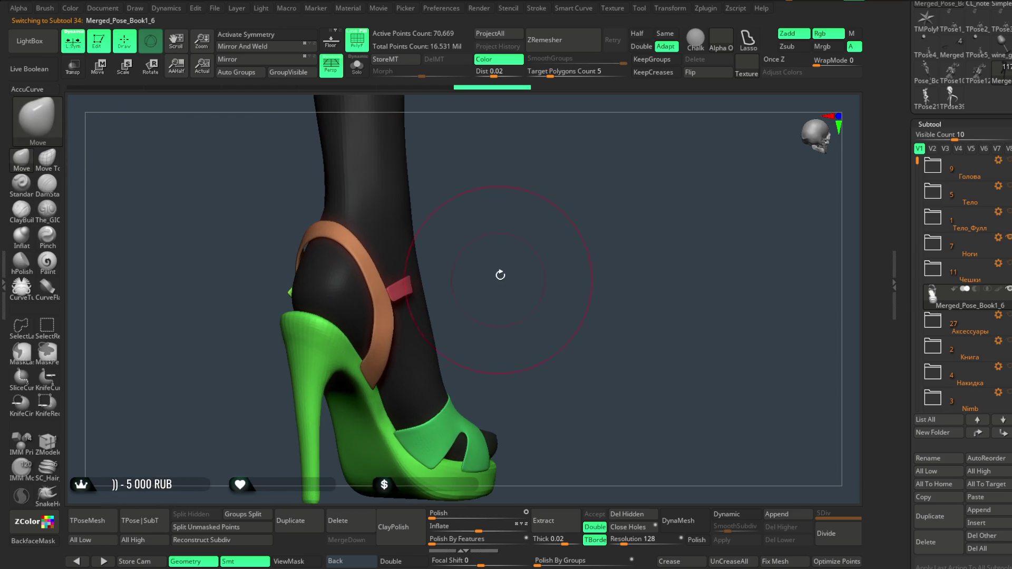
left_click(46, 164)
key("space")
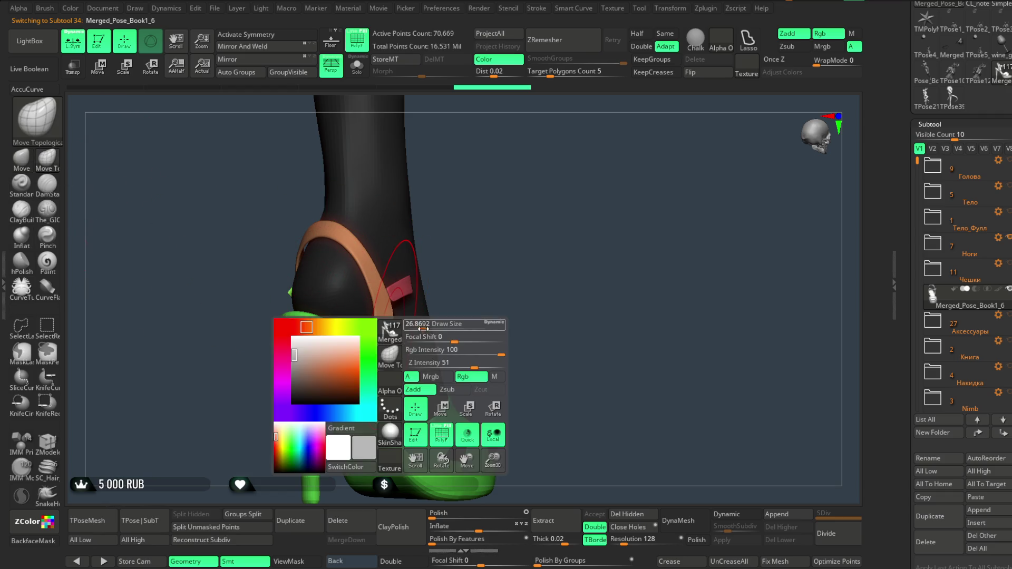
mouse_move(424, 324)
left_mouse_down()
mouse_move(479, 235)
mouse_move(454, 240)
left_mouse_up()
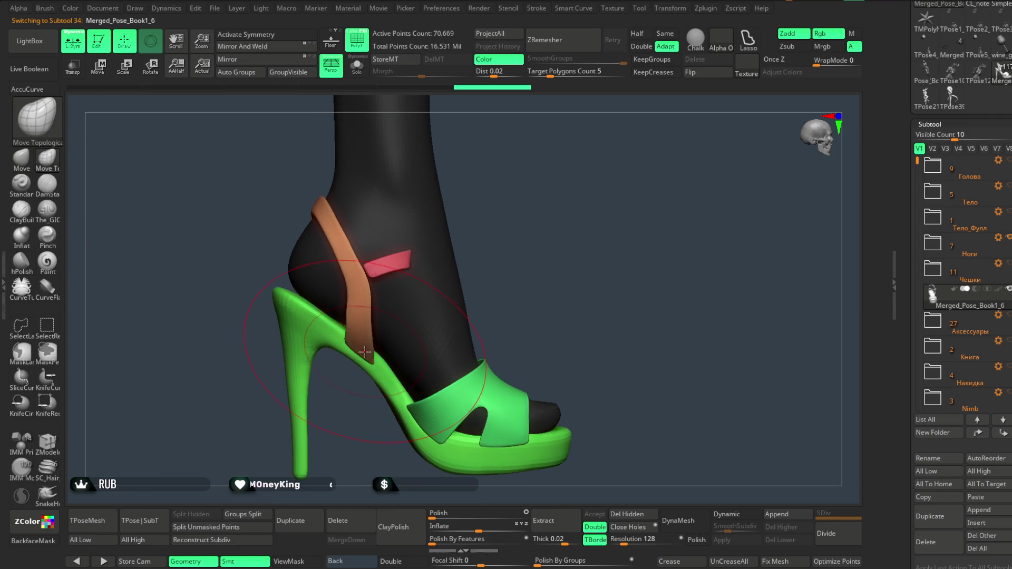
mouse_move(365, 346)
left_mouse_down()
mouse_move(457, 240)
mouse_move(343, 259)
left_mouse_up()
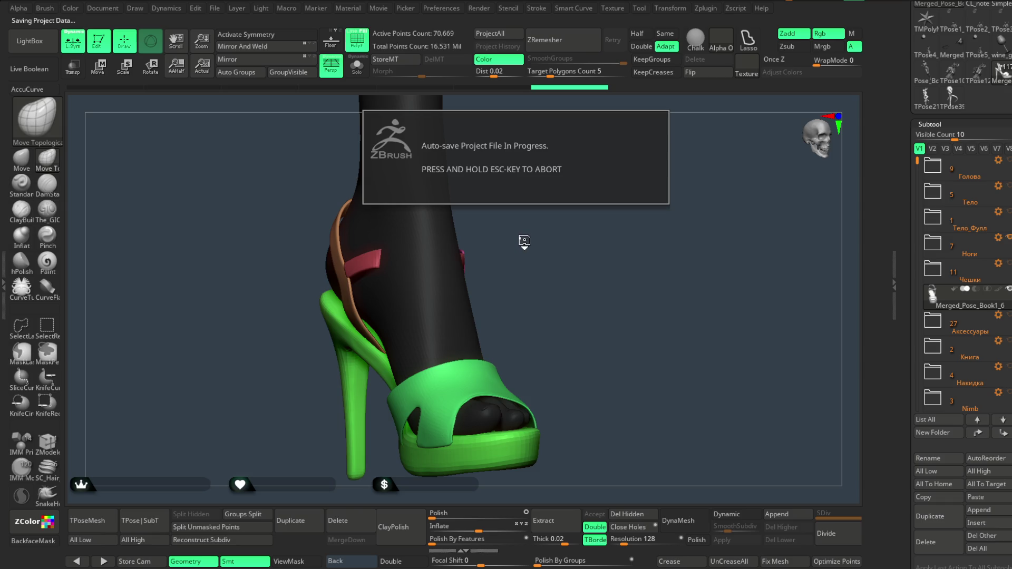
mouse_move(522, 241)
left_mouse_down()
mouse_move(465, 251)
mouse_move(460, 280)
mouse_move(452, 270)
left_mouse_up()
key("space")
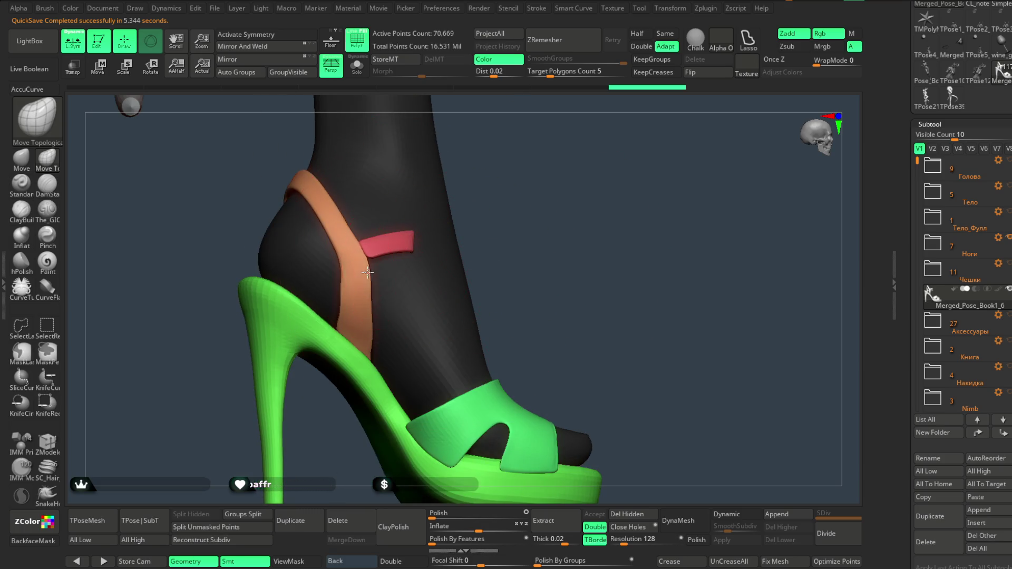
Orbit around the shoe to examine the heel from the side and from behind.
mouse_move(497, 222)
left_mouse_down()
mouse_move(532, 202)
mouse_move(369, 341)
left_mouse_up()
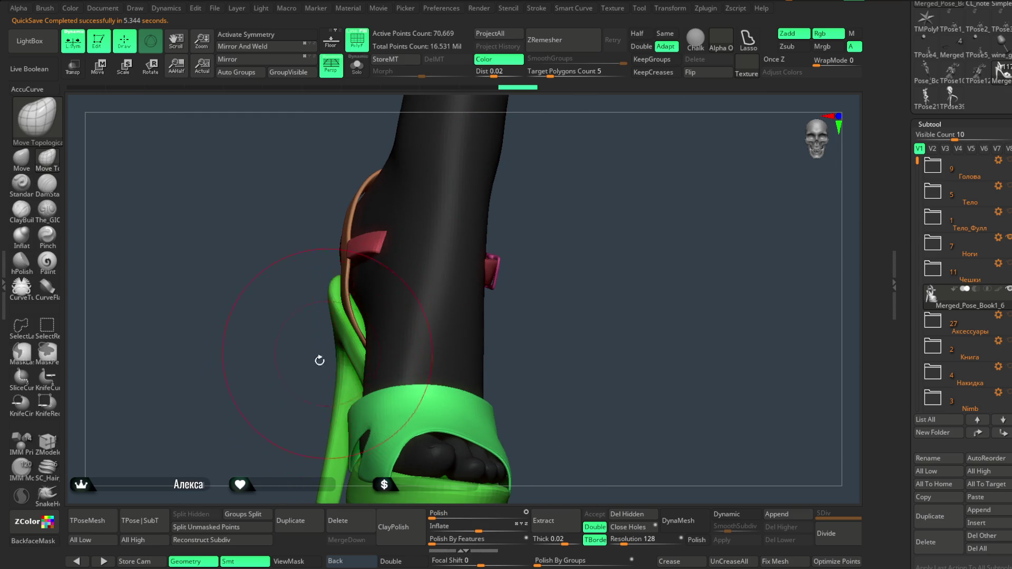
left_click_drag(319, 361, 377, 390)
mouse_move(311, 375)
left_mouse_down()
mouse_move(501, 269)
mouse_move(339, 294)
mouse_move(329, 305)
mouse_move(549, 214)
mouse_move(523, 230)
mouse_move(527, 210)
mouse_move(354, 319)
left_mouse_up()
key("space")
mouse_move(478, 224)
left_mouse_down()
mouse_move(483, 233)
mouse_move(464, 238)
left_mouse_up()
left_click_drag(389, 346, 412, 305)
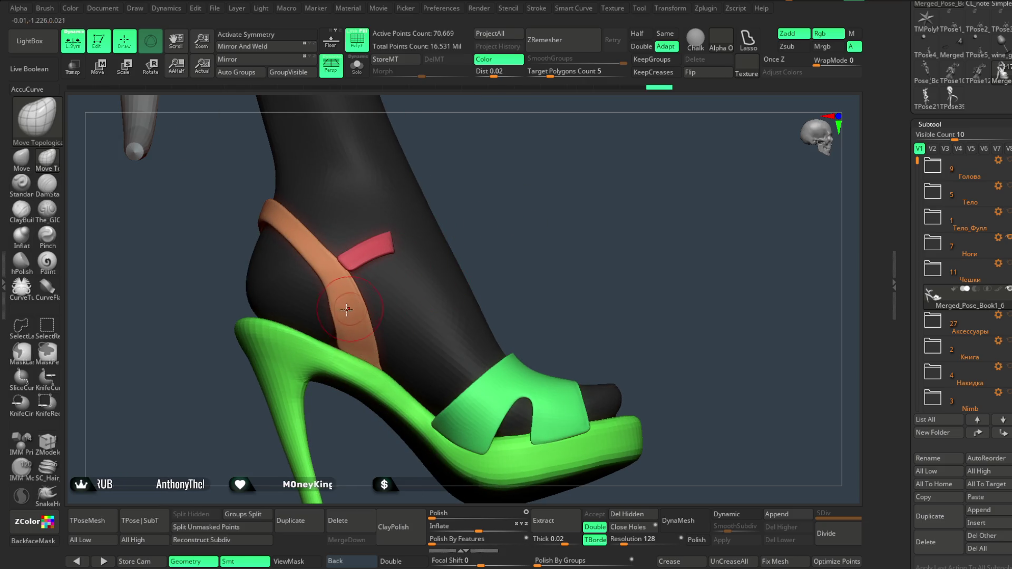
right_click_drag(340, 319, 524, 226)
key("space")
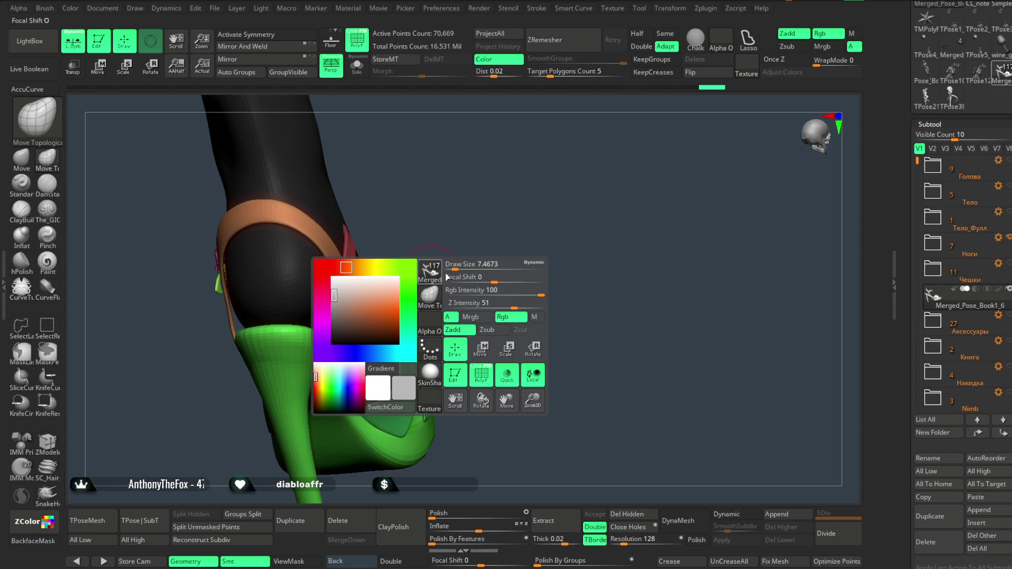
Orbit to the rear of the shoe to inspect the heel, strap and buckle.
mouse_move(464, 270)
left_mouse_down()
mouse_move(343, 336)
mouse_move(345, 253)
mouse_move(459, 180)
mouse_move(387, 335)
mouse_move(504, 204)
mouse_move(363, 309)
left_mouse_up()
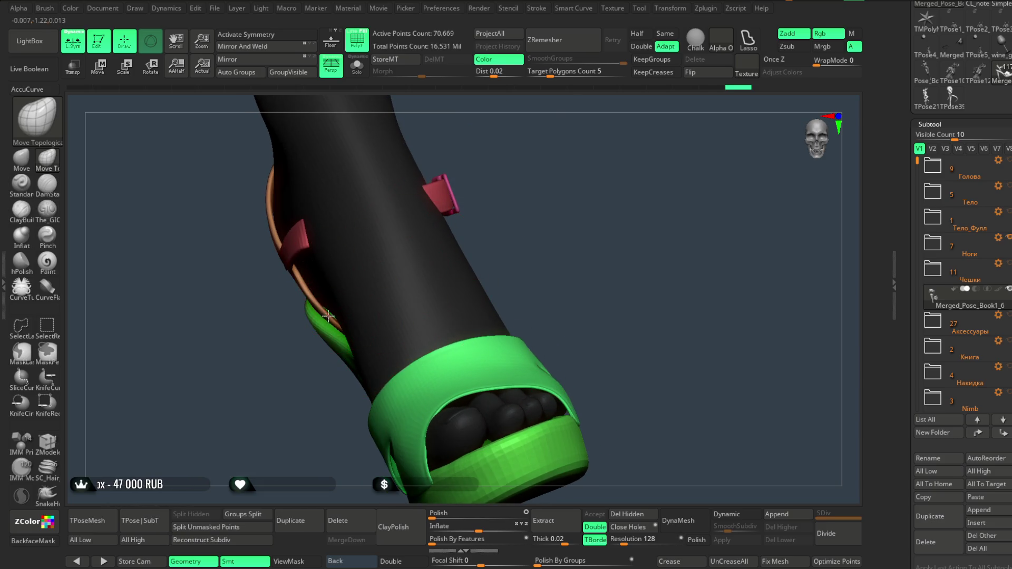
mouse_move(517, 167)
left_mouse_down()
mouse_move(488, 180)
mouse_move(463, 253)
left_mouse_up()
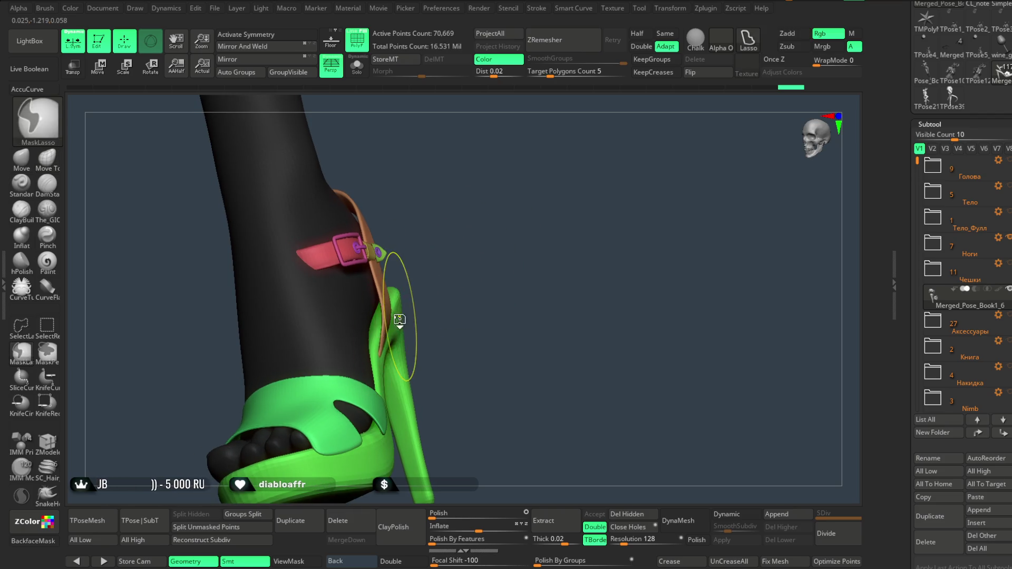
key("space")
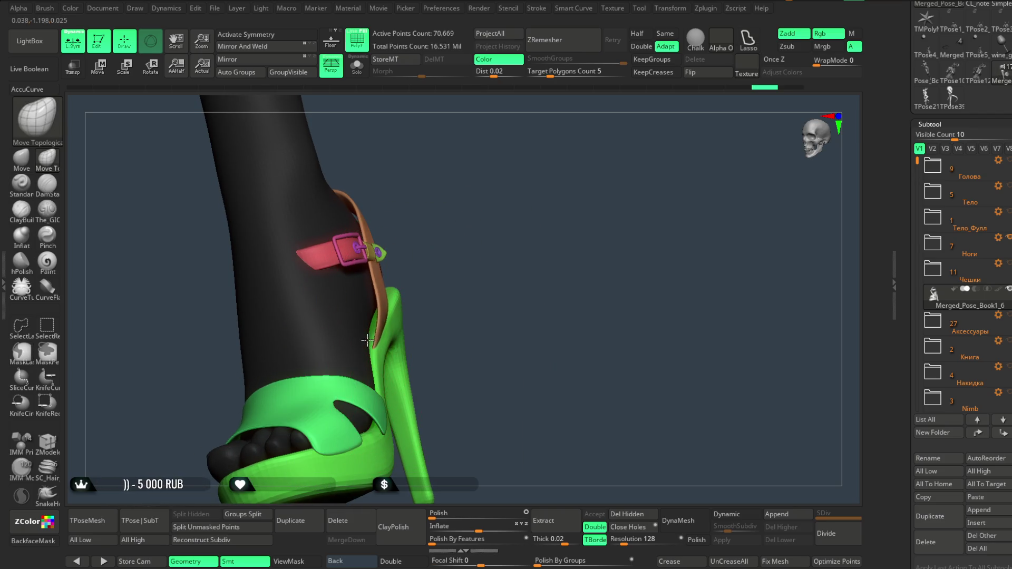
left_click_drag(361, 336, 397, 320)
mouse_move(393, 308)
right_mouse_down()
mouse_move(495, 354)
mouse_move(395, 314)
mouse_move(504, 190)
mouse_move(476, 254)
mouse_move(455, 266)
right_mouse_up()
key("space")
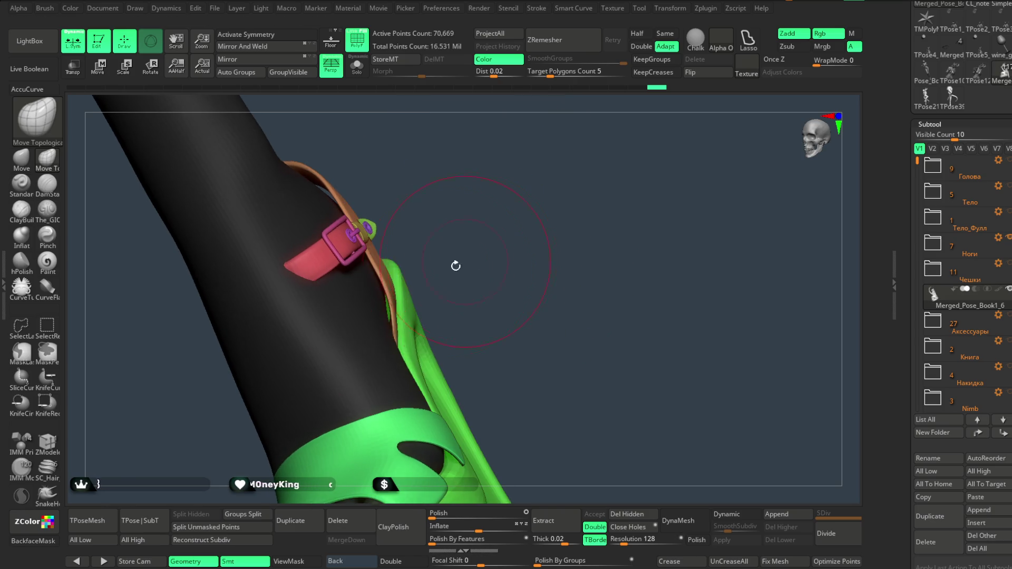
Rotate to a side view and Ctrl+Shift-click the red strap polygroup so only it shows.
mouse_move(388, 302)
right_mouse_down()
mouse_move(390, 288)
mouse_move(489, 217)
right_mouse_up()
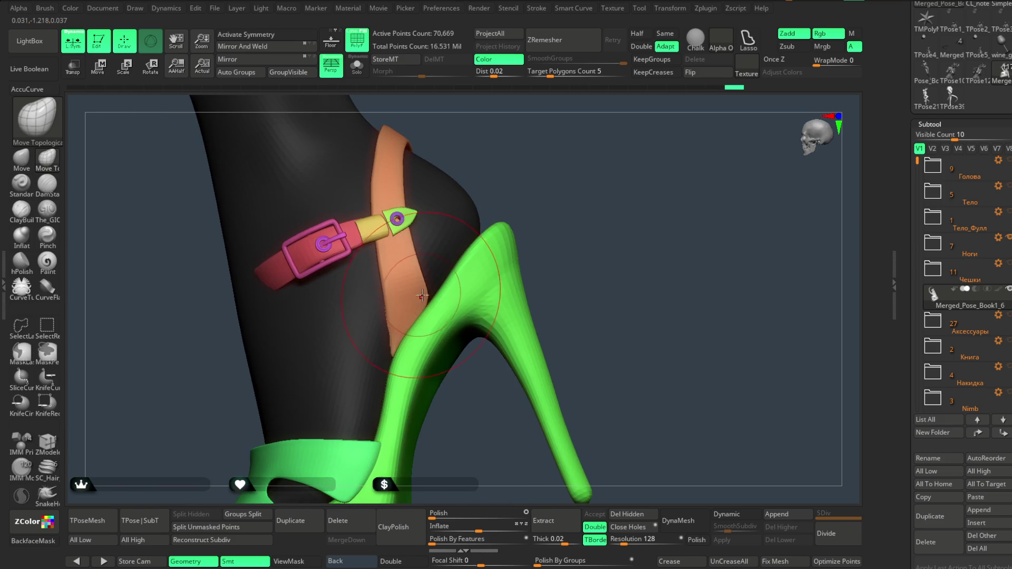
mouse_move(404, 318)
right_mouse_down()
mouse_move(497, 236)
mouse_move(473, 235)
mouse_move(446, 215)
right_mouse_up()
mouse_move(511, 193)
right_mouse_down()
mouse_move(534, 224)
mouse_move(545, 220)
right_mouse_up()
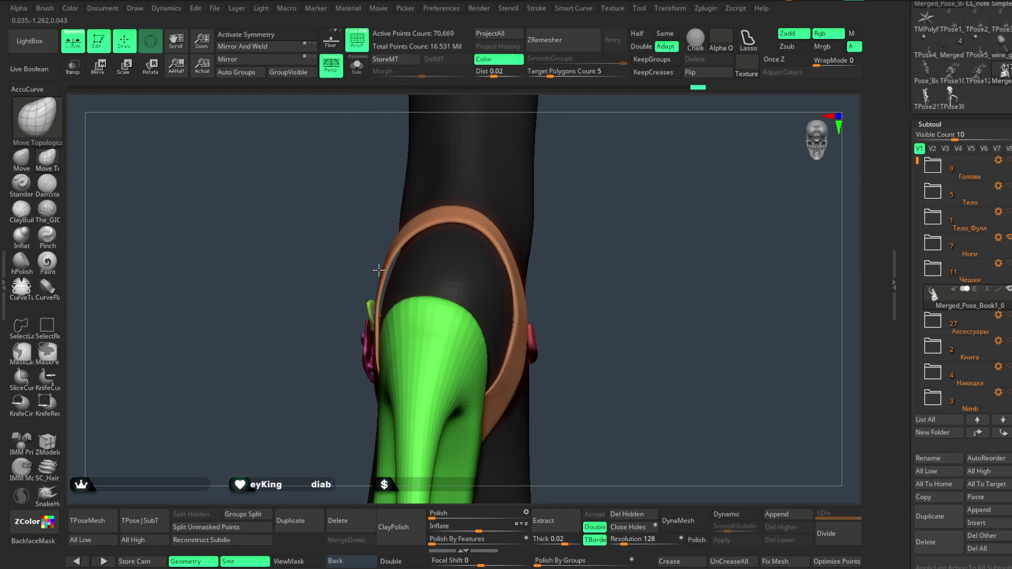
mouse_move(385, 269)
right_mouse_down()
mouse_move(418, 237)
mouse_move(391, 245)
mouse_move(421, 256)
mouse_move(460, 203)
right_mouse_up()
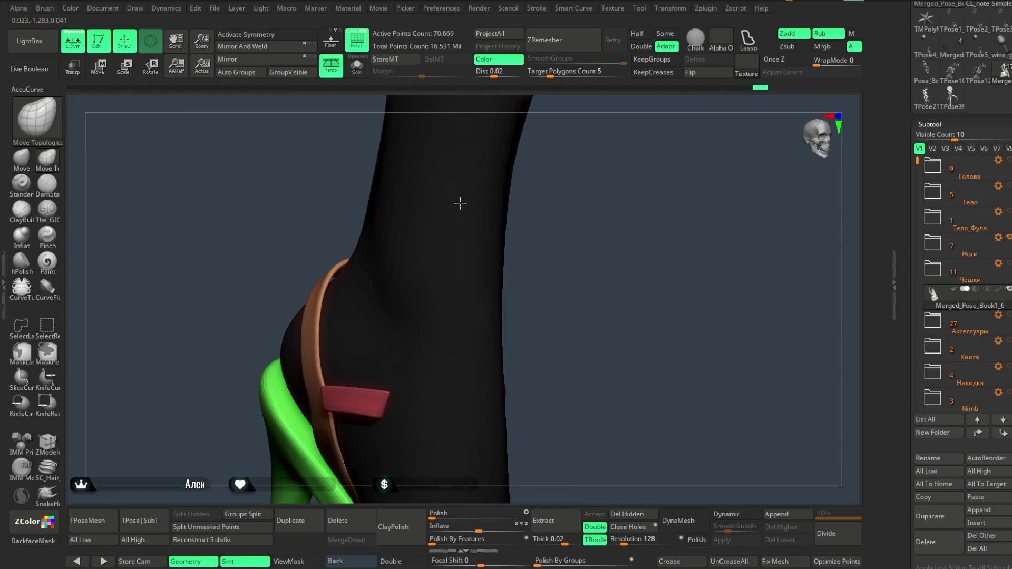
mouse_move(363, 248)
right_mouse_down()
mouse_move(527, 227)
mouse_move(515, 222)
mouse_move(522, 237)
mouse_move(508, 257)
mouse_move(325, 310)
right_mouse_up()
mouse_move(460, 234)
right_mouse_down()
mouse_move(454, 272)
mouse_move(497, 264)
mouse_move(493, 278)
mouse_move(465, 274)
right_mouse_up()
left_click(364, 301, "ctrl+shift")
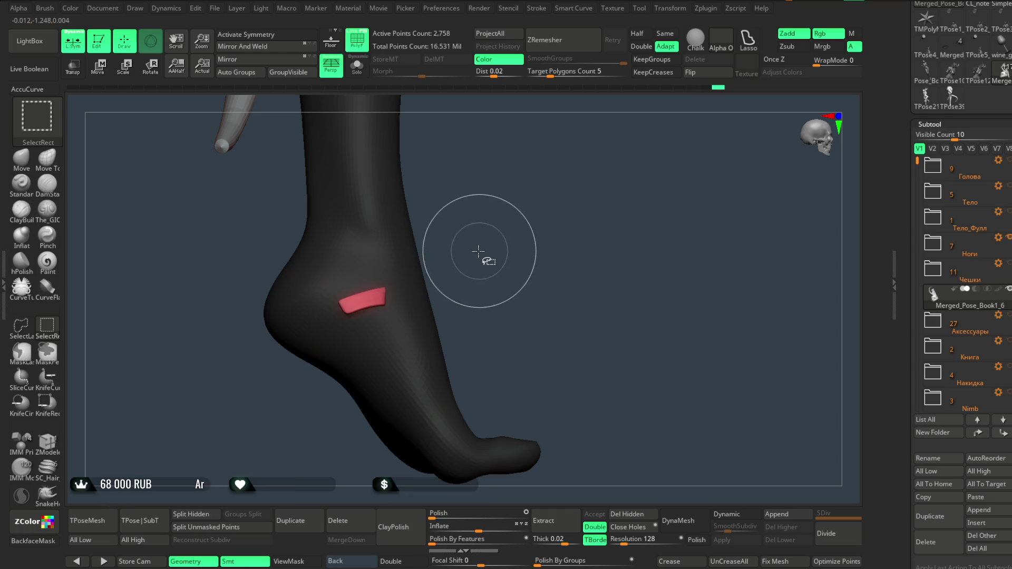
Unhide the shoe, solo it, and use Del Hidden to delete the hidden red strap tab.
mouse_move(499, 235)
right_mouse_down()
mouse_move(459, 251)
mouse_move(495, 249)
right_mouse_up()
left_click(498, 253, "ctrl+shift")
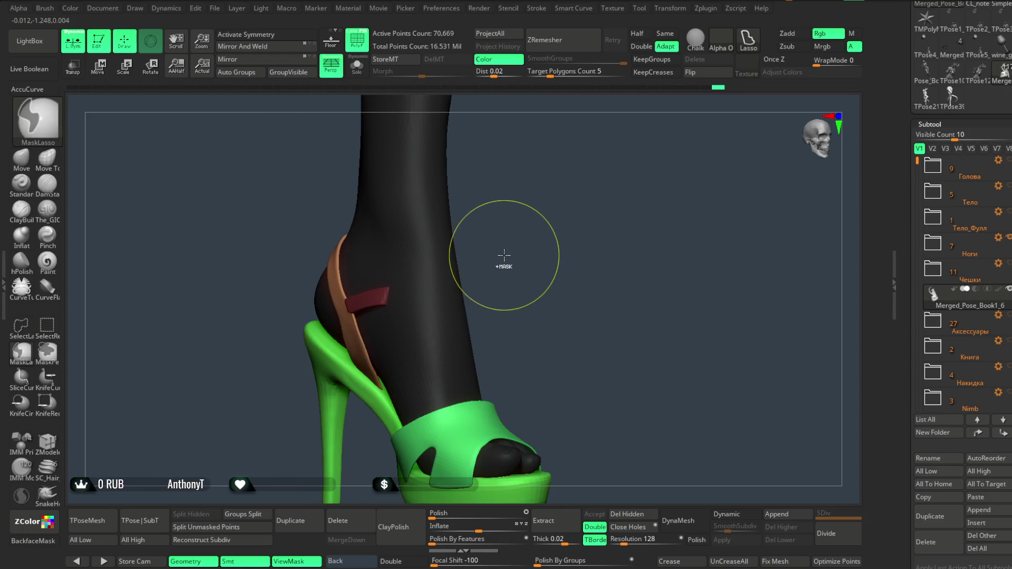
left_click(361, 74)
mouse_move(508, 221)
right_mouse_down()
mouse_move(515, 300)
mouse_move(508, 255)
mouse_move(464, 236)
mouse_move(492, 203)
mouse_move(516, 199)
mouse_move(553, 239)
mouse_move(527, 232)
mouse_move(402, 289)
mouse_move(445, 255)
mouse_move(543, 267)
mouse_move(505, 246)
right_mouse_up()
mouse_move(582, 227)
right_mouse_down()
mouse_move(542, 208)
mouse_move(587, 198)
mouse_move(590, 232)
mouse_move(609, 221)
mouse_move(552, 300)
right_mouse_up()
left_click(632, 513)
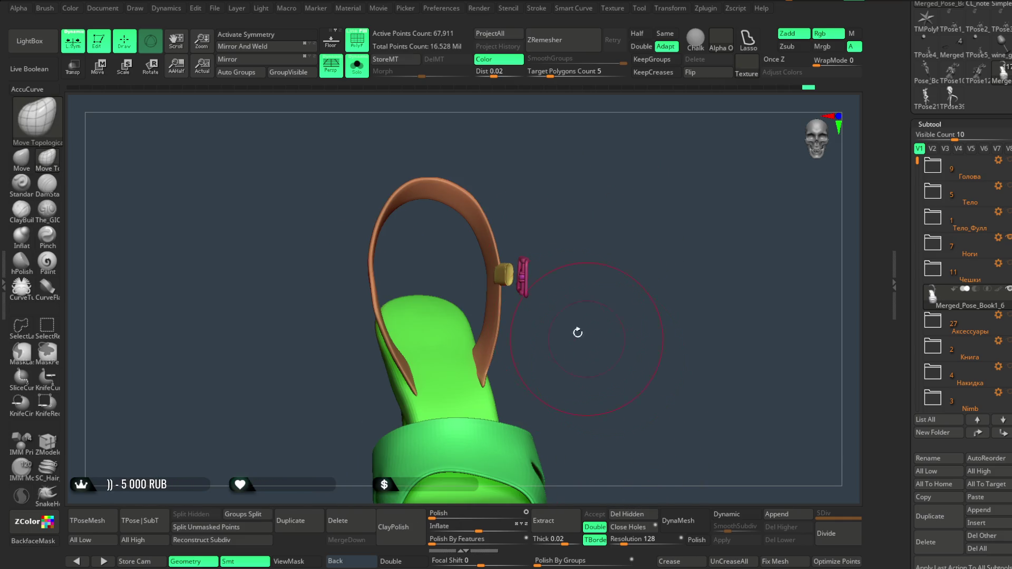
Turn Solo off and switch to the CurveFlatSnap brush, testing a strip on the shoe.
left_click(364, 64)
mouse_move(572, 208)
right_mouse_down()
mouse_move(559, 212)
mouse_move(590, 215)
mouse_move(401, 288)
right_mouse_up()
right_click(558, 212)
left_click(48, 291)
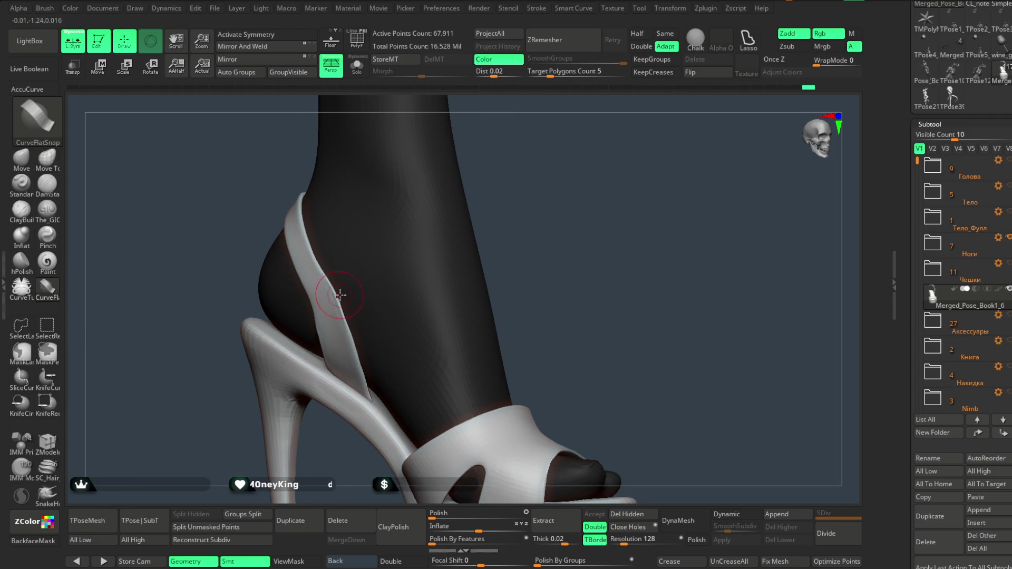
left_click_drag(340, 295, 475, 265)
Enable Elastic under Stroke > Curve and turn the view to the side of the ankle.
right_click(511, 228)
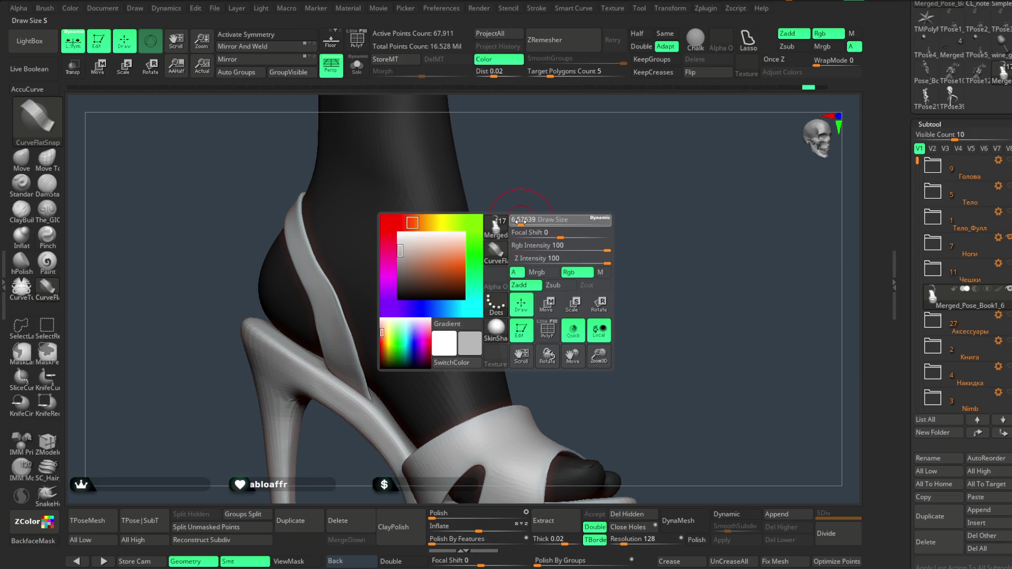
left_click(537, 9)
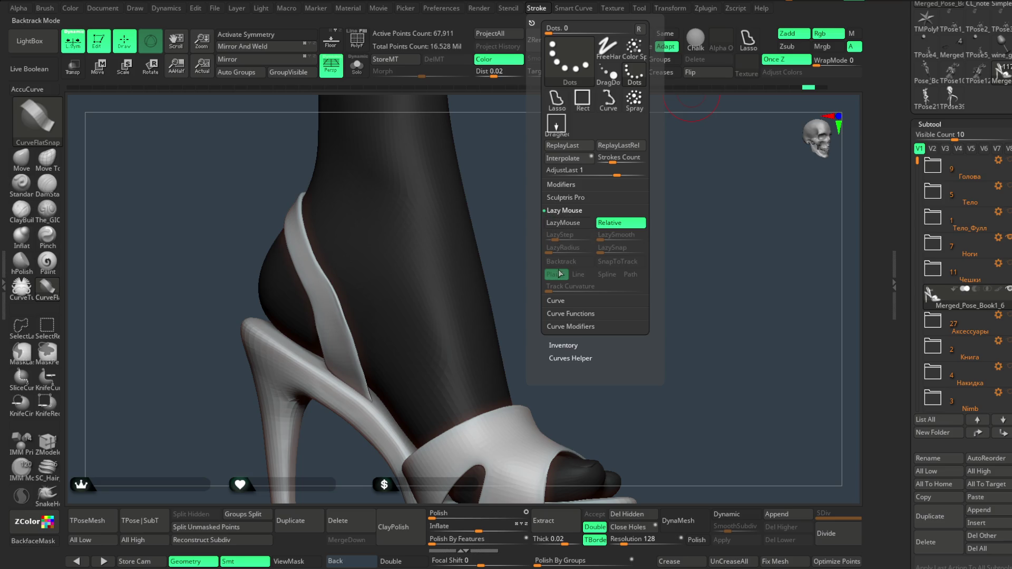
left_click(560, 300)
left_click(563, 292)
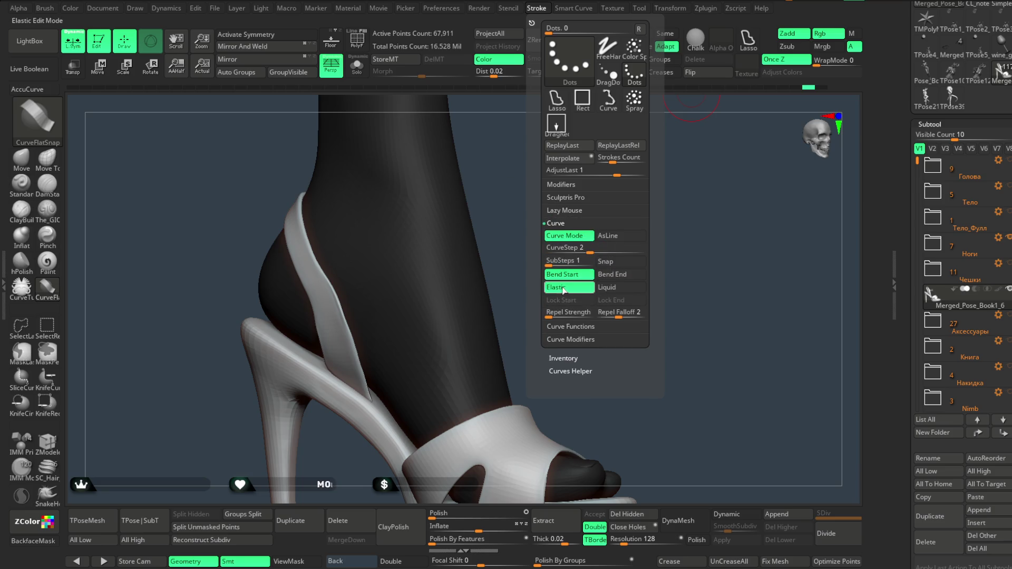
mouse_move(501, 210)
left_mouse_down()
mouse_move(513, 186)
mouse_move(400, 267)
left_mouse_up()
key("ctrl")
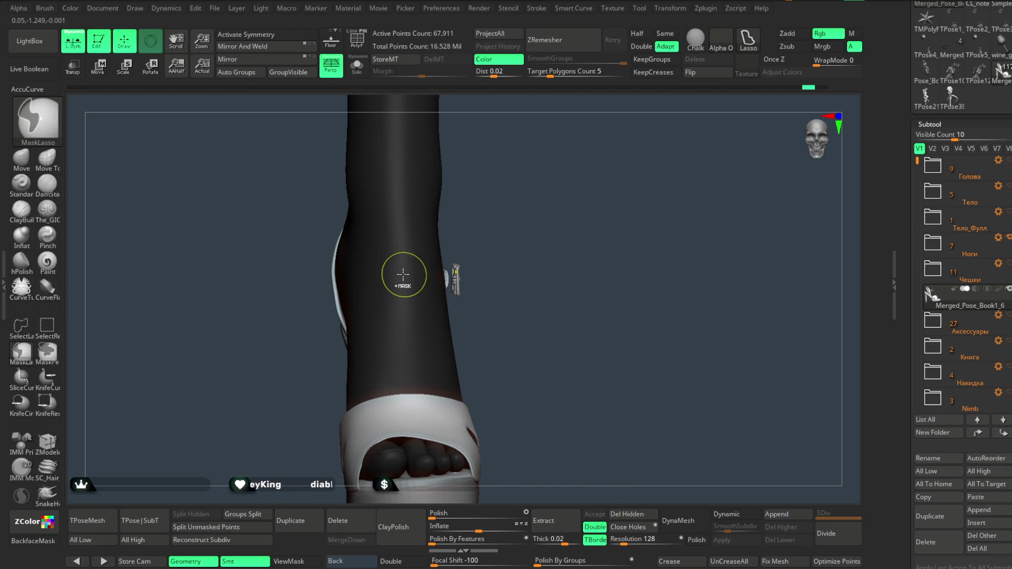
Clear the mask and draw a flat CurveFlatSnap strip across the back of the ankle.
left_click_drag(538, 257, 520, 235, "ctrl")
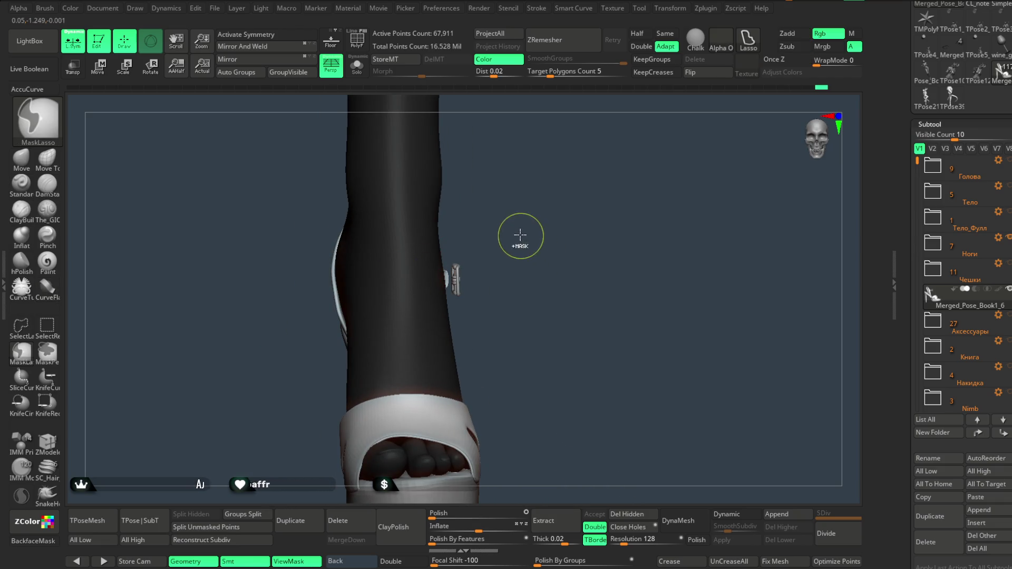
mouse_move(540, 271)
left_mouse_down()
mouse_move(520, 225)
mouse_move(543, 210)
mouse_move(522, 203)
mouse_move(520, 216)
left_mouse_up()
key("space")
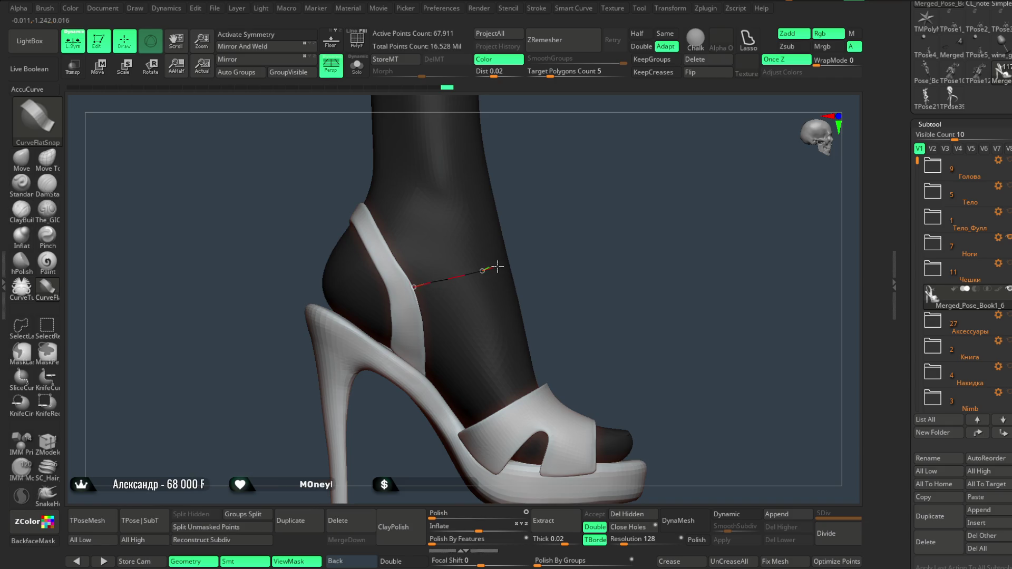
left_click_drag(497, 266, 499, 266)
mouse_move(545, 211)
left_mouse_down()
mouse_move(538, 185)
mouse_move(578, 204)
mouse_move(567, 211)
left_mouse_up()
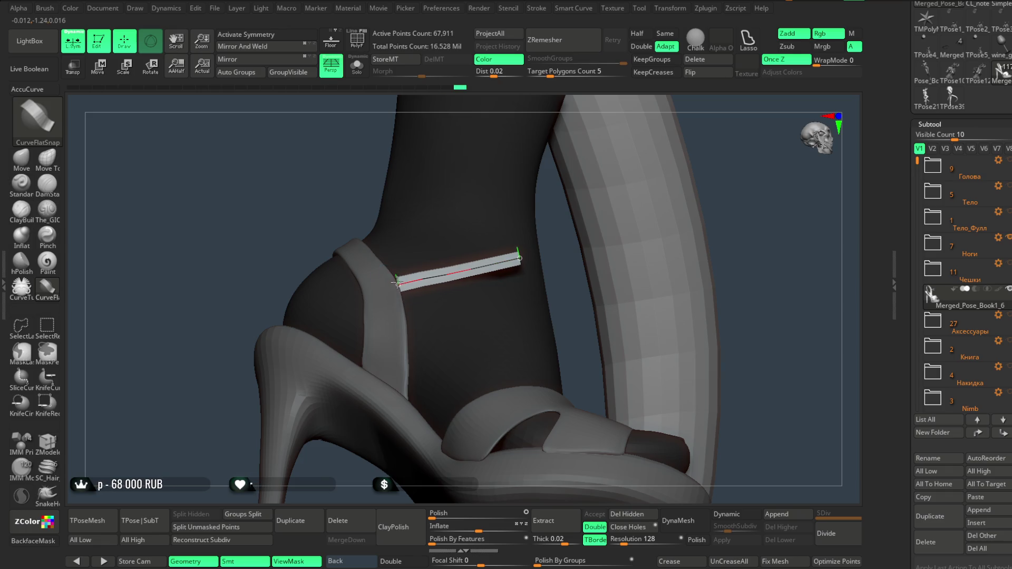
Extend the strip and bend it around the back of the leg.
mouse_move(625, 171)
left_mouse_down()
mouse_move(673, 125)
mouse_move(654, 132)
left_mouse_up()
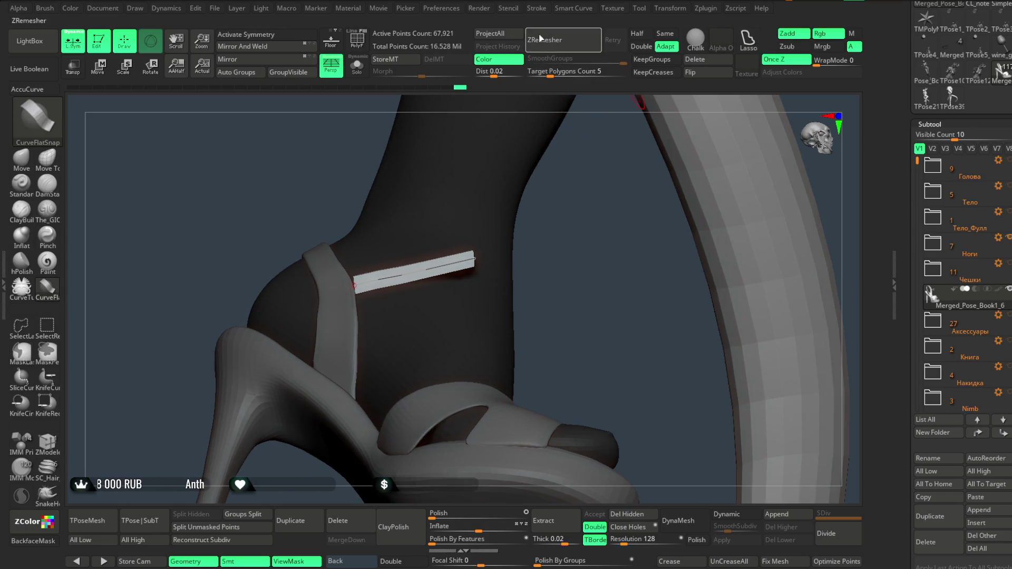
left_click(489, 12)
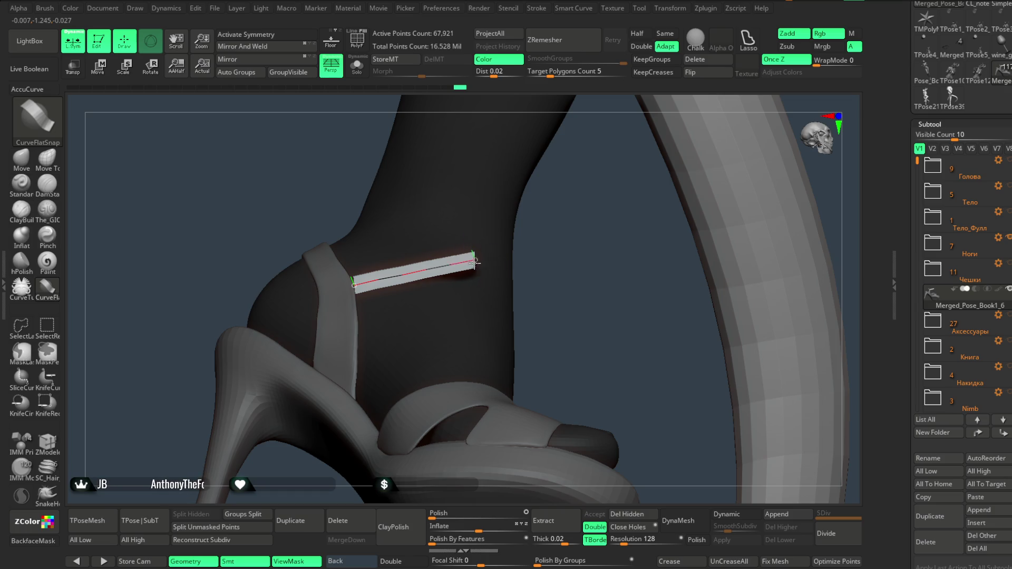
left_click_drag(567, 256, 497, 287)
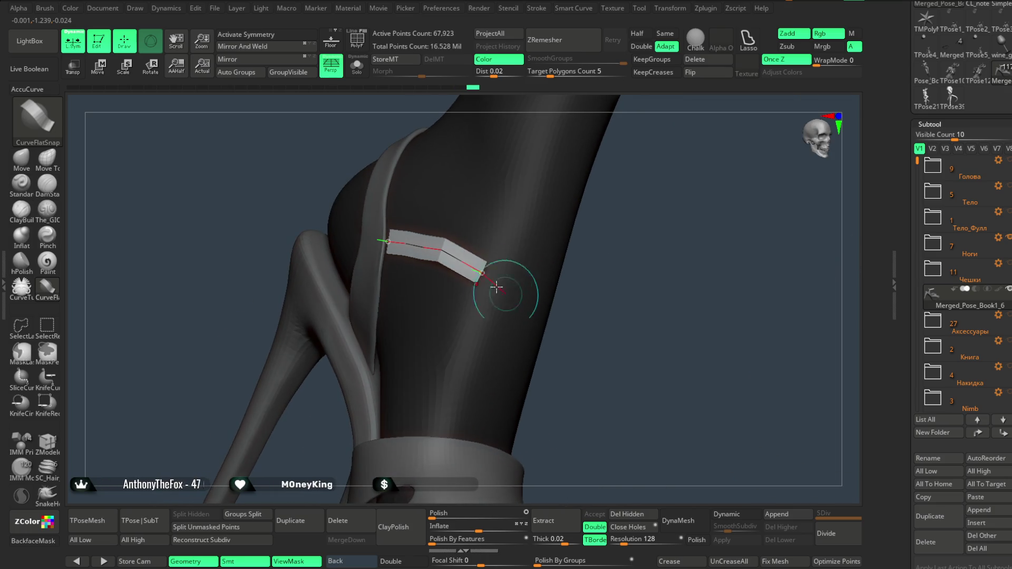
mouse_move(626, 241)
left_mouse_down()
mouse_move(493, 255)
mouse_move(496, 273)
mouse_move(525, 287)
mouse_move(611, 307)
left_mouse_up()
left_click_drag(640, 239, 654, 174)
left_click(536, 8)
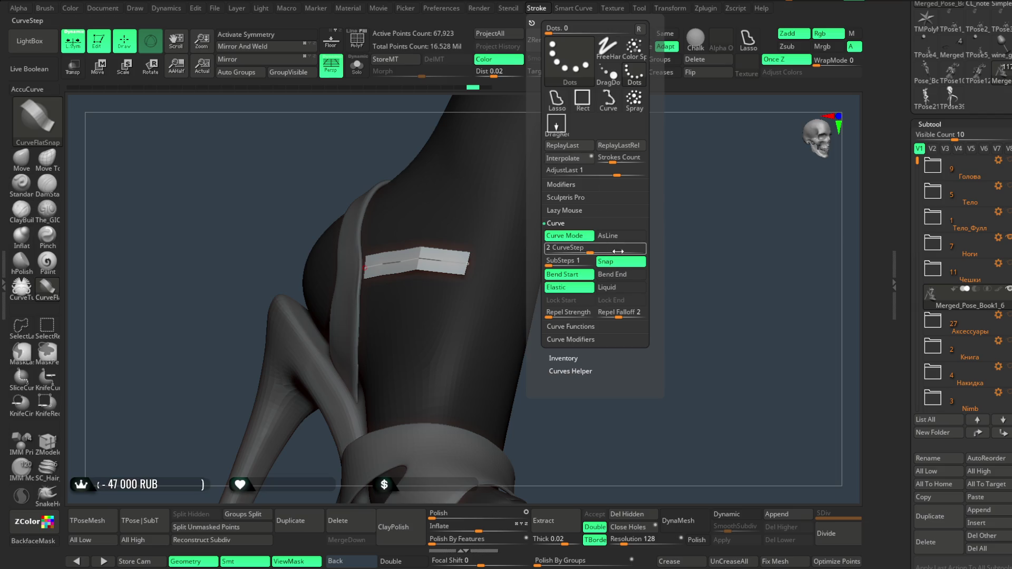
Turn off Elastic, enable Lock Start, check the redrawn strip, and turn on Double.
left_click(621, 261)
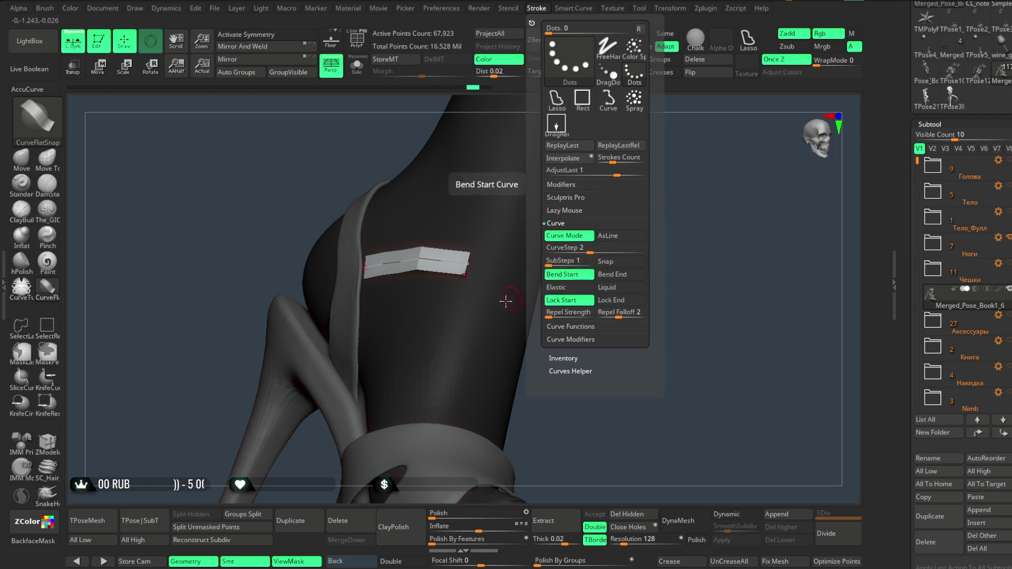
left_click(484, 264)
mouse_move(590, 253)
left_mouse_down()
mouse_move(664, 253)
mouse_move(653, 264)
mouse_move(490, 268)
left_mouse_up()
left_click_drag(634, 226, 617, 181)
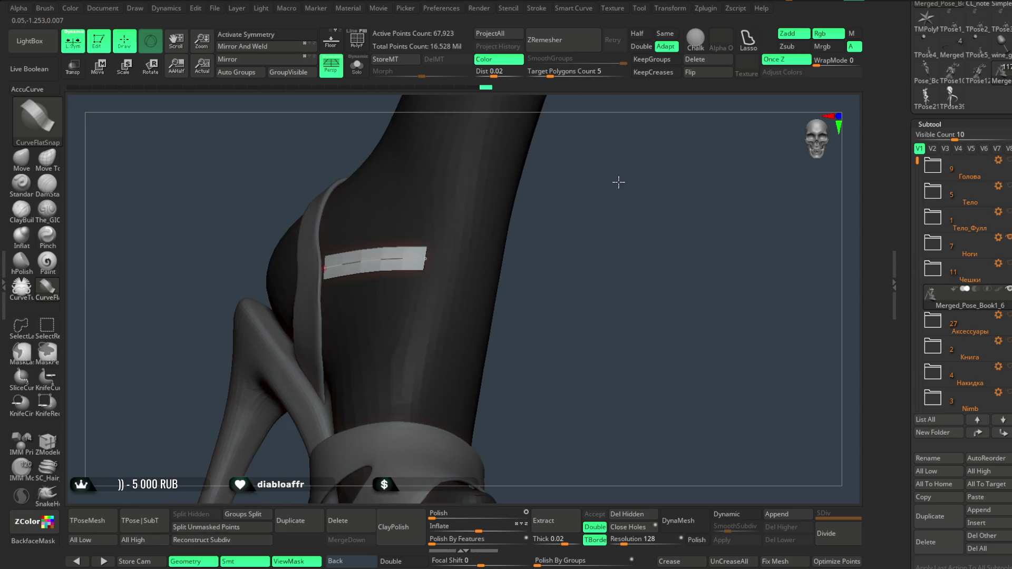
left_click(537, 7)
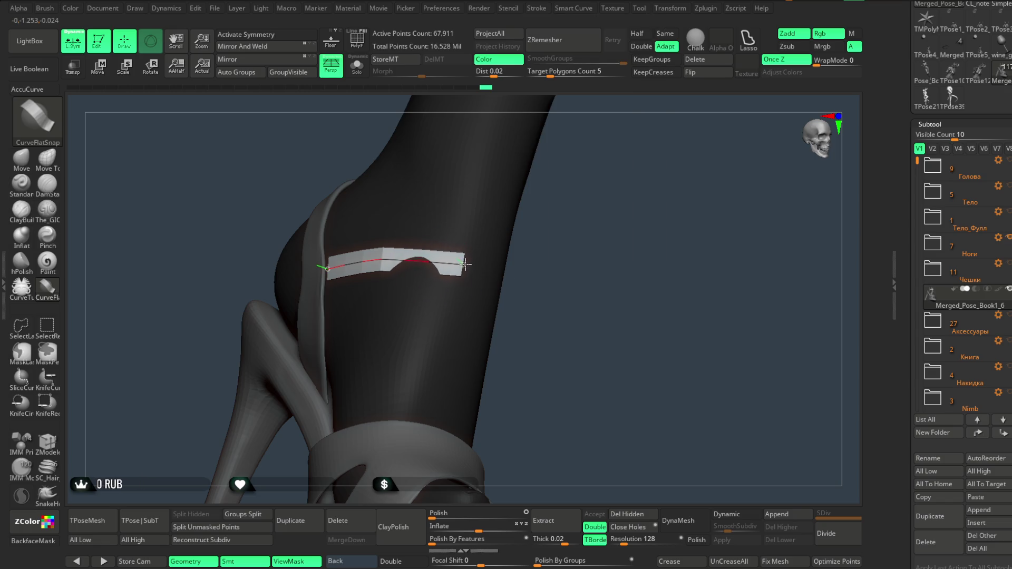
mouse_move(510, 252)
left_mouse_down()
mouse_move(569, 219)
mouse_move(418, 274)
mouse_move(480, 263)
left_mouse_up()
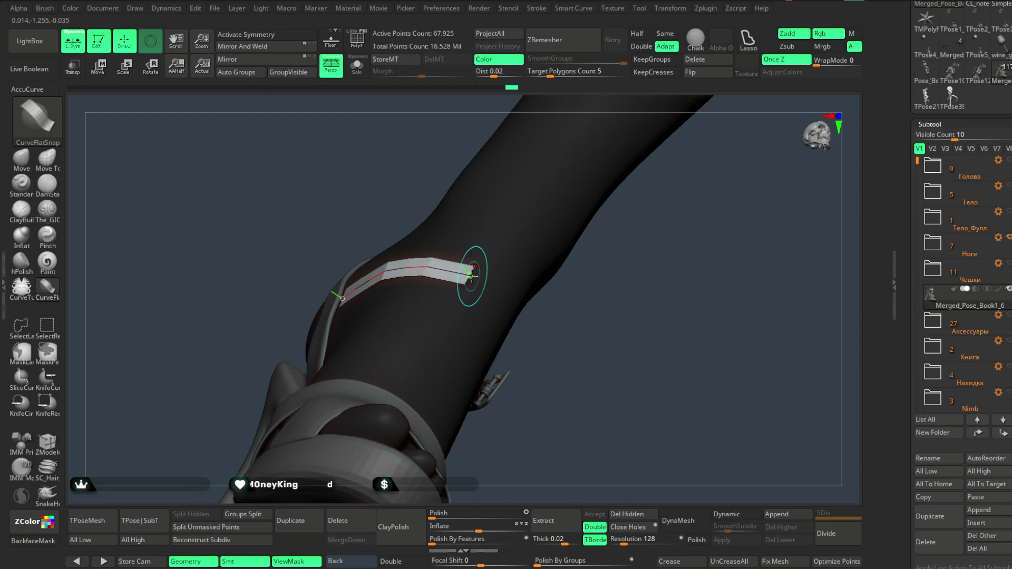
mouse_move(557, 321)
left_mouse_down()
mouse_move(497, 332)
mouse_move(452, 284)
mouse_move(558, 402)
mouse_move(532, 330)
mouse_move(463, 315)
mouse_move(447, 292)
mouse_move(527, 328)
mouse_move(542, 314)
mouse_move(473, 272)
left_mouse_up()
left_click(393, 561)
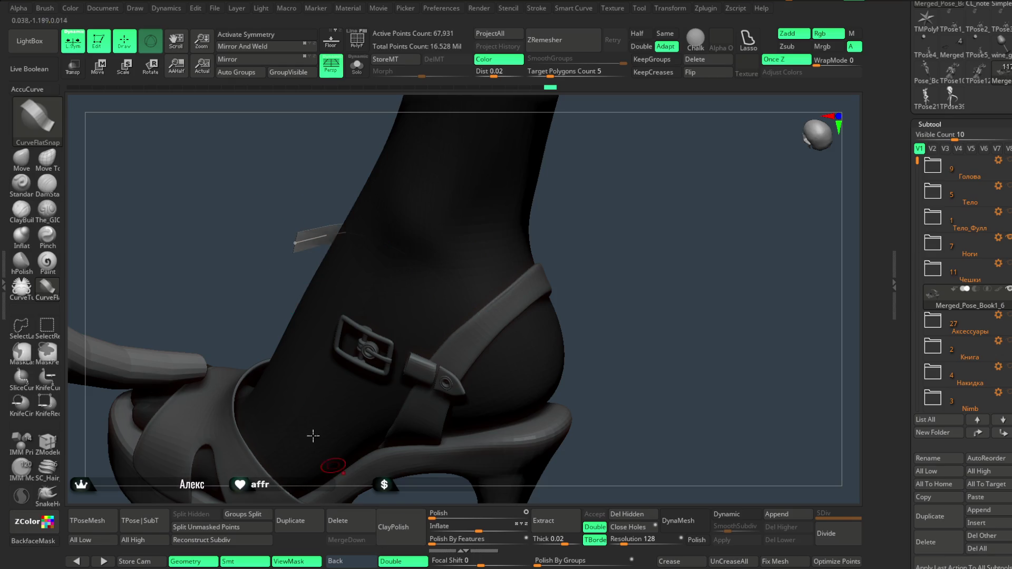
Rebuild the double-sided strip and drag its end around the ankle to reach the buckle.
mouse_move(290, 202)
left_mouse_down()
mouse_move(294, 150)
mouse_move(295, 242)
mouse_move(328, 189)
left_mouse_up()
left_click(327, 253)
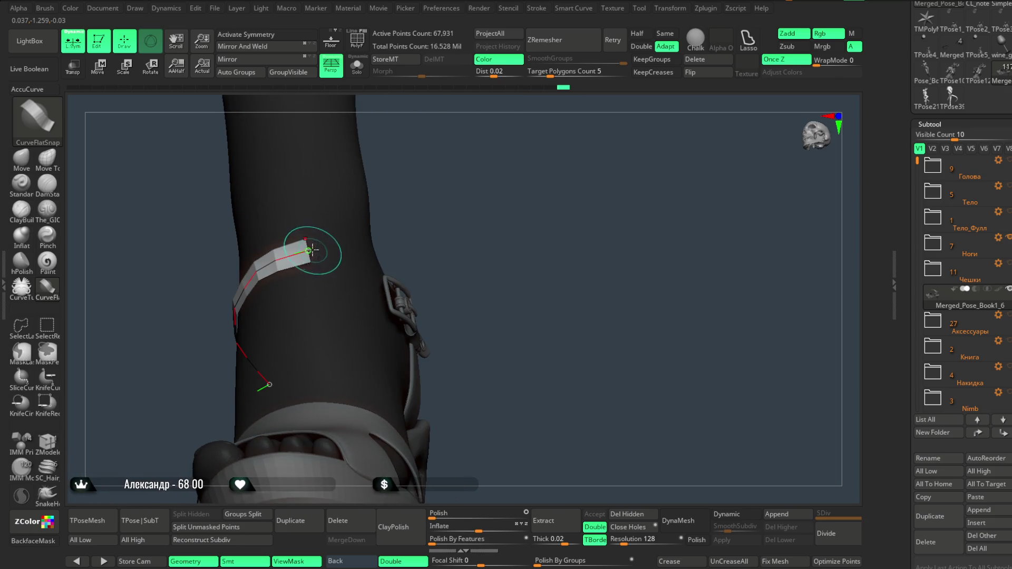
mouse_move(316, 244)
left_mouse_down()
mouse_move(439, 240)
mouse_move(423, 222)
left_mouse_up()
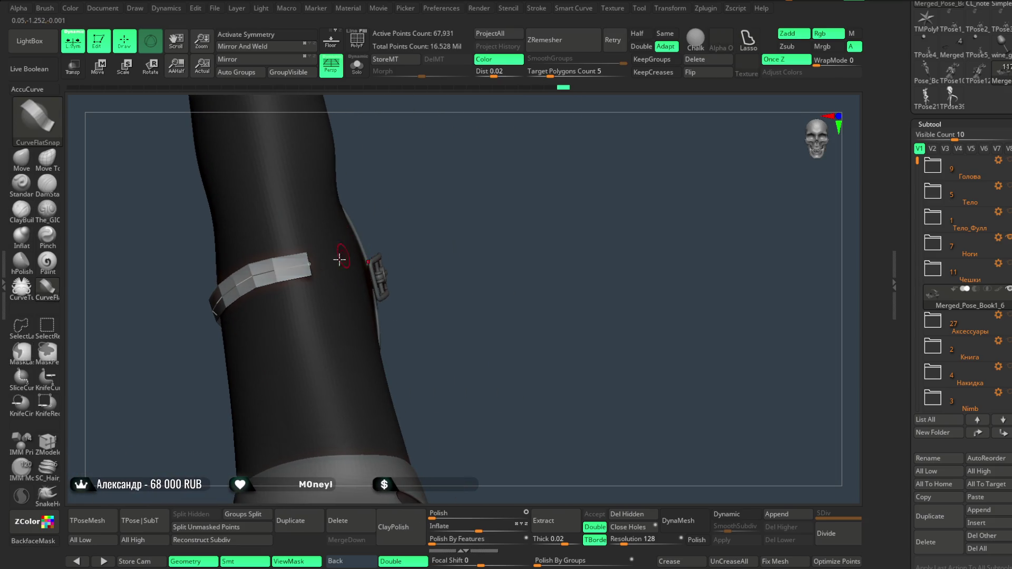
left_click_drag(321, 269, 322, 266)
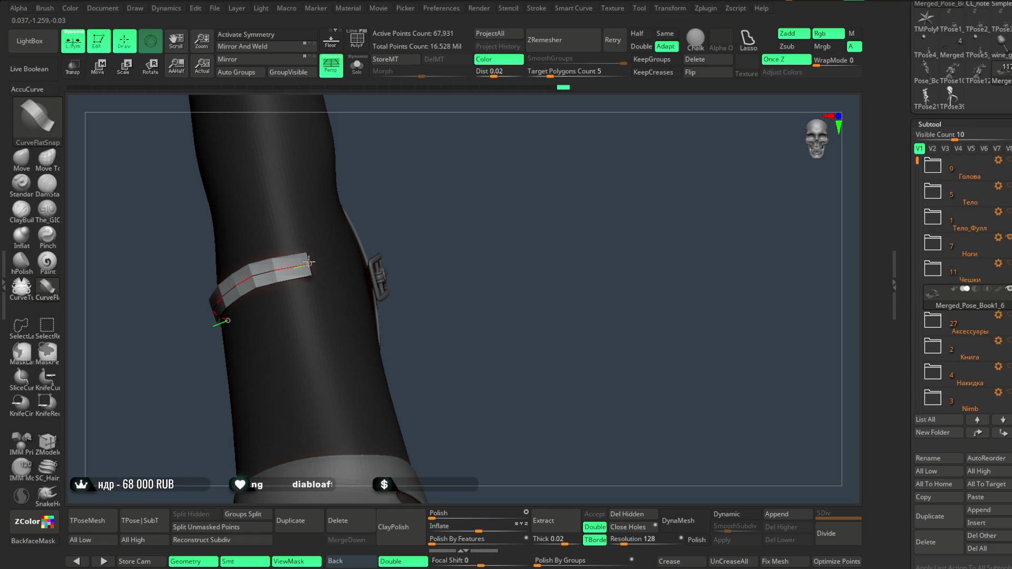
mouse_move(379, 221)
left_mouse_down()
mouse_move(395, 197)
mouse_move(307, 257)
left_mouse_up()
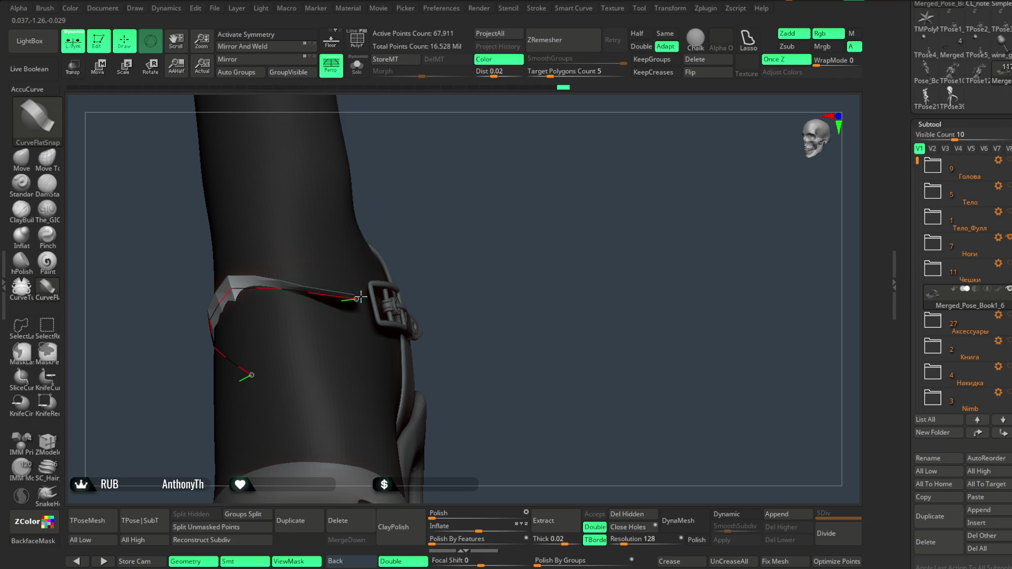
mouse_move(280, 244)
left_mouse_down()
mouse_move(409, 185)
mouse_move(369, 235)
left_mouse_up()
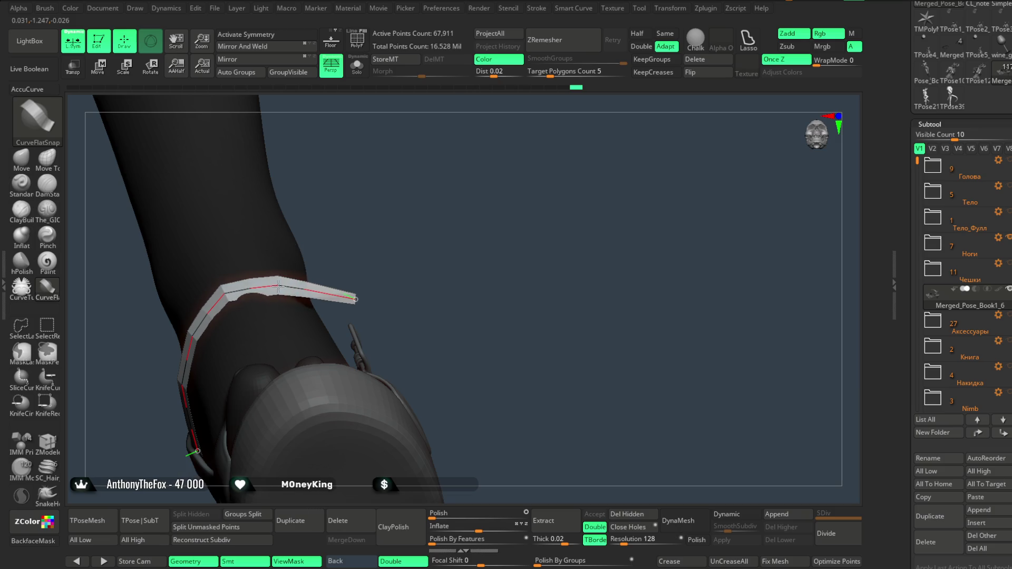
left_click_drag(398, 228, 340, 299)
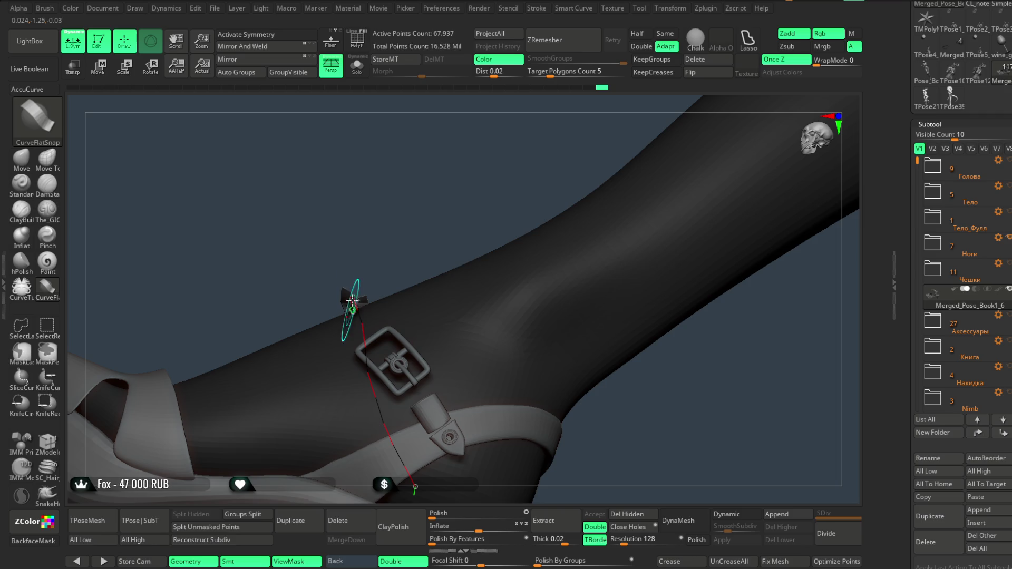
mouse_move(352, 300)
left_mouse_down()
mouse_move(414, 244)
mouse_move(452, 240)
mouse_move(446, 250)
left_mouse_up()
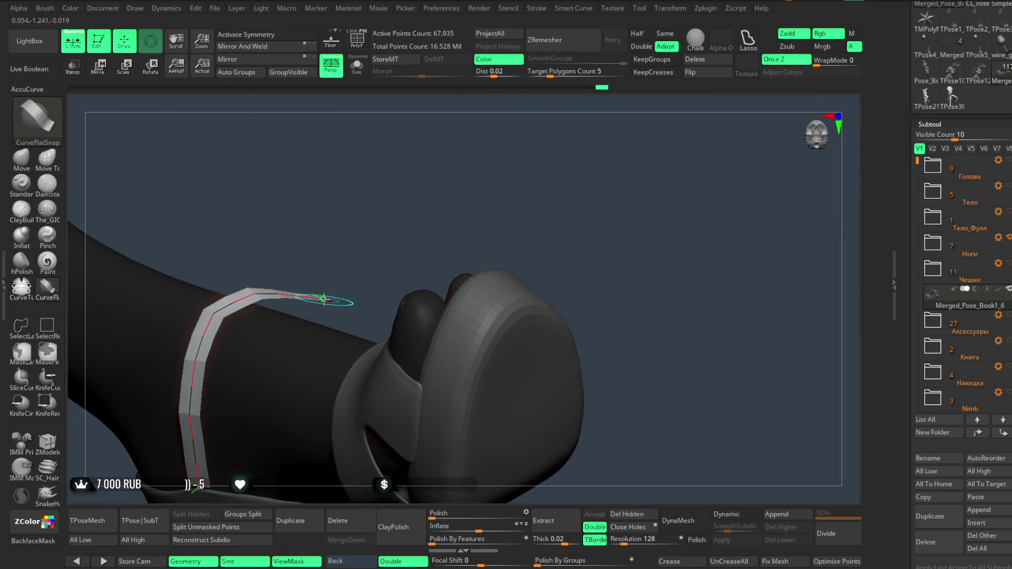
mouse_move(353, 248)
left_mouse_down()
mouse_move(317, 316)
mouse_move(411, 210)
mouse_move(311, 306)
left_mouse_up()
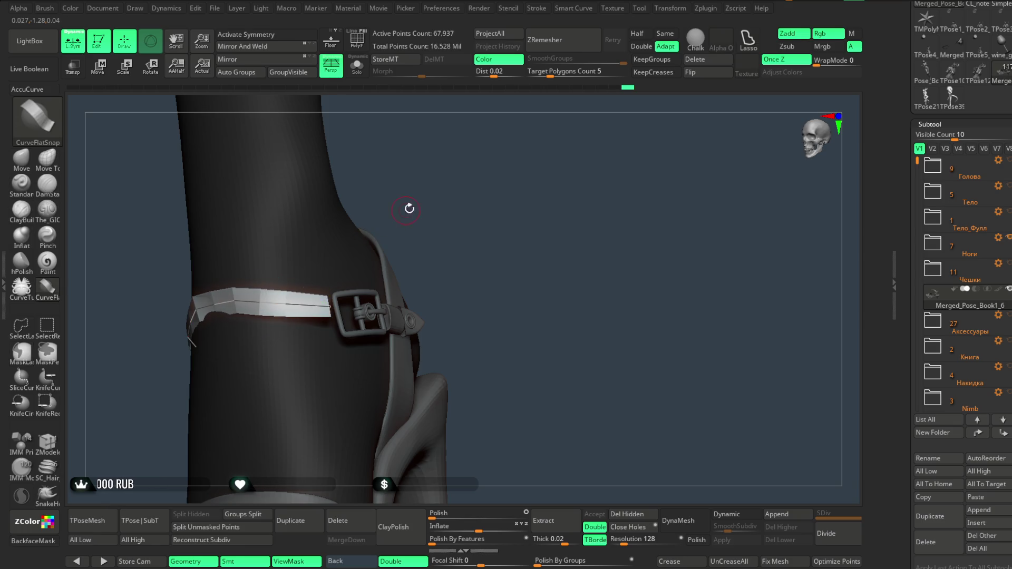
Rebuild the strap along its curve and reshape its end around the ankle, undoing a broken rebuild.
left_click_drag(409, 209, 271, 291)
left_click(320, 308)
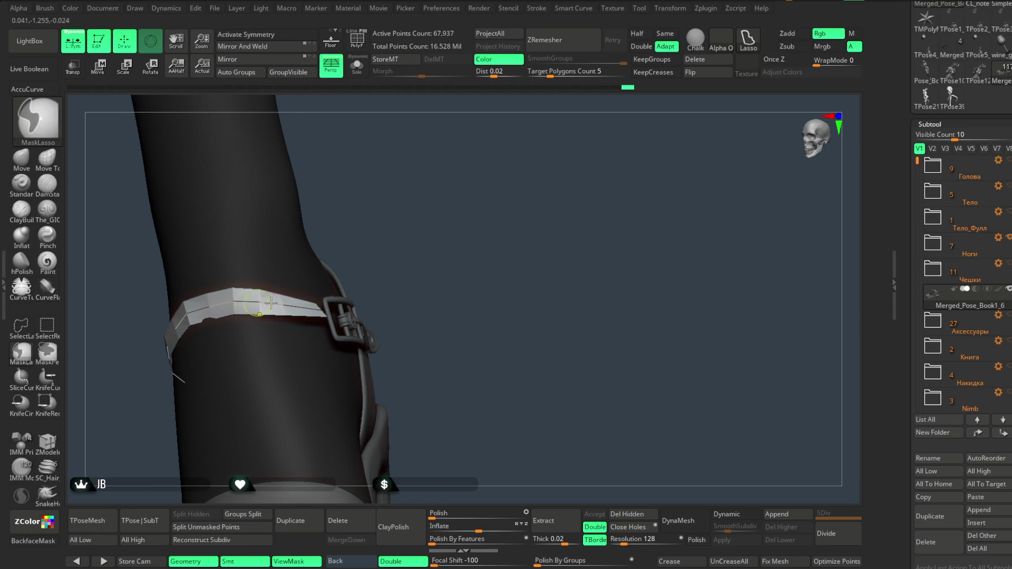
mouse_move(442, 232)
left_mouse_down()
mouse_move(411, 211)
mouse_move(294, 293)
left_mouse_up()
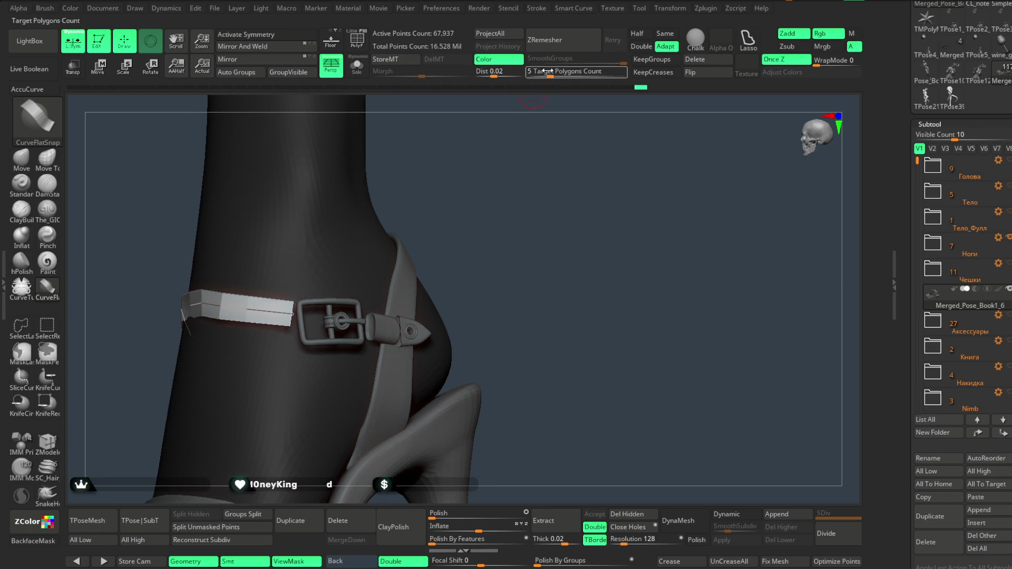
left_click(538, 9)
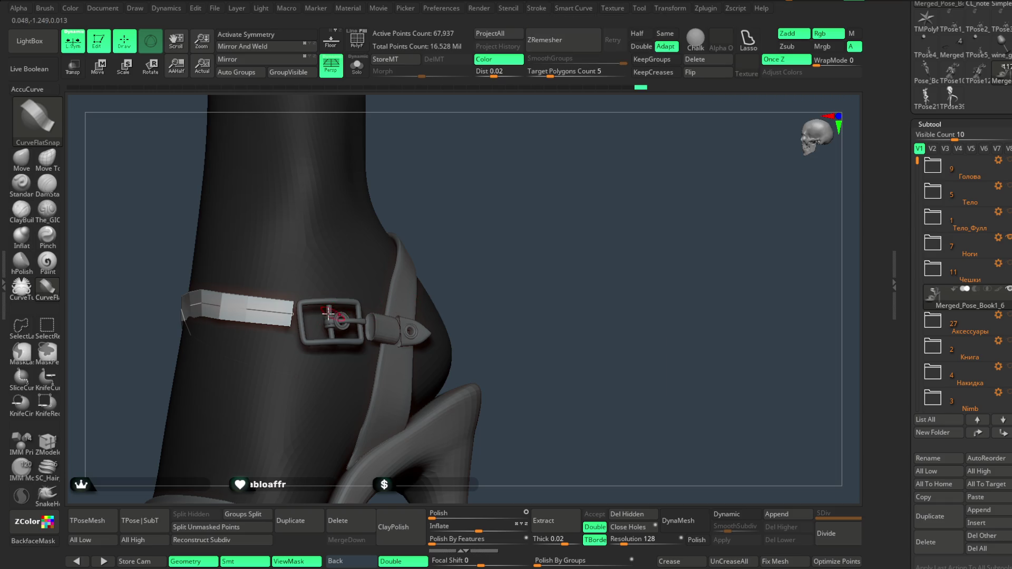
left_click_drag(307, 317, 313, 318)
left_click(310, 317)
left_click_drag(472, 256, 411, 264)
left_click_drag(474, 248, 493, 244)
left_click(337, 306)
mouse_move(461, 283)
left_mouse_down()
mouse_move(535, 232)
mouse_move(516, 213)
left_mouse_up()
left_click(382, 248)
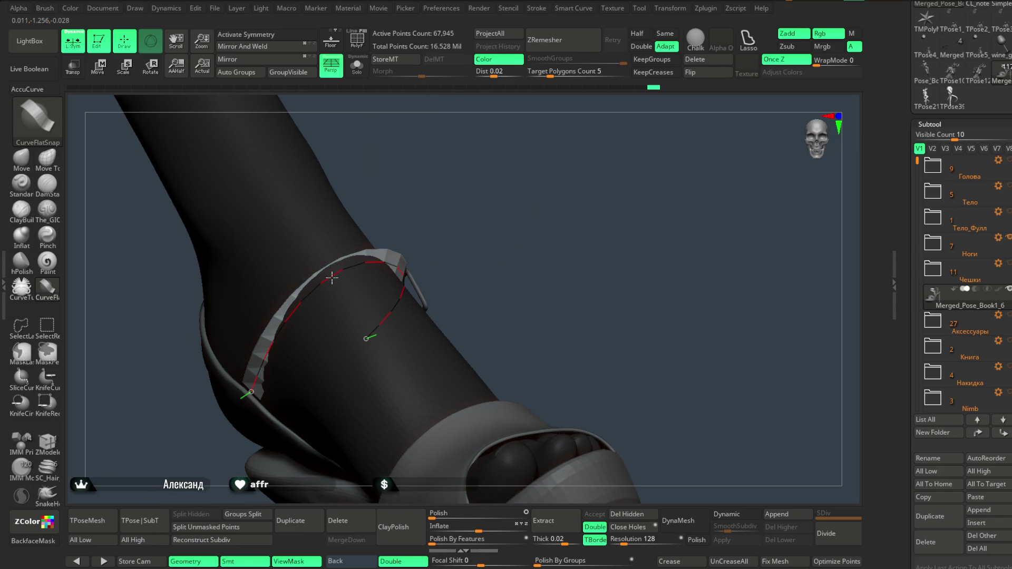
key("ctrl+z")
mouse_move(320, 266)
left_mouse_down()
mouse_move(420, 181)
mouse_move(396, 208)
mouse_move(364, 202)
mouse_move(493, 199)
mouse_move(445, 181)
mouse_move(444, 227)
left_mouse_up()
Delete the curve guide and use an enlarged Move brush to pull the strap snug to the leg.
left_click(689, 61)
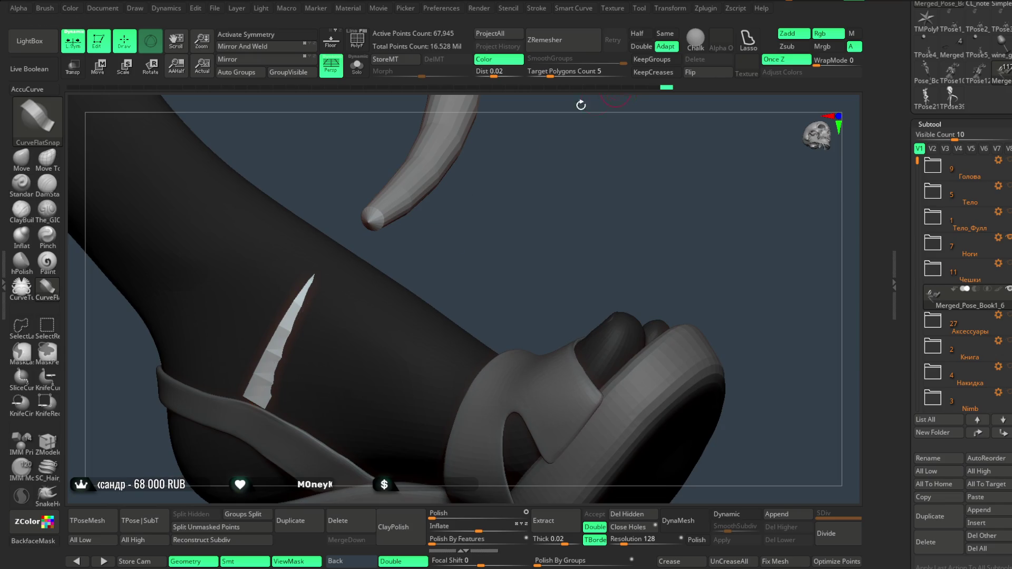
left_click(22, 166)
key("space")
left_click_drag(352, 266, 369, 266)
mouse_move(350, 303)
left_mouse_down()
mouse_move(350, 291)
mouse_move(397, 258)
mouse_move(396, 271)
mouse_move(506, 263)
mouse_move(491, 285)
mouse_move(616, 207)
mouse_move(442, 245)
mouse_move(520, 190)
mouse_move(430, 259)
mouse_move(381, 266)
left_mouse_up()
key("space")
mouse_move(425, 216)
left_mouse_down()
mouse_move(378, 232)
mouse_move(398, 245)
mouse_move(432, 220)
mouse_move(369, 295)
mouse_move(337, 303)
left_mouse_up()
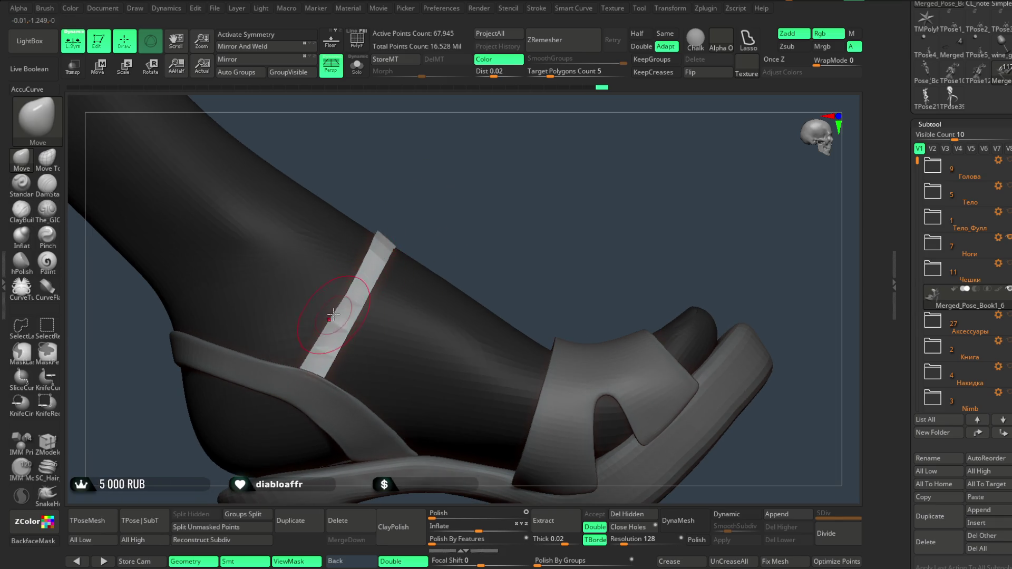
Orbit under and around the ankle to inspect the strap and shoe from below.
key("space")
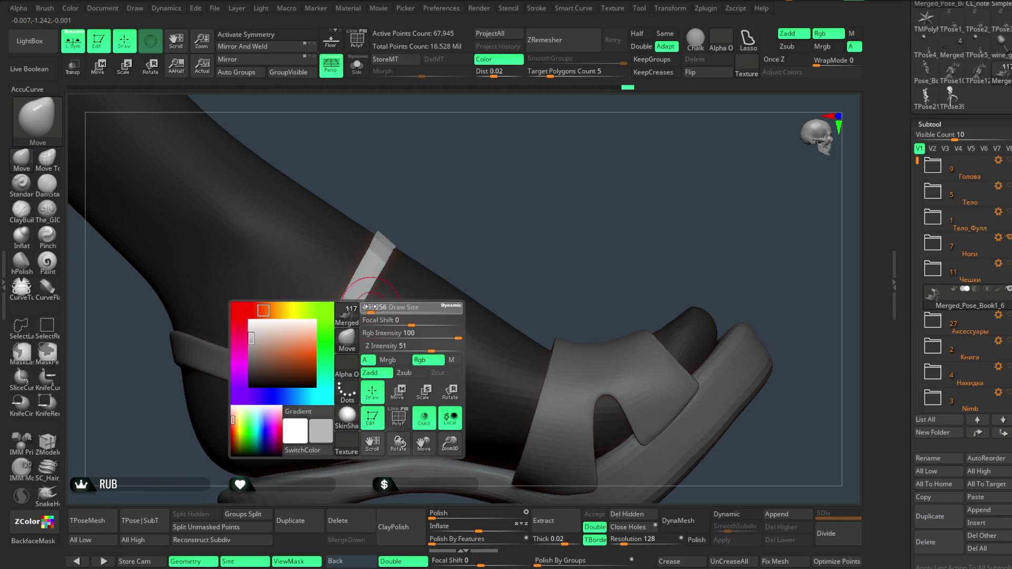
mouse_move(383, 271)
right_mouse_down()
mouse_move(373, 297)
mouse_move(506, 197)
mouse_move(515, 239)
right_mouse_up()
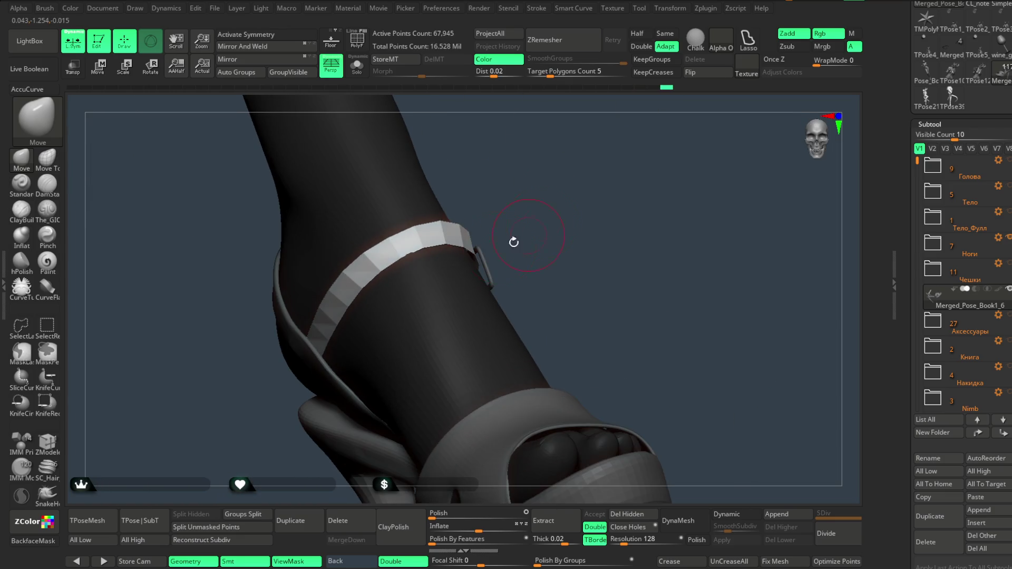
mouse_move(523, 192)
right_mouse_down()
mouse_move(614, 165)
mouse_move(552, 206)
mouse_move(546, 230)
mouse_move(480, 311)
mouse_move(512, 253)
mouse_move(433, 321)
right_mouse_up()
scroll(481, 228, "up", 3)
right_click(481, 228)
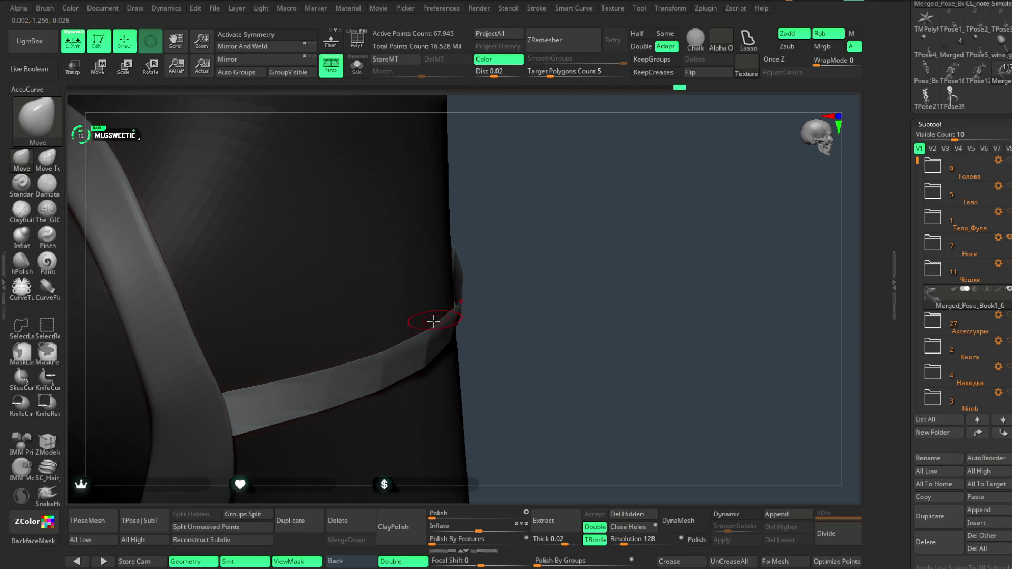
mouse_move(470, 287)
right_mouse_down()
mouse_move(477, 304)
mouse_move(548, 199)
mouse_move(576, 188)
mouse_move(474, 289)
right_mouse_up()
right_click_drag(596, 217, 545, 205)
Frame a close side view of the ankle strap and heel, then isolate the sandal with Solo.
key("space")
mouse_move(604, 153)
right_mouse_down()
mouse_move(553, 185)
mouse_move(458, 293)
right_mouse_up()
mouse_move(610, 199)
right_mouse_down("alt")
mouse_move(530, 206)
mouse_move(545, 178)
mouse_move(418, 136)
right_mouse_up("alt")
mouse_move(543, 176)
right_mouse_down()
mouse_move(543, 166)
mouse_move(559, 189)
mouse_move(581, 198)
mouse_move(526, 218)
right_mouse_up()
left_click(357, 66)
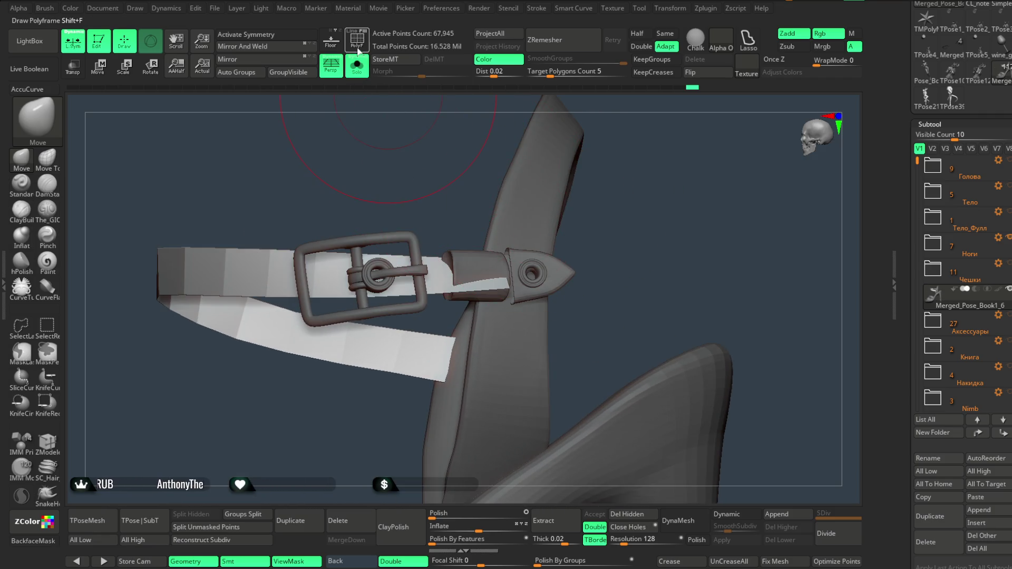
Turn on PolyF and inspect the strap's polygroups and wireframe around the buckle.
left_click(357, 49)
mouse_move(452, 156)
right_mouse_down()
mouse_move(425, 154)
mouse_move(430, 194)
mouse_move(463, 190)
mouse_move(394, 197)
mouse_move(422, 176)
mouse_move(445, 259)
mouse_move(513, 237)
mouse_move(373, 305)
mouse_move(418, 219)
mouse_move(327, 282)
right_mouse_up()
key("space")
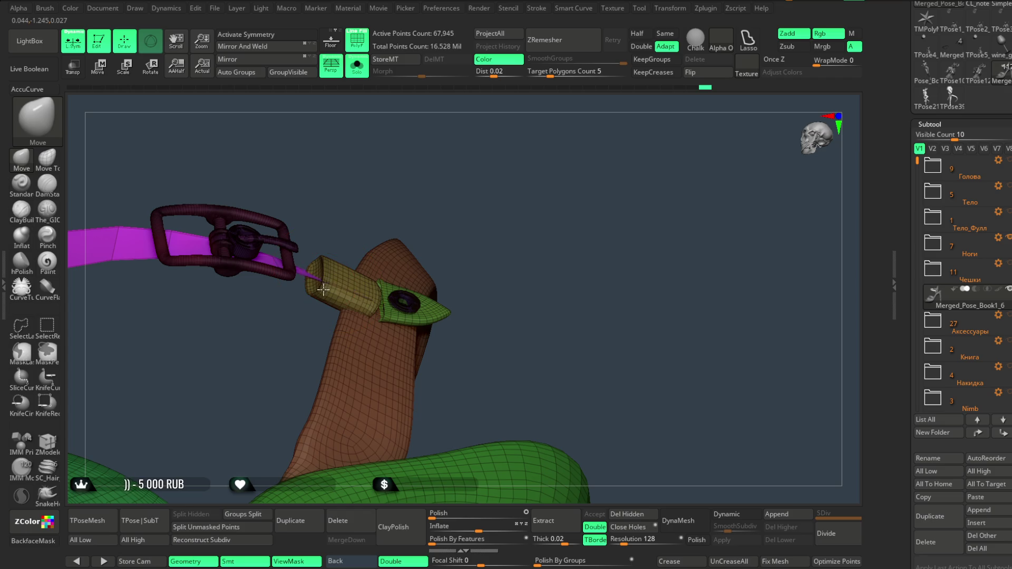
mouse_move(382, 198)
right_mouse_down()
mouse_move(397, 319)
mouse_move(464, 117)
mouse_move(305, 263)
right_mouse_up()
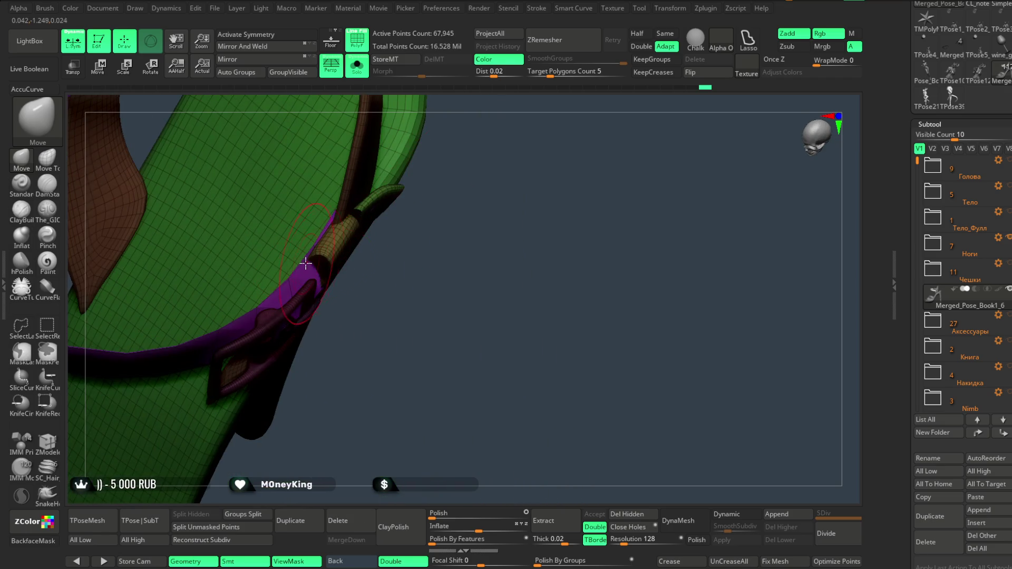
mouse_move(352, 218)
right_mouse_down()
mouse_move(438, 302)
mouse_move(463, 277)
mouse_move(459, 129)
mouse_move(448, 213)
mouse_move(400, 147)
mouse_move(437, 256)
mouse_move(475, 253)
mouse_move(479, 232)
right_mouse_up()
Turn PolyF and Solo off to show the full figure, then zoom in on the lower legs.
key("shift+f")
key("ctrl+shift+f")
mouse_move(474, 297)
right_mouse_down()
mouse_move(456, 260)
mouse_move(468, 237)
mouse_move(436, 244)
mouse_move(464, 401)
mouse_move(461, 319)
mouse_move(450, 330)
right_mouse_up()
key("space")
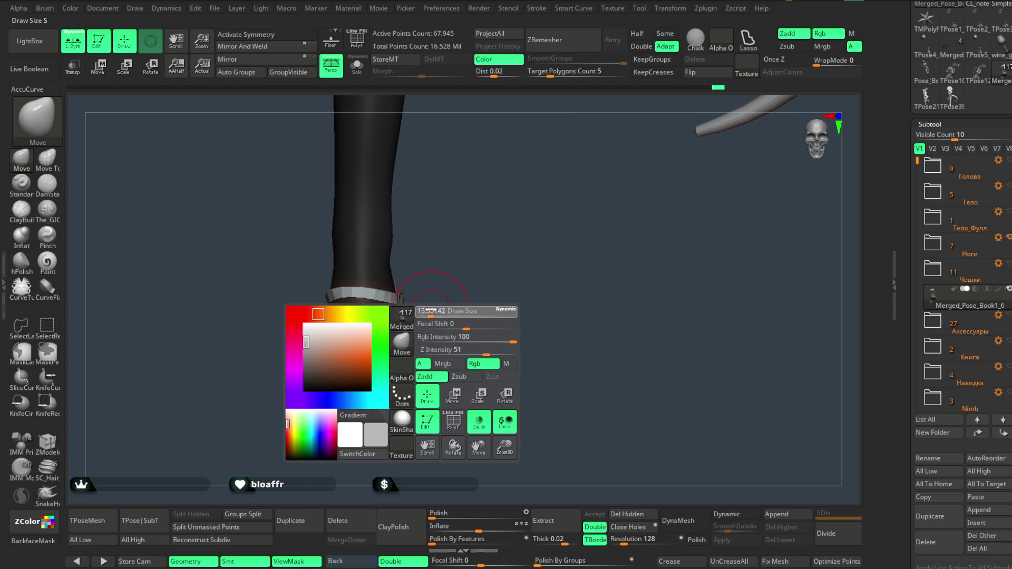
Turn the view from the sandal's side to the front of the shin, then open the File menu.
mouse_move(373, 303)
right_mouse_down()
mouse_move(448, 262)
mouse_move(425, 289)
mouse_move(340, 297)
right_mouse_up()
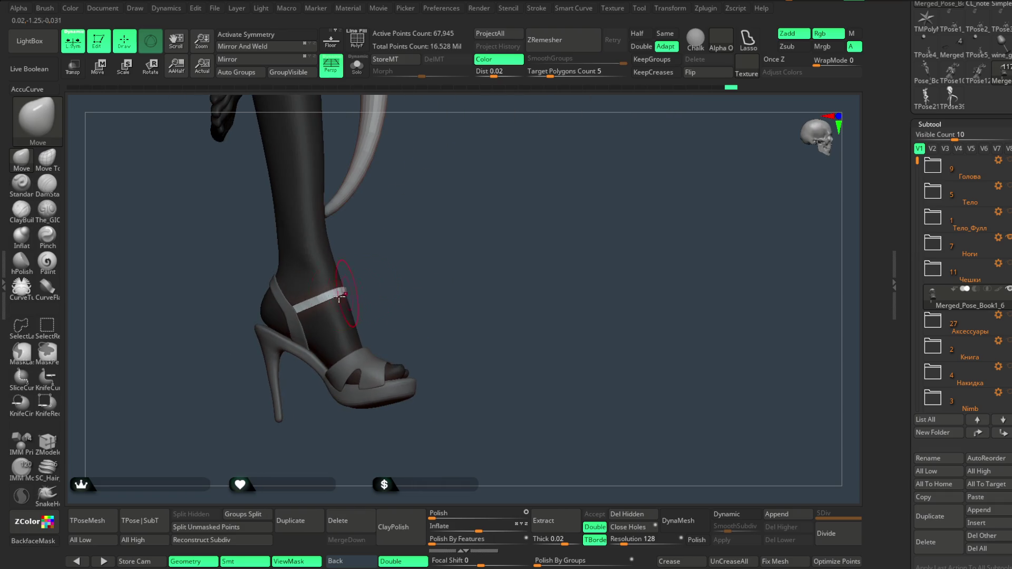
mouse_move(409, 273)
right_mouse_down()
mouse_move(384, 271)
mouse_move(413, 232)
mouse_move(397, 253)
mouse_move(415, 250)
mouse_move(428, 277)
right_mouse_up()
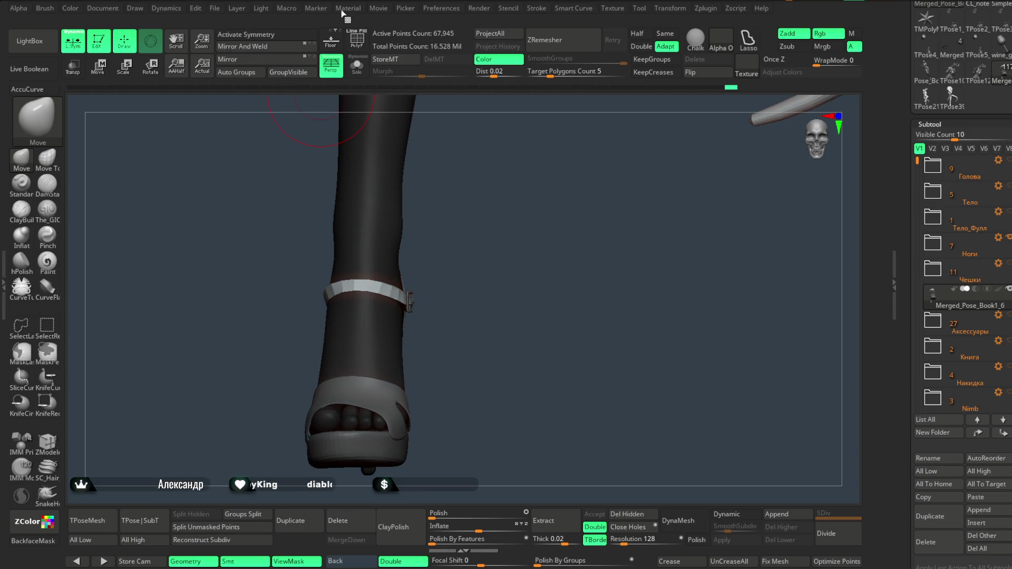
left_click(262, 9)
mouse_move(215, 8)
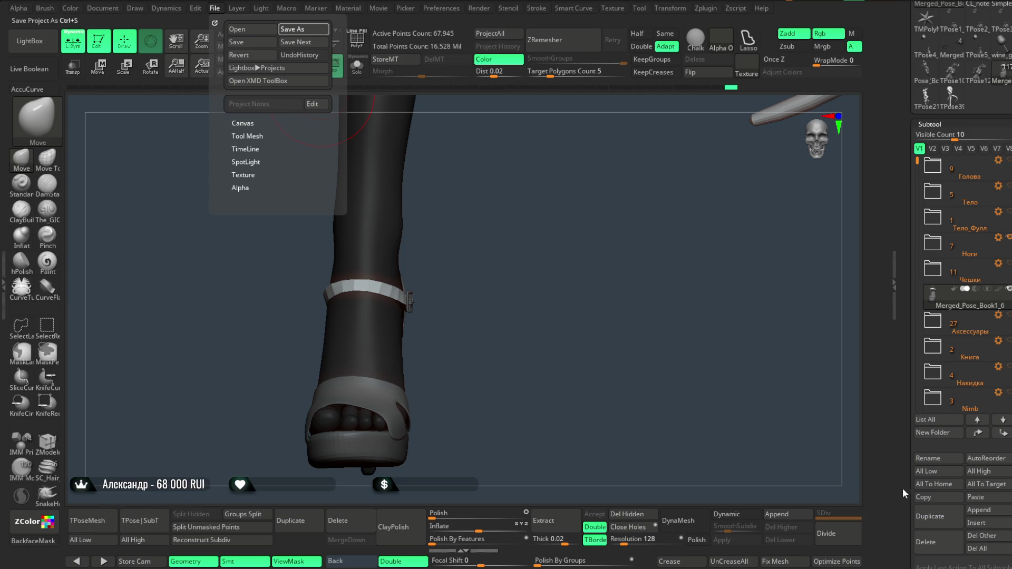
Save the project with Ctrl+S and answer NO to the PolyPaint projection prompt.
key("ctrl+s")
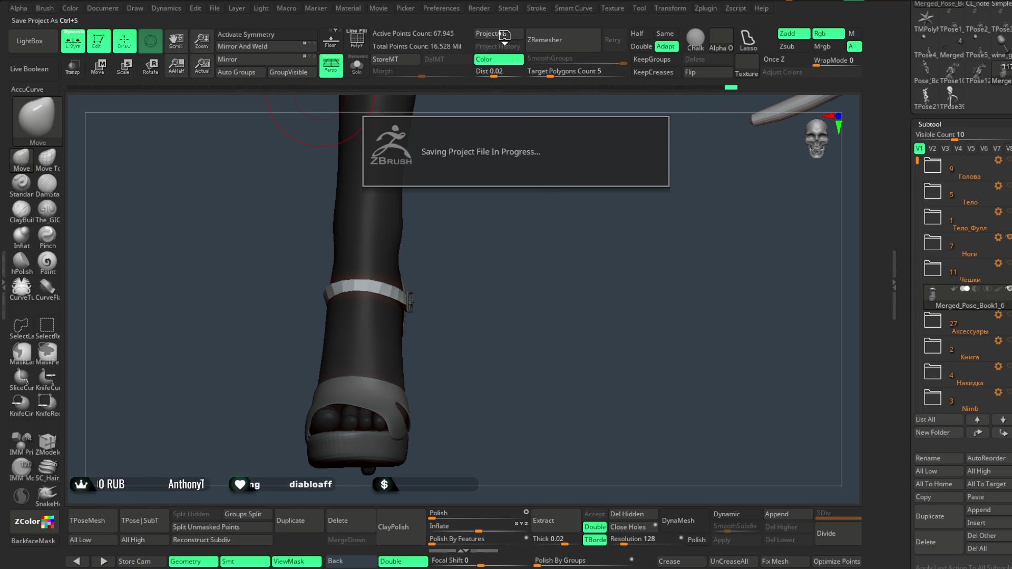
left_click(504, 33)
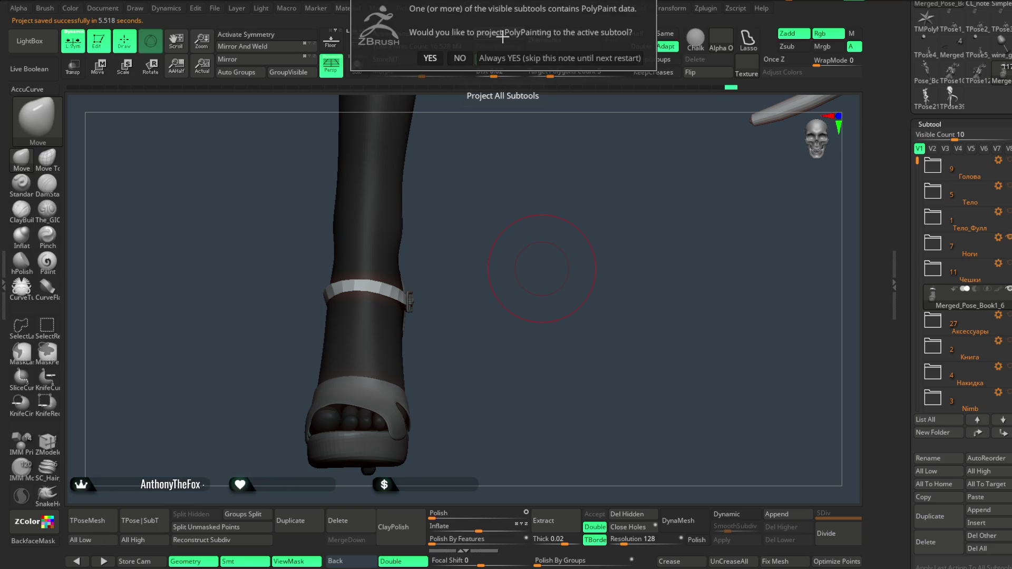
left_click(460, 58)
mouse_move(493, 253)
left_mouse_down()
mouse_move(528, 242)
mouse_move(455, 274)
mouse_move(479, 264)
mouse_move(495, 280)
left_mouse_up()
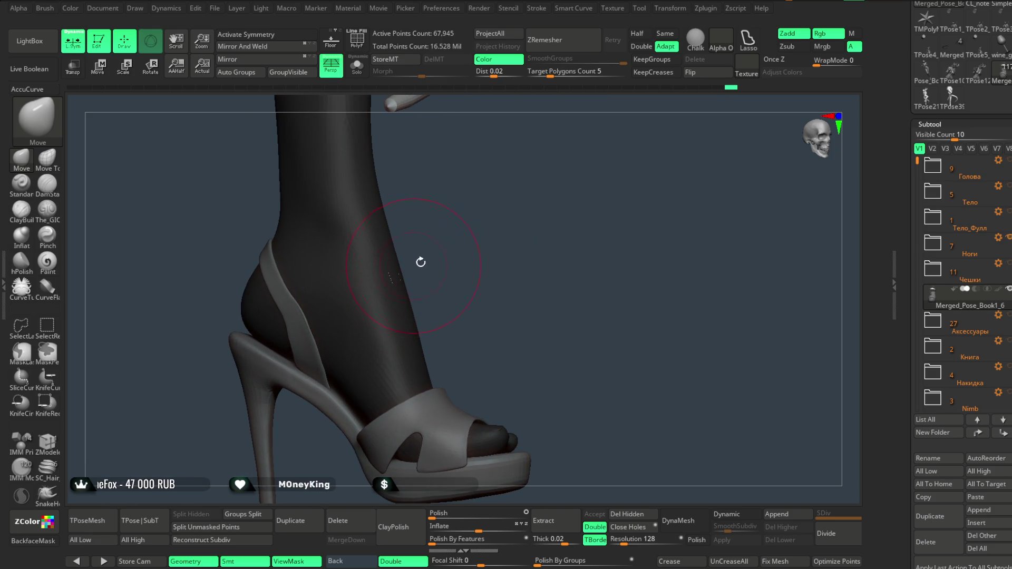
Rotate the figure around to reveal the strap buckle.
key("space")
left_click(353, 291, "alt")
mouse_move(353, 290)
left_mouse_down()
mouse_move(441, 242)
mouse_move(395, 276)
mouse_move(443, 285)
mouse_move(563, 226)
mouse_move(550, 285)
mouse_move(566, 179)
mouse_move(551, 230)
mouse_move(553, 214)
left_mouse_up()
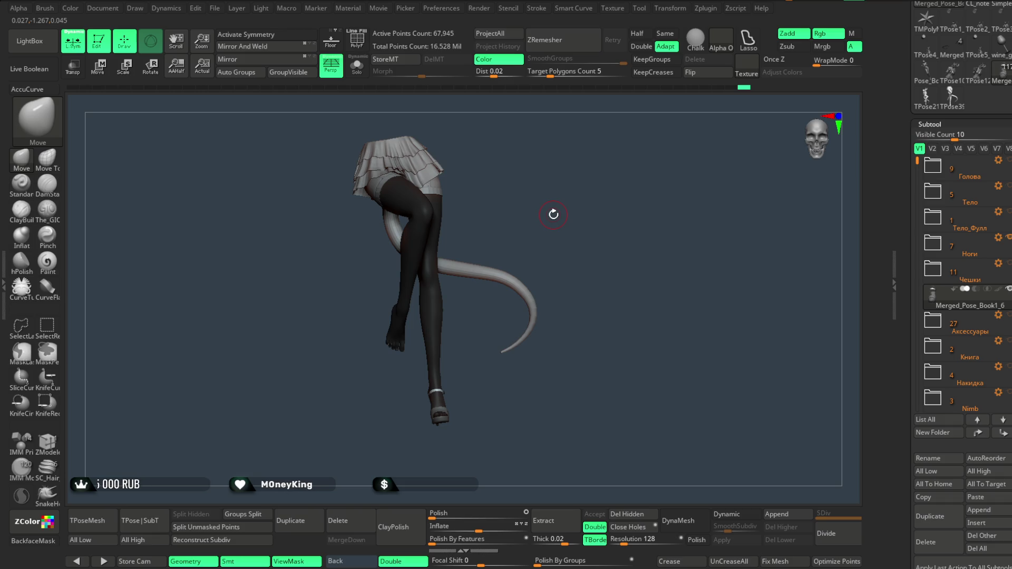
mouse_move(552, 213)
left_mouse_down()
mouse_move(537, 211)
mouse_move(634, 223)
left_mouse_up()
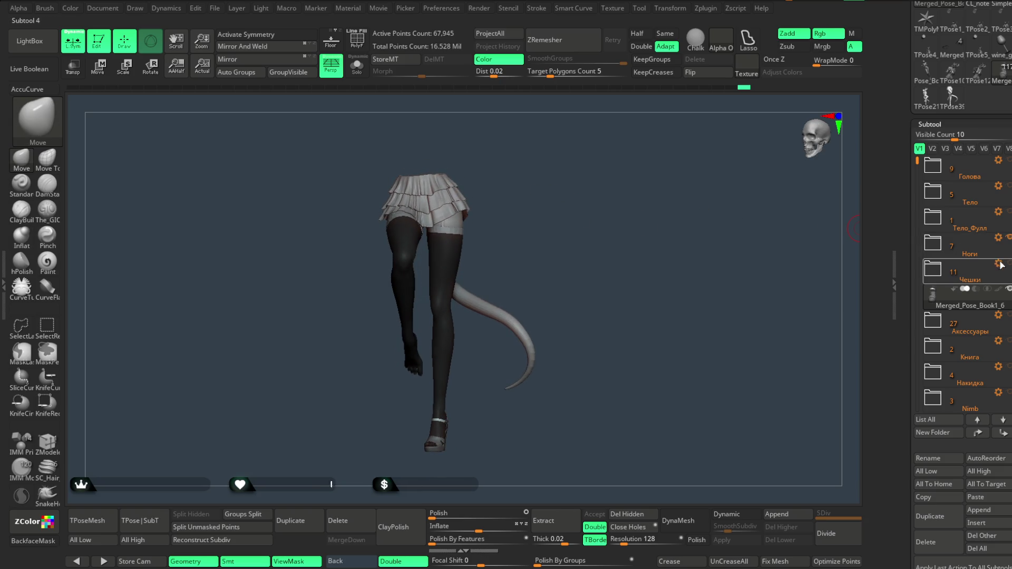
Select the Тело_Фулл folder and make the Тело body parts visible.
left_click(1008, 218)
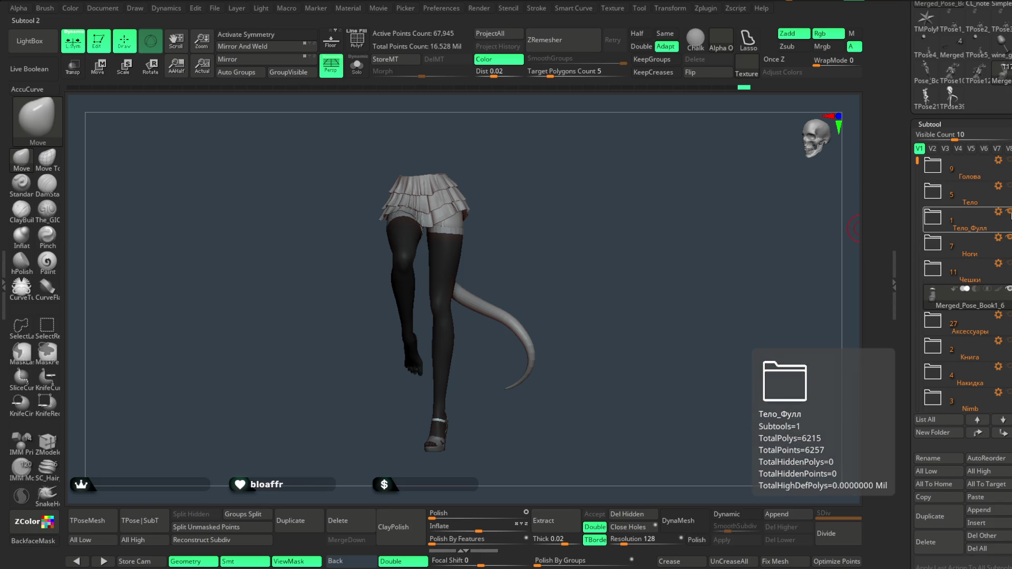
left_click(1008, 186)
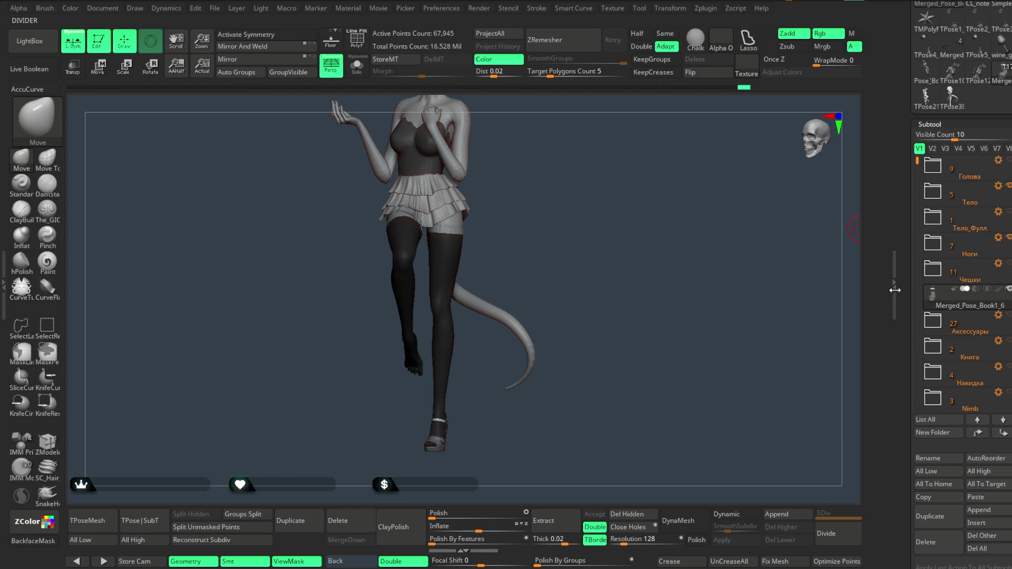
scroll(989, 214, "up", 2)
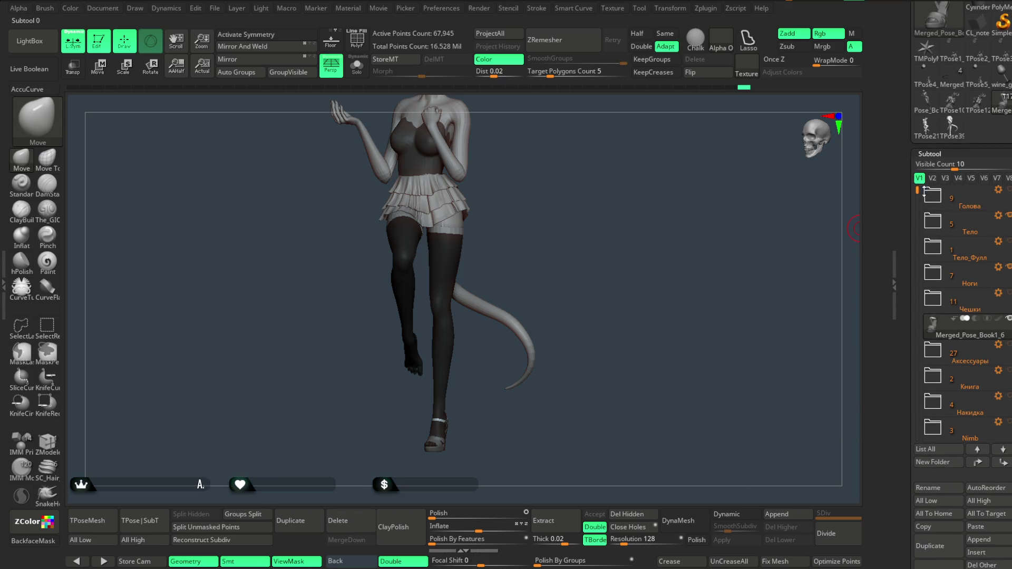
mouse_move(1008, 264)
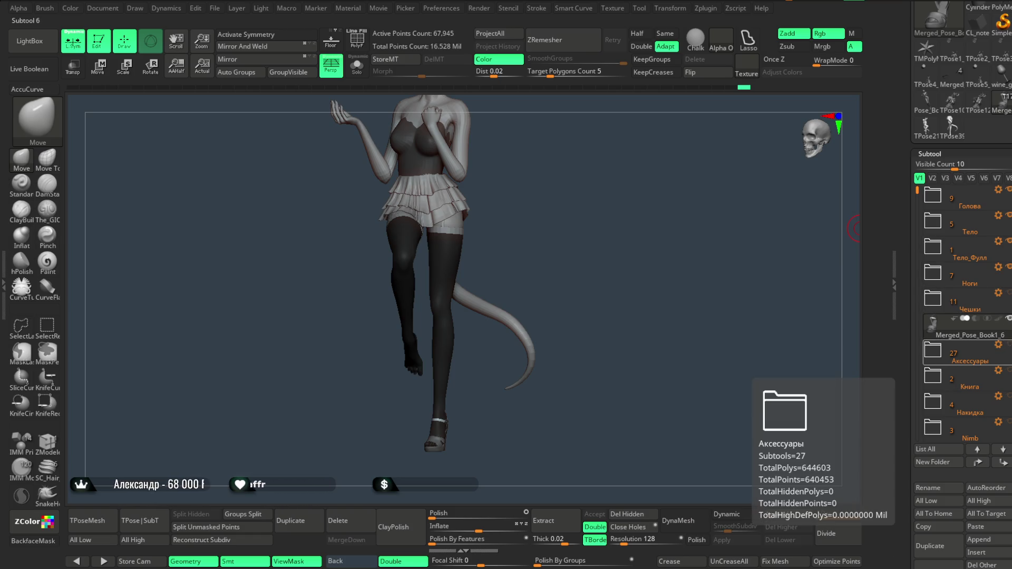
Show the Аксессуары, Книга and Накидка folders, then zoom out to view the whole figure.
left_click(984, 315)
left_click_drag(914, 194, 915, 233)
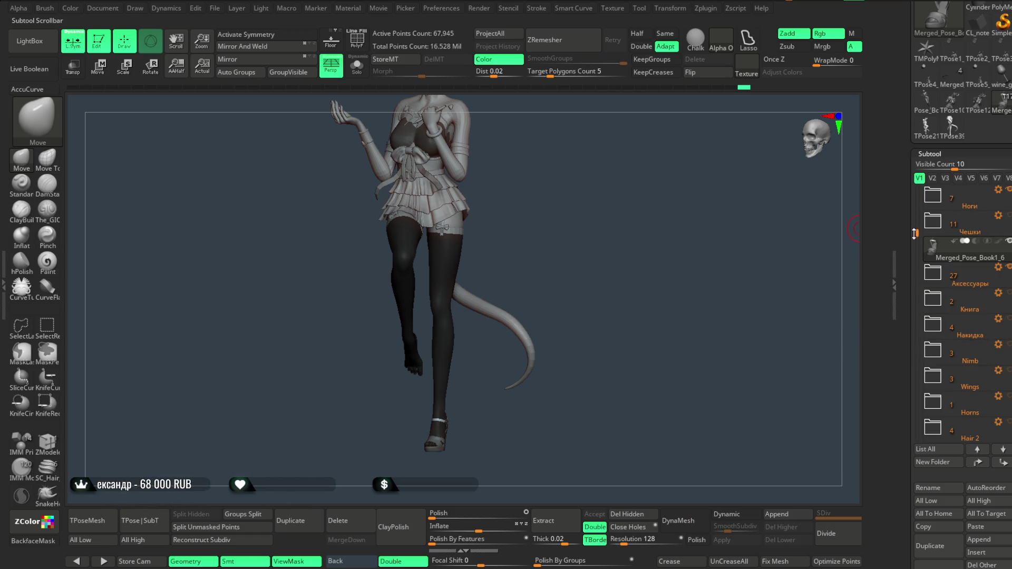
left_click(1009, 295)
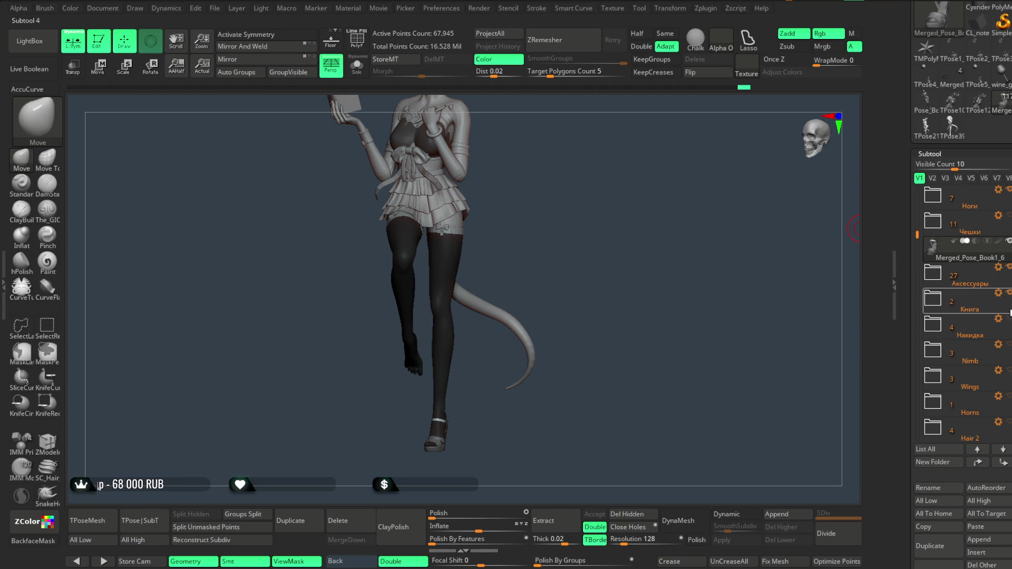
left_click(1009, 318)
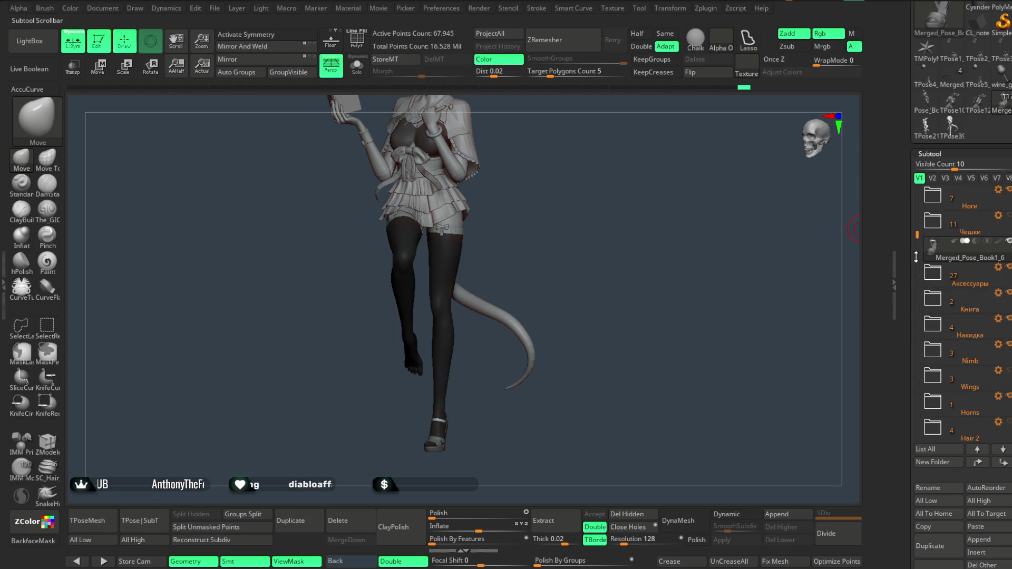
left_click_drag(919, 235, 919, 244)
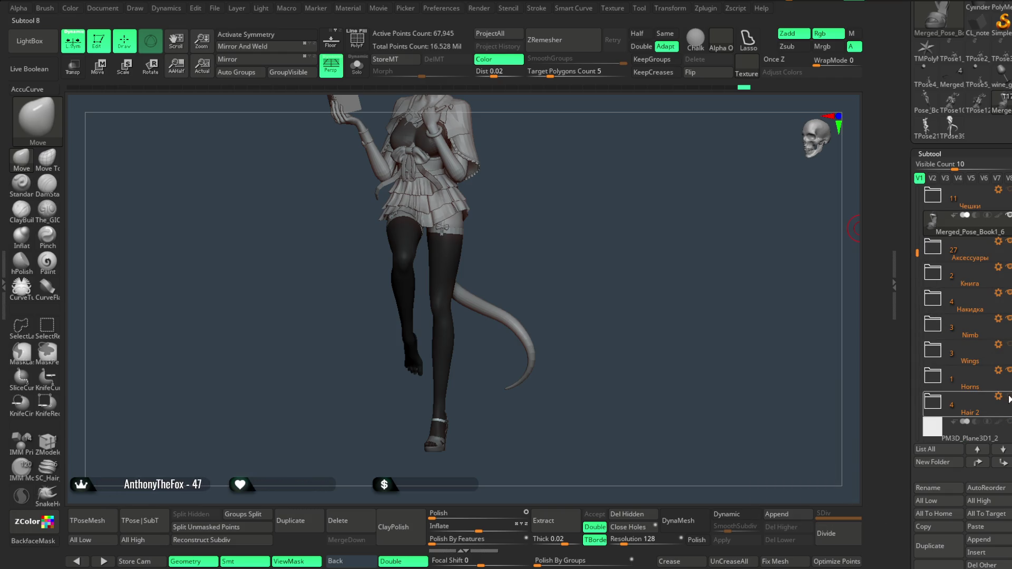
mouse_move(693, 339)
left_mouse_down()
mouse_move(630, 235)
mouse_move(635, 271)
mouse_move(589, 385)
mouse_move(610, 477)
mouse_move(596, 338)
mouse_move(563, 362)
mouse_move(527, 363)
mouse_move(687, 280)
mouse_move(628, 264)
mouse_move(628, 273)
mouse_move(626, 261)
mouse_move(625, 309)
mouse_move(655, 296)
mouse_move(565, 348)
mouse_move(589, 346)
mouse_move(584, 381)
mouse_move(626, 366)
left_mouse_up()
mouse_move(603, 332)
left_mouse_down()
mouse_move(648, 343)
mouse_move(548, 335)
left_mouse_up()
mouse_move(638, 257)
left_mouse_down()
mouse_move(638, 279)
mouse_move(594, 289)
left_mouse_up()
key("space")
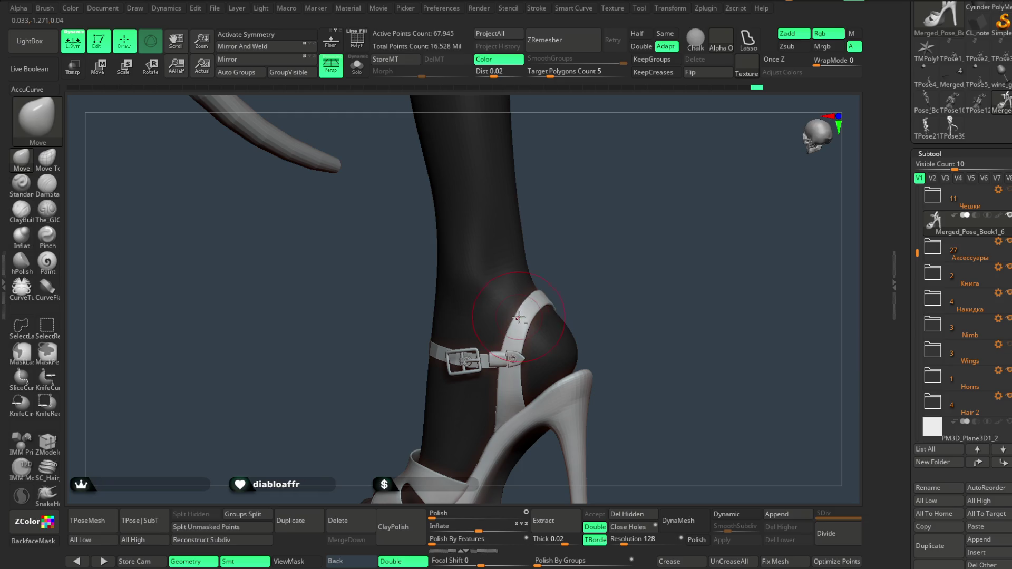
mouse_move(516, 315)
left_mouse_down()
mouse_move(504, 271)
mouse_move(501, 300)
mouse_move(537, 322)
left_mouse_up()
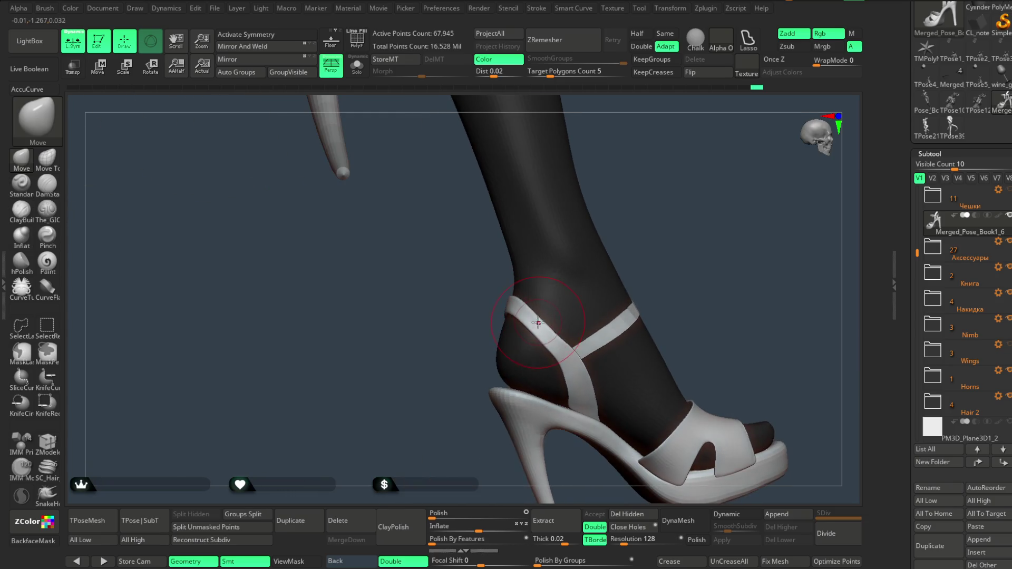
left_click_drag(675, 267, 550, 336)
mouse_move(668, 268)
left_mouse_down()
mouse_move(624, 323)
mouse_move(624, 274)
mouse_move(574, 273)
mouse_move(574, 244)
mouse_move(574, 266)
mouse_move(560, 264)
mouse_move(601, 239)
mouse_move(589, 252)
left_mouse_up()
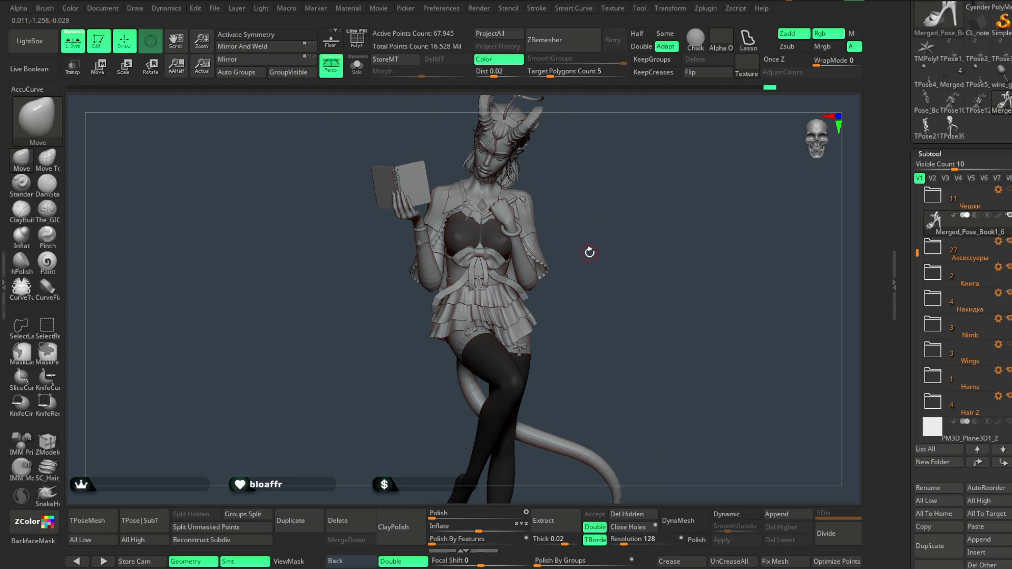
mouse_move(571, 213)
left_mouse_down()
mouse_move(578, 176)
mouse_move(606, 193)
mouse_move(577, 201)
left_mouse_up()
left_click_drag(665, 192, 594, 213)
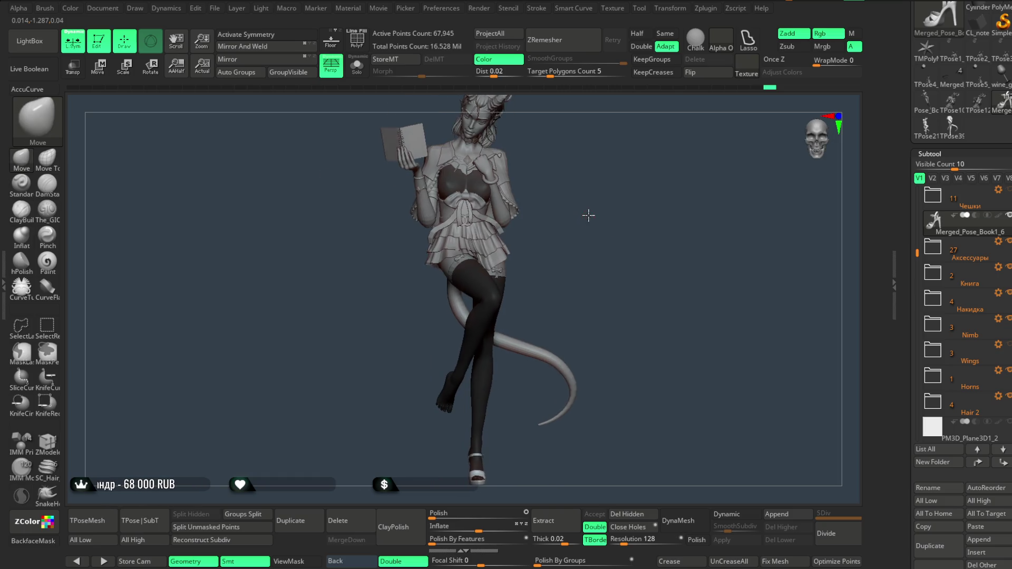
mouse_move(591, 220)
left_mouse_down()
mouse_move(583, 246)
mouse_move(587, 234)
left_mouse_up()
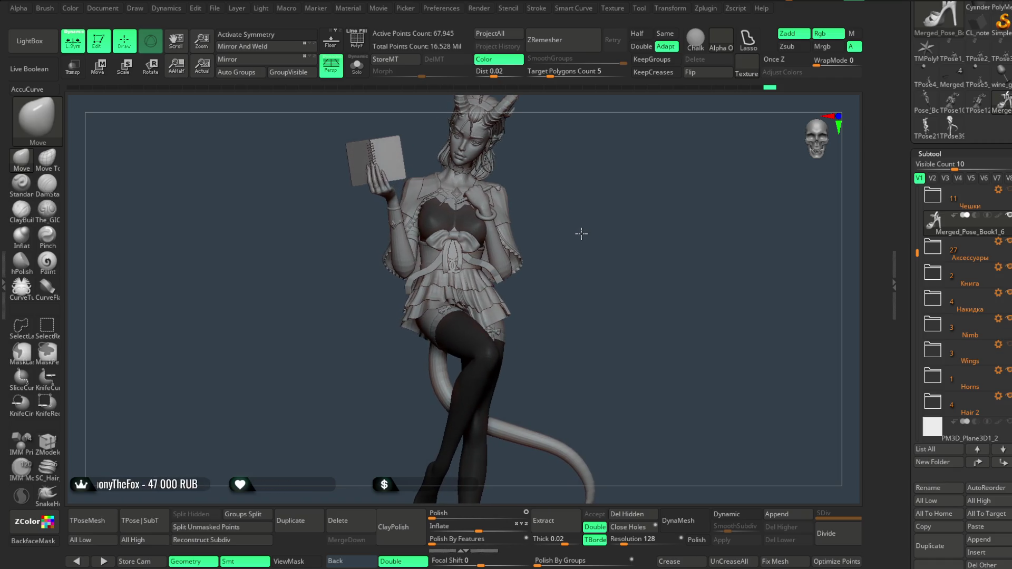
left_click_drag(585, 233, 585, 231)
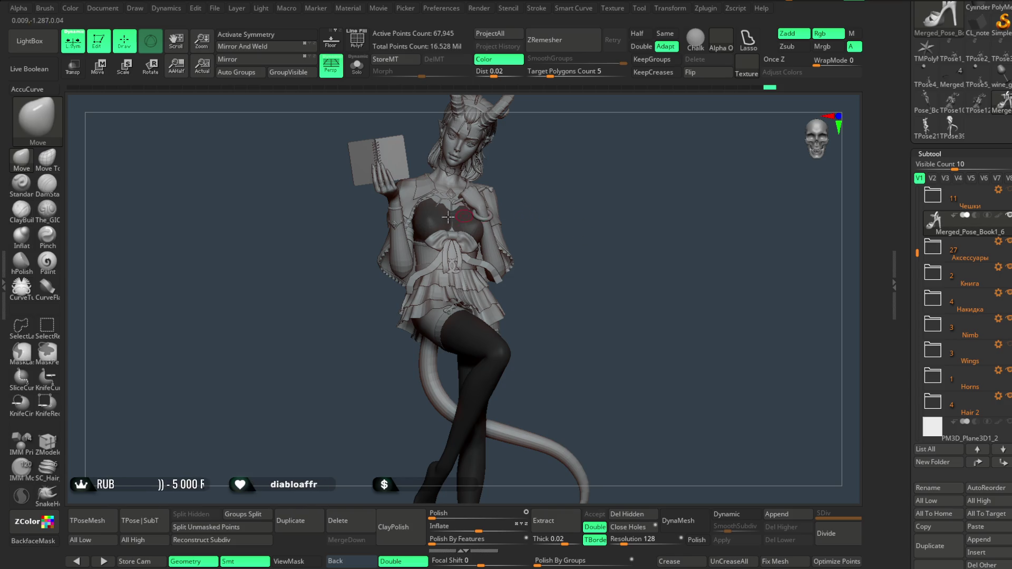
left_click(216, 9)
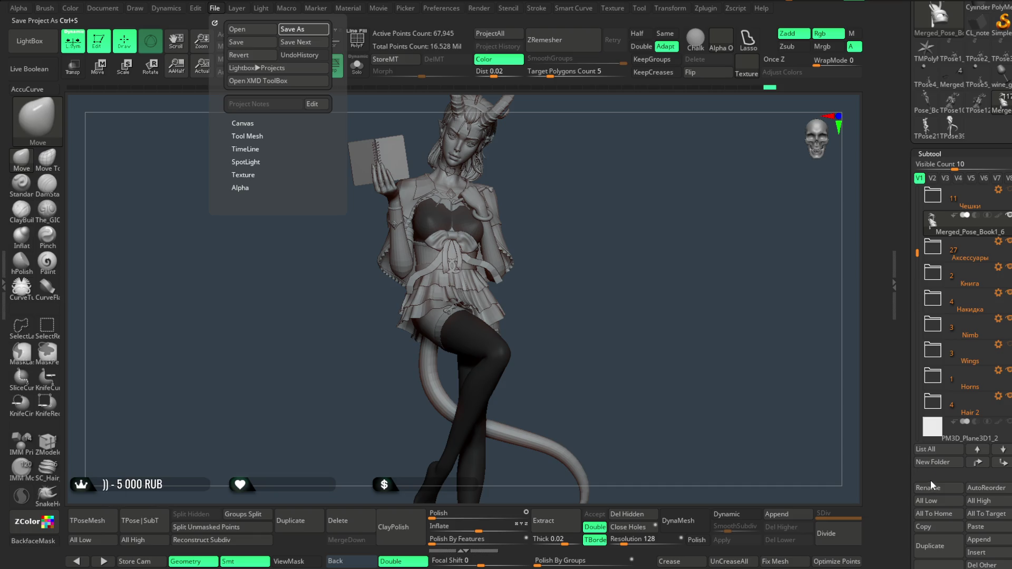
Save the project with Ctrl+S, then switch to the Merged_Pose_Book1_6 subtool.
key("ctrl+s")
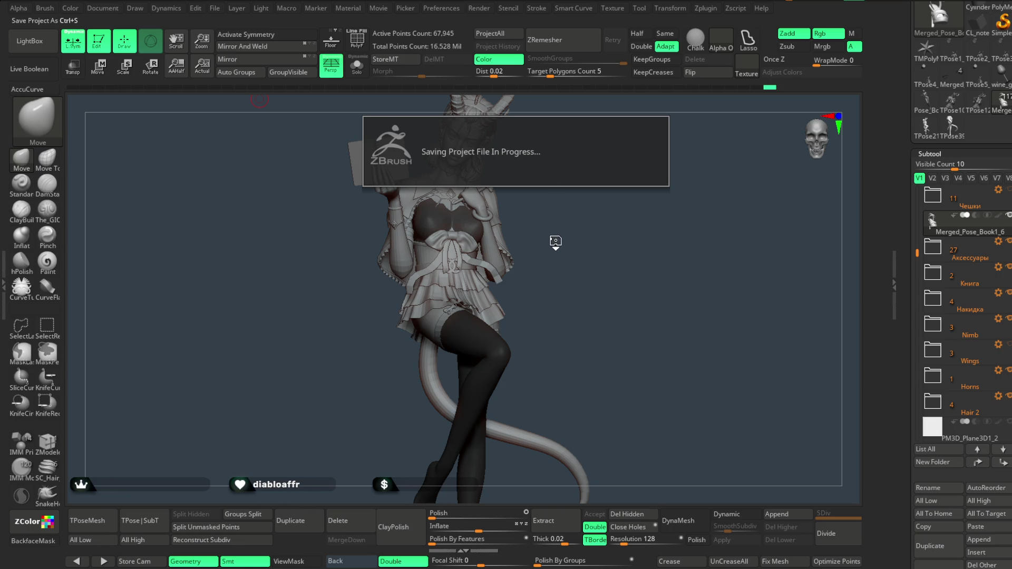
left_click_drag(569, 244, 577, 237)
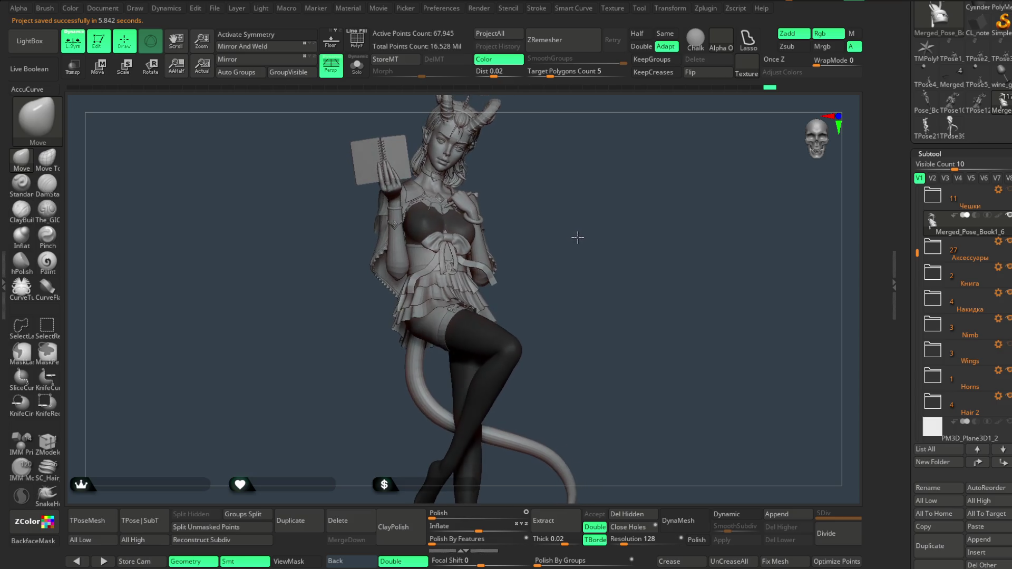
left_click(104, 522)
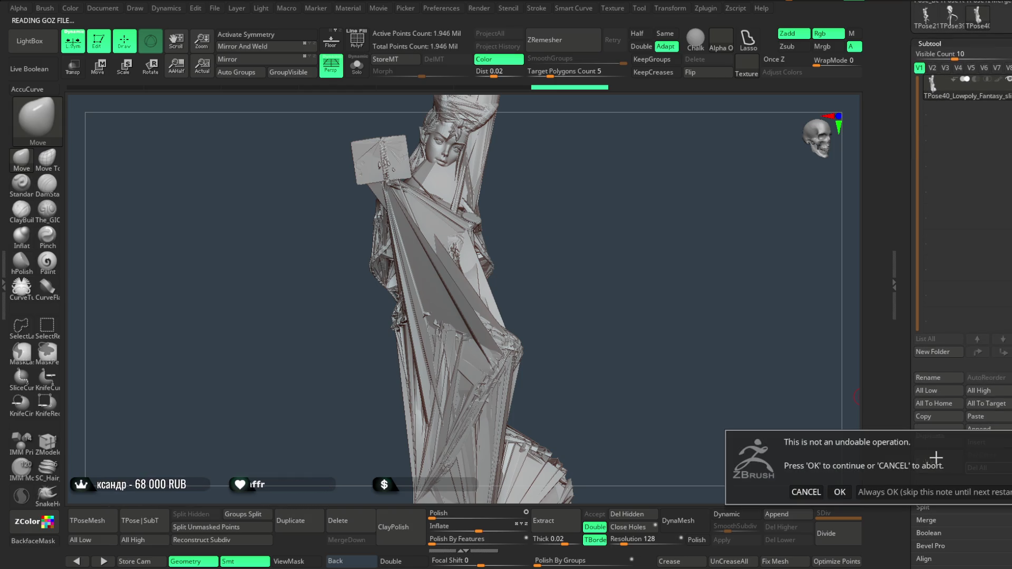
Confirm the non-undoable operation dialog.
left_click(850, 492)
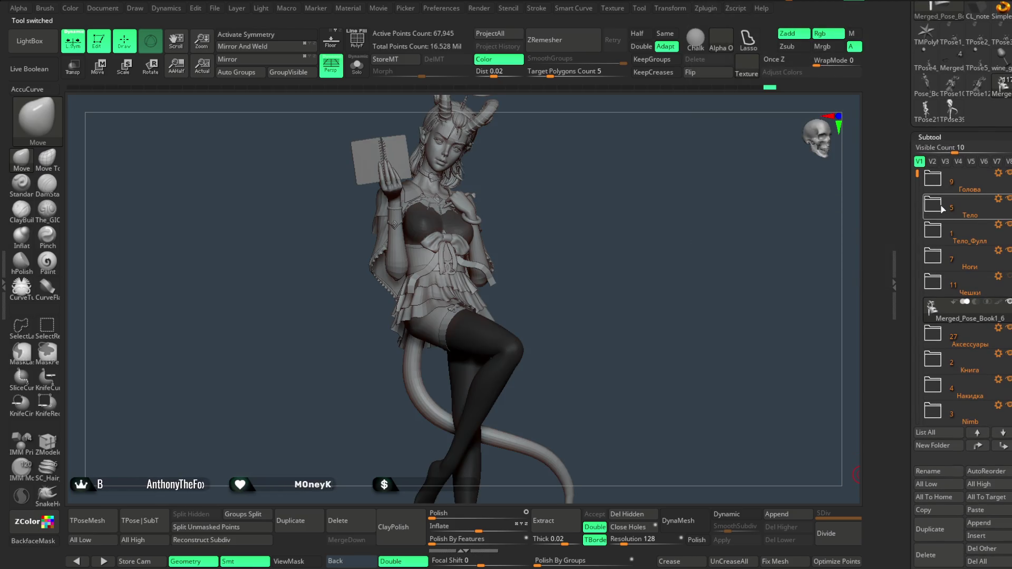
scroll(918, 180, "down", 1)
scroll(918, 188, "down", 4)
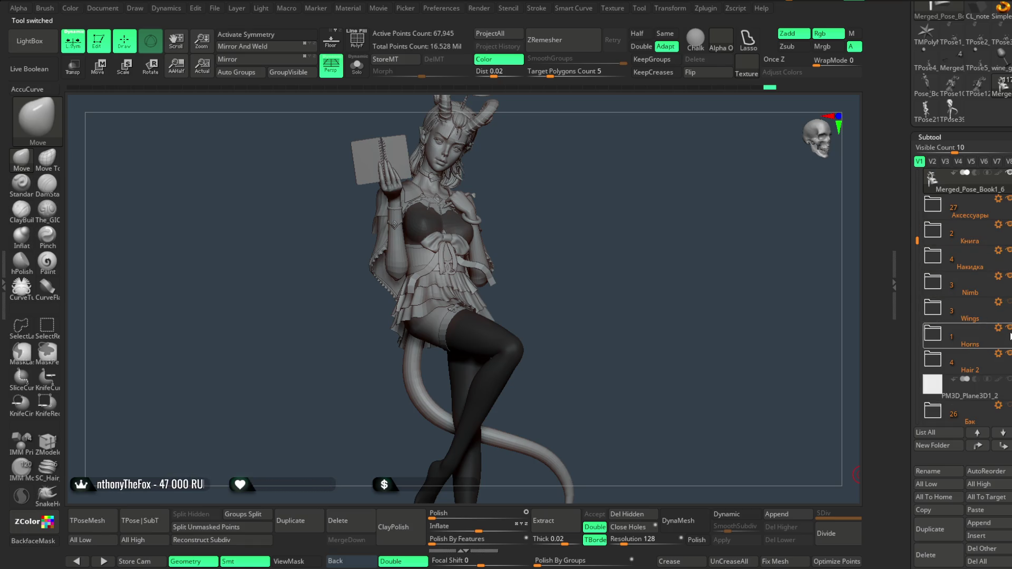
Switch to Pose_Book1_5 and Del All the TPose low-poly mesh, confirming the deletion.
mouse_move(991, 269)
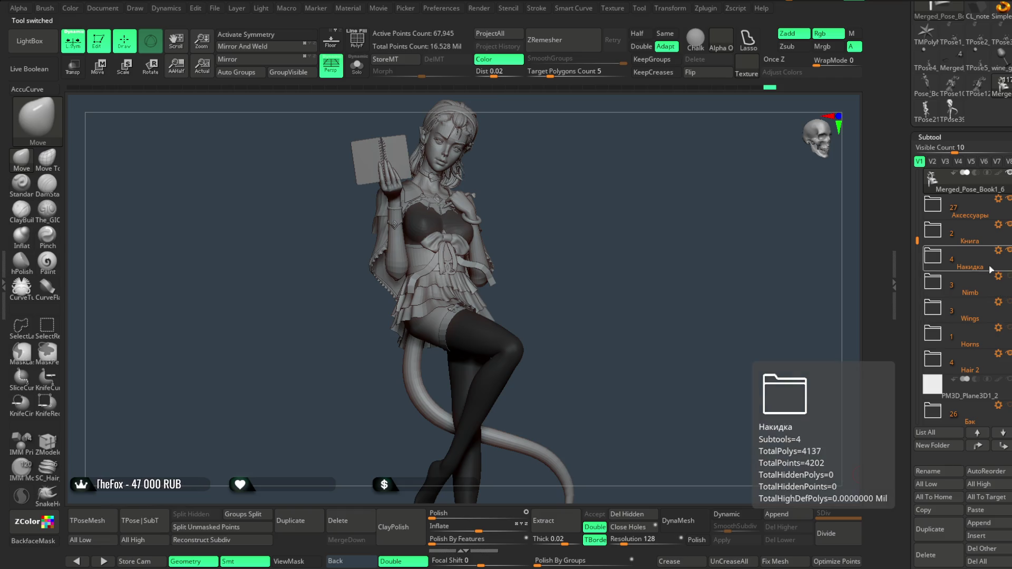
left_click(142, 526)
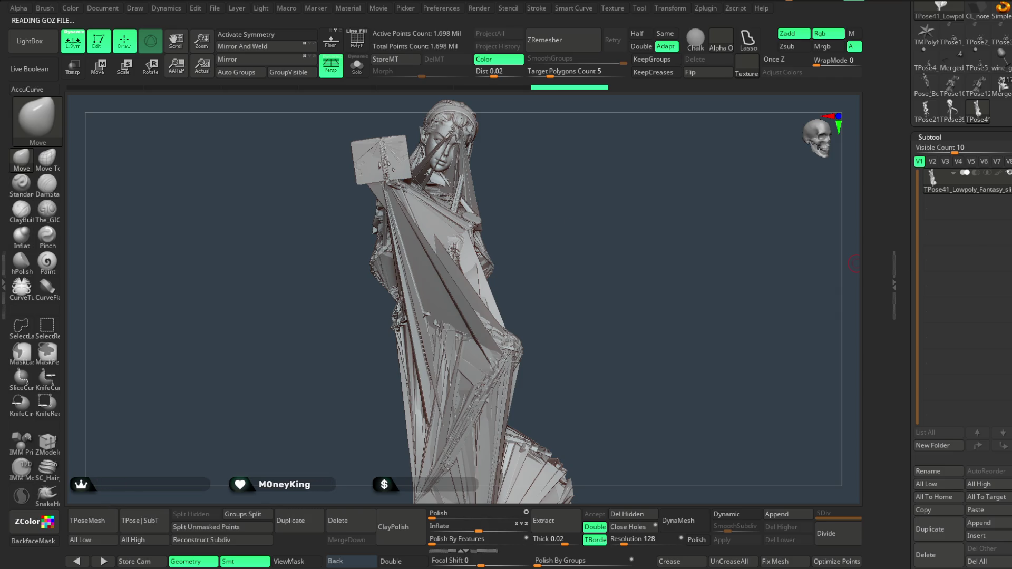
scroll(949, 283, "down", 5)
left_click(975, 324)
left_click(838, 346)
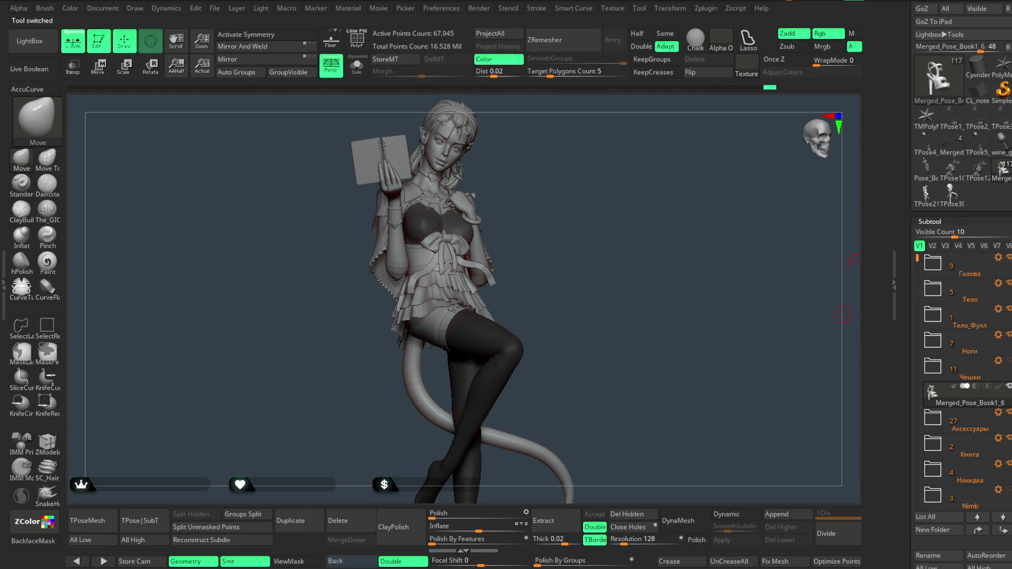
Make the Horns folder visible on the head and turn the model to her right side.
scroll(949, 249, "down", 2)
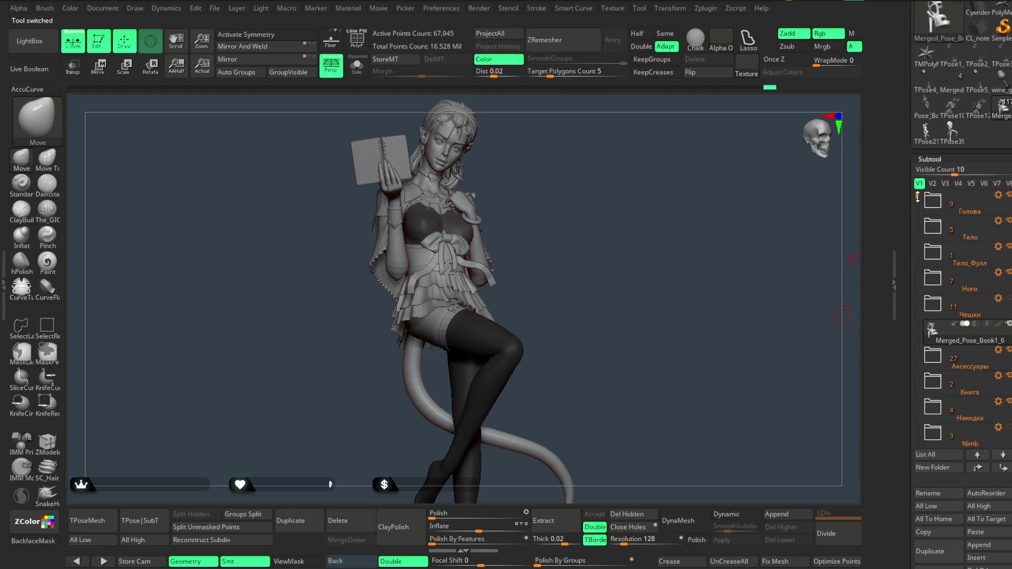
left_click_drag(917, 197, 917, 227)
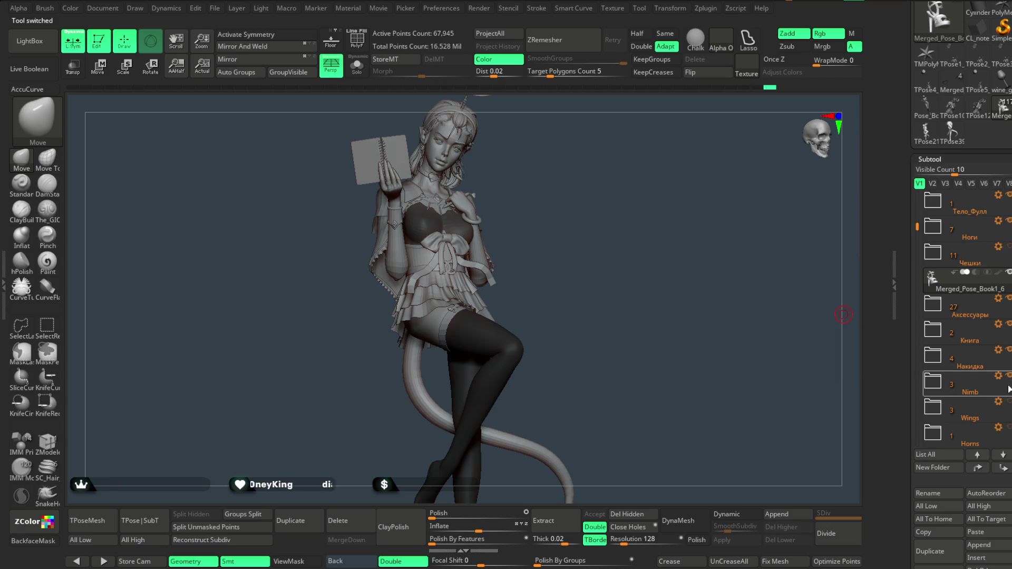
left_click(1008, 427)
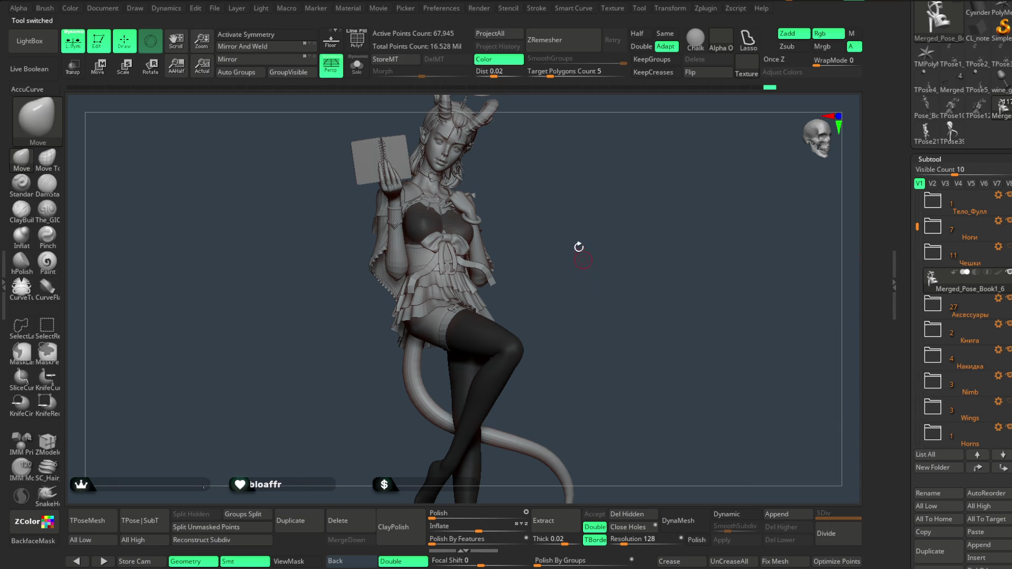
mouse_move(587, 246)
left_mouse_down()
mouse_move(574, 228)
mouse_move(571, 262)
mouse_move(572, 235)
left_mouse_up()
Step through the Pose_Book1_2, 36_01 and Merged_Pose_Book1_6 subtools while reframing the figure.
left_click(467, 350, "alt")
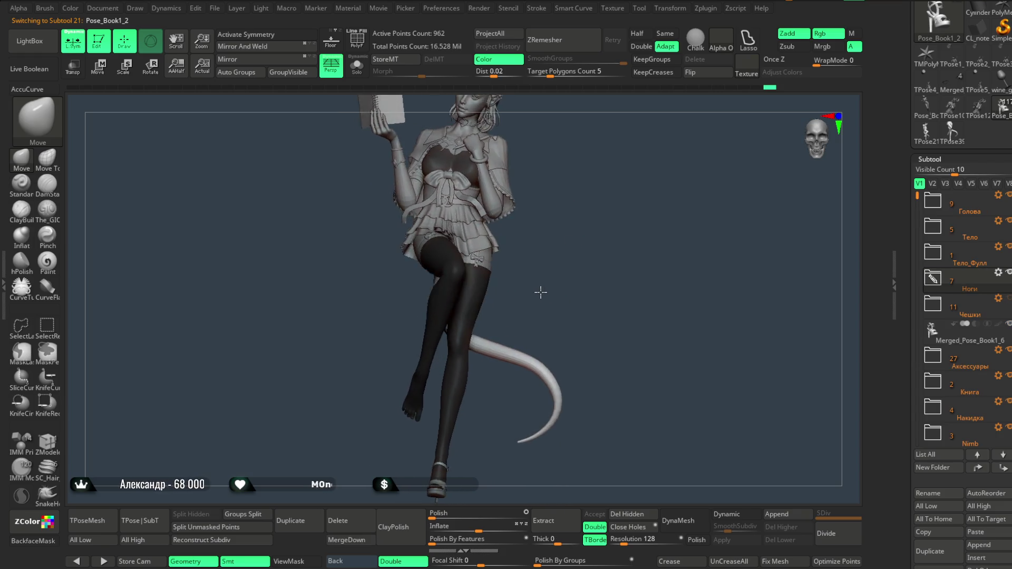
mouse_move(548, 292)
left_mouse_down()
mouse_move(552, 268)
mouse_move(587, 274)
mouse_move(571, 262)
mouse_move(577, 293)
mouse_move(585, 265)
mouse_move(576, 236)
mouse_move(570, 284)
mouse_move(572, 265)
mouse_move(553, 267)
mouse_move(555, 319)
mouse_move(631, 299)
mouse_move(632, 278)
mouse_move(513, 274)
mouse_move(601, 262)
mouse_move(566, 273)
mouse_move(556, 262)
mouse_move(575, 336)
left_mouse_up()
left_click(545, 306, "alt")
mouse_move(589, 241)
left_mouse_down()
mouse_move(545, 307)
mouse_move(560, 249)
mouse_move(555, 255)
mouse_move(560, 284)
mouse_move(578, 248)
left_mouse_up()
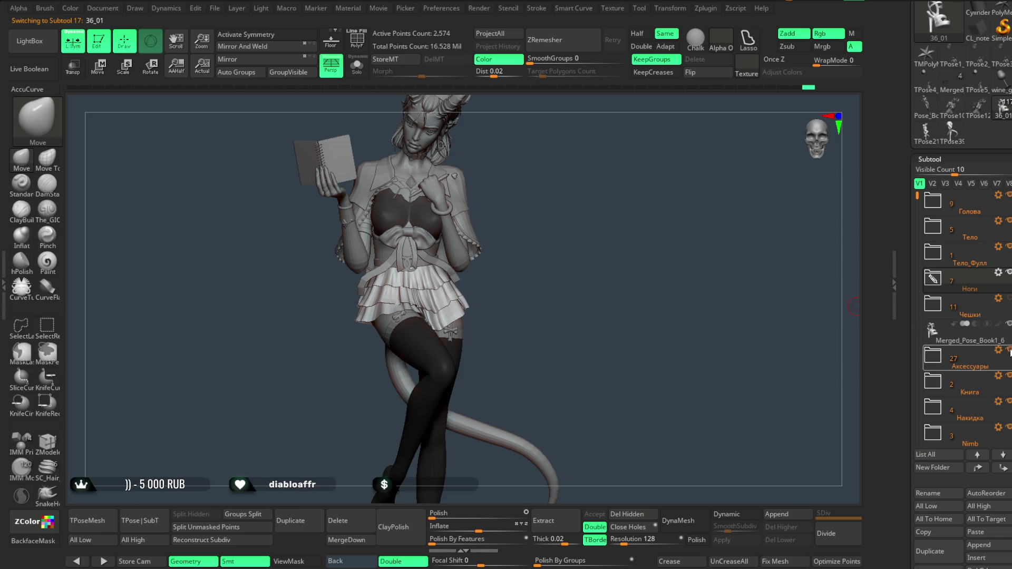
left_click(475, 389, "alt")
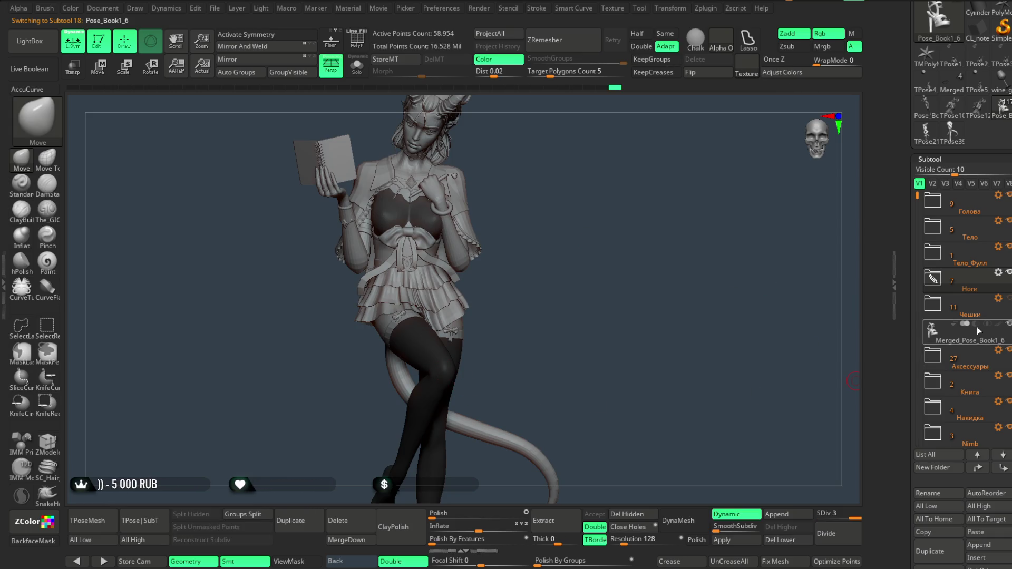
mouse_move(644, 282)
left_mouse_down()
mouse_move(650, 305)
mouse_move(593, 286)
mouse_move(659, 274)
mouse_move(596, 297)
mouse_move(531, 276)
mouse_move(612, 308)
left_mouse_up()
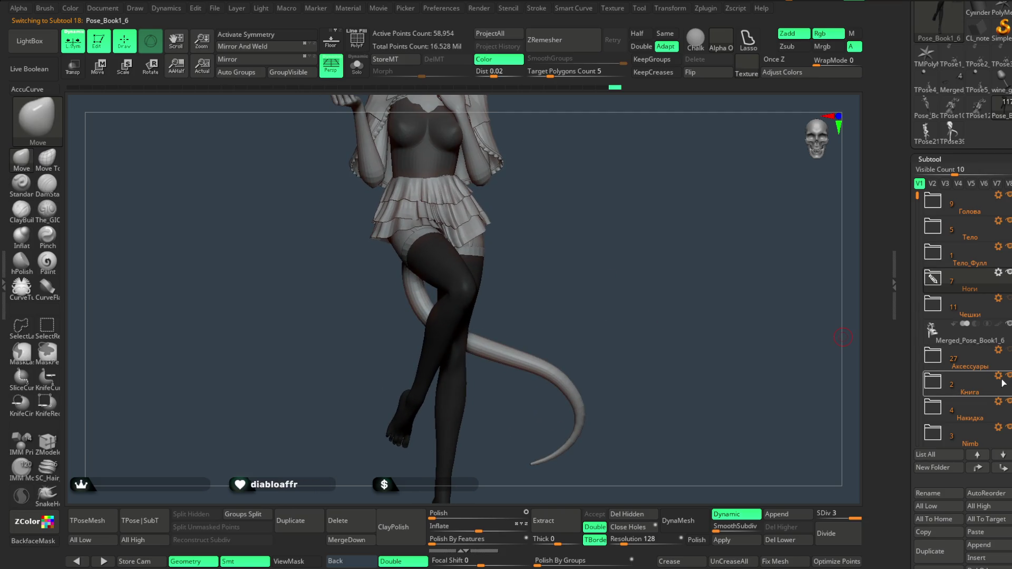
mouse_move(639, 249)
left_mouse_down()
mouse_move(641, 271)
mouse_move(353, 458)
left_mouse_up()
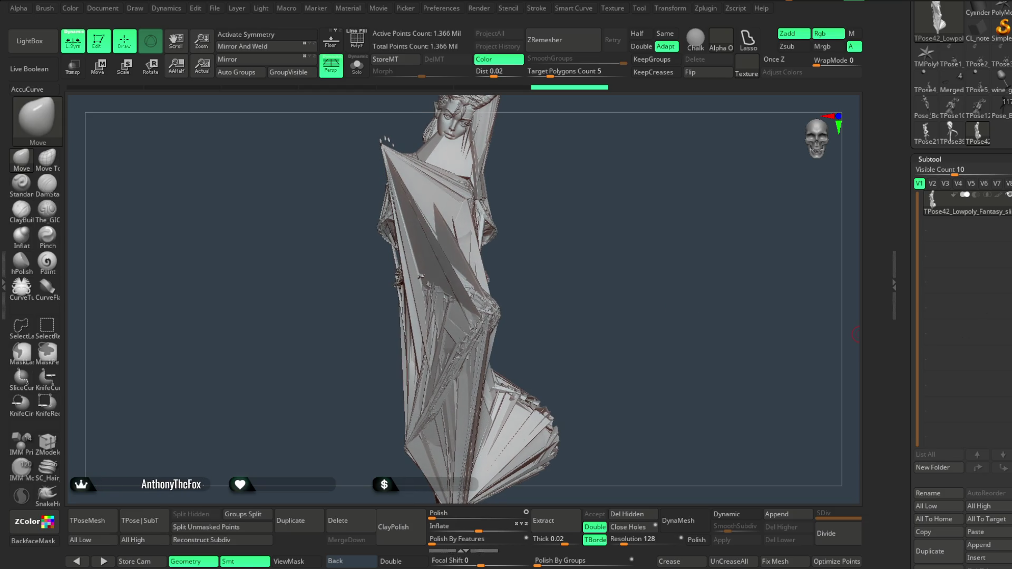
Delete the distorted low-poly subtool and confirm the deletion.
scroll(949, 264, "down", 5)
left_click(928, 406)
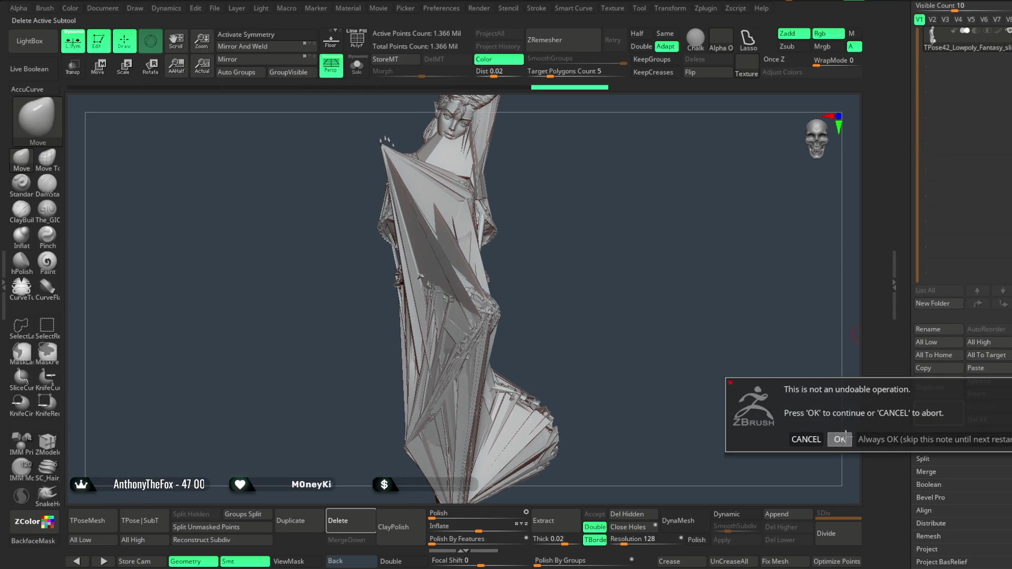
left_click(840, 439)
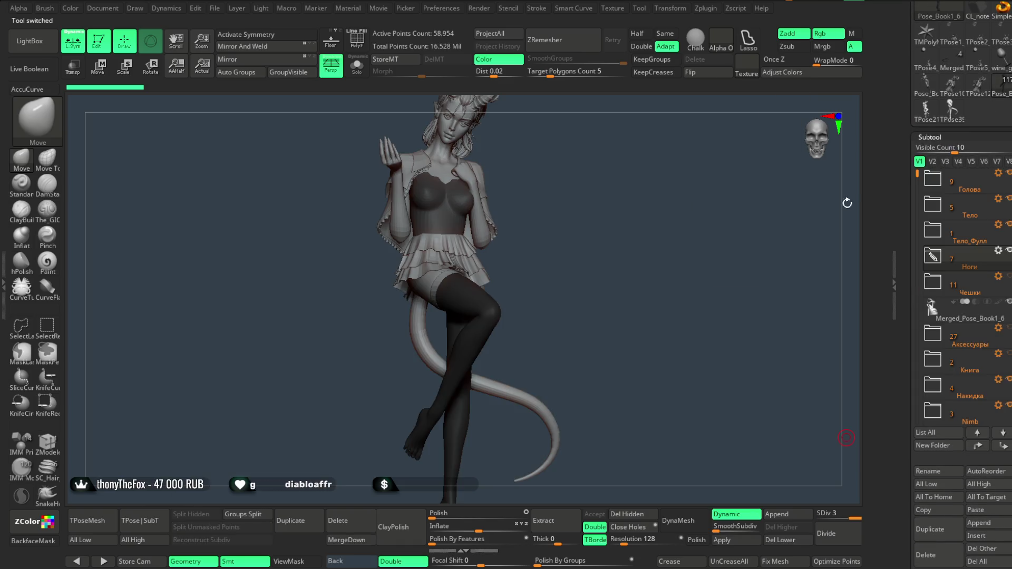
left_click_drag(573, 232, 586, 266)
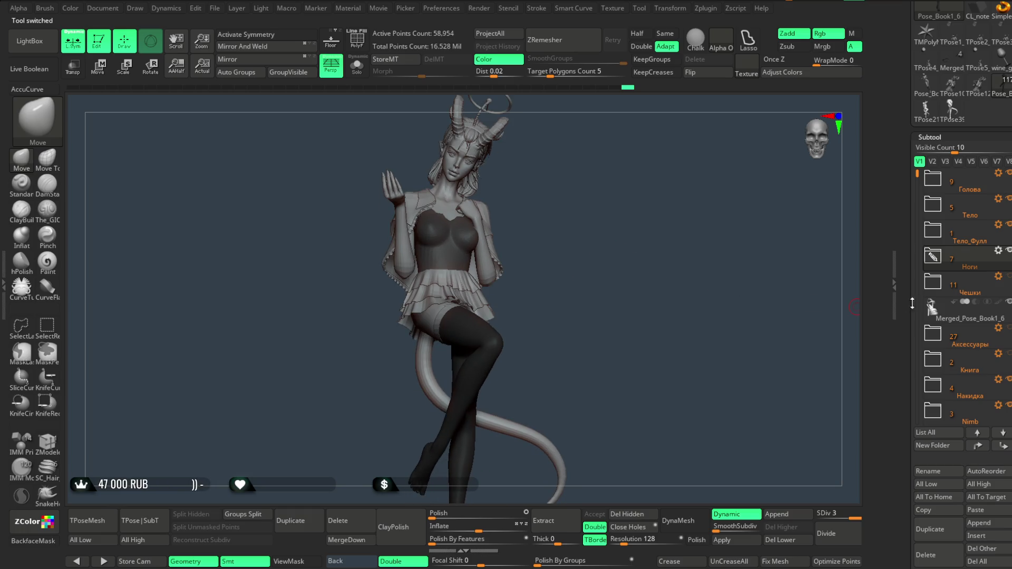
left_click_drag(916, 177, 916, 225)
left_click_drag(678, 371, 618, 314)
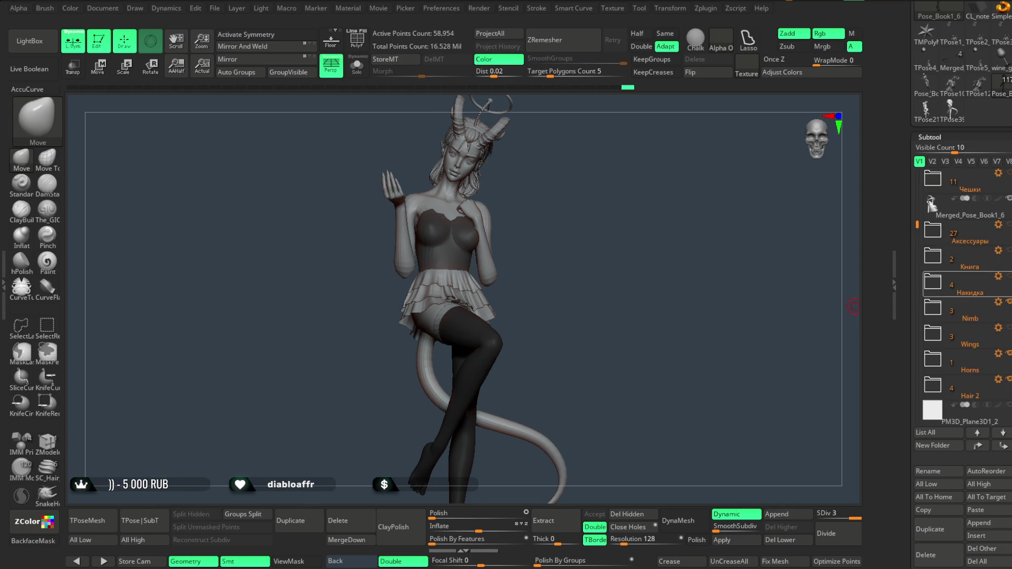
Generate TPose43_Lowpoly_Fantasy with TPoseMesh, Del All it, and reload Pose_Book1_6.
left_click(102, 524)
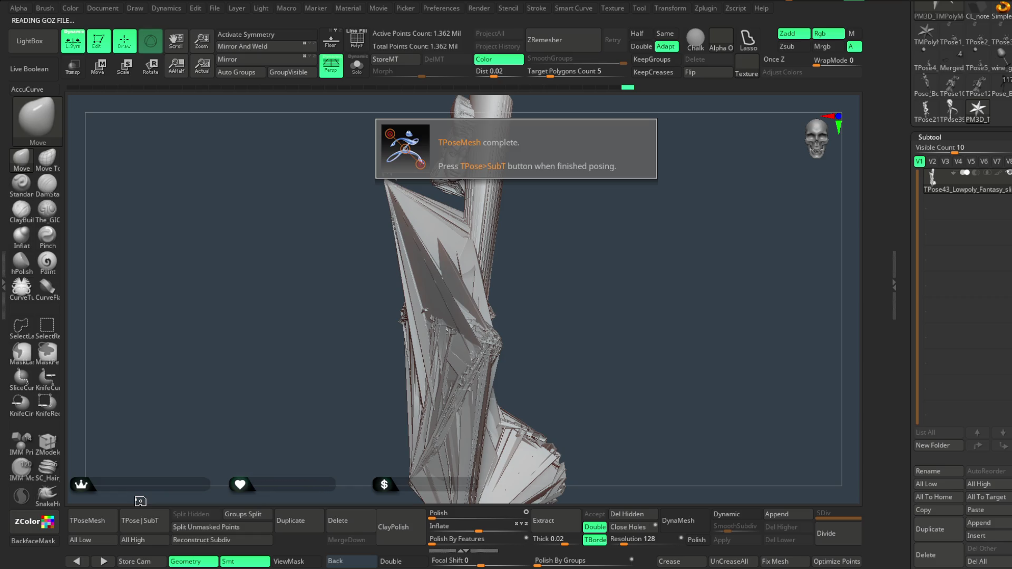
scroll(962, 285, "down", 3)
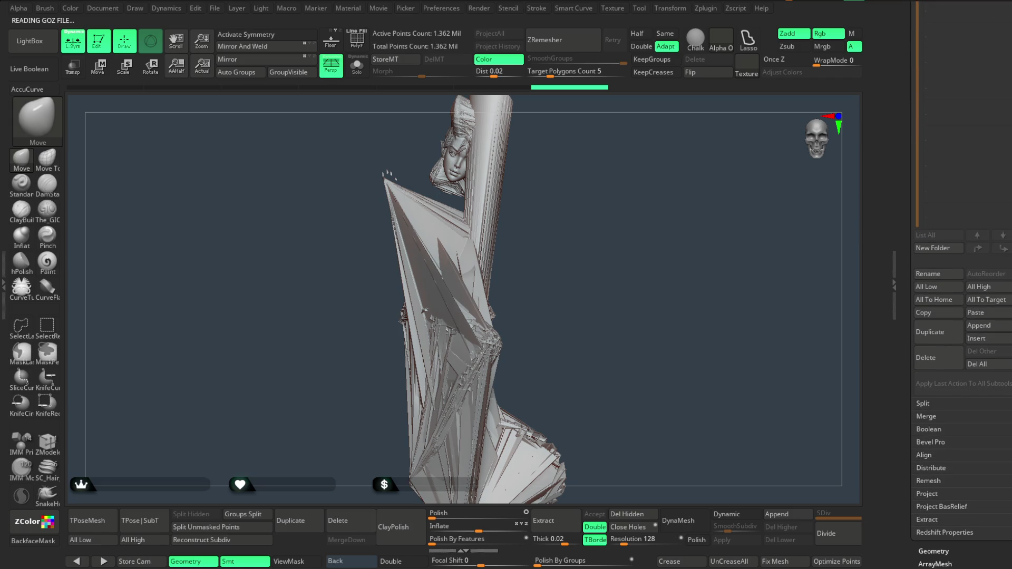
left_click(981, 365)
left_click(842, 390)
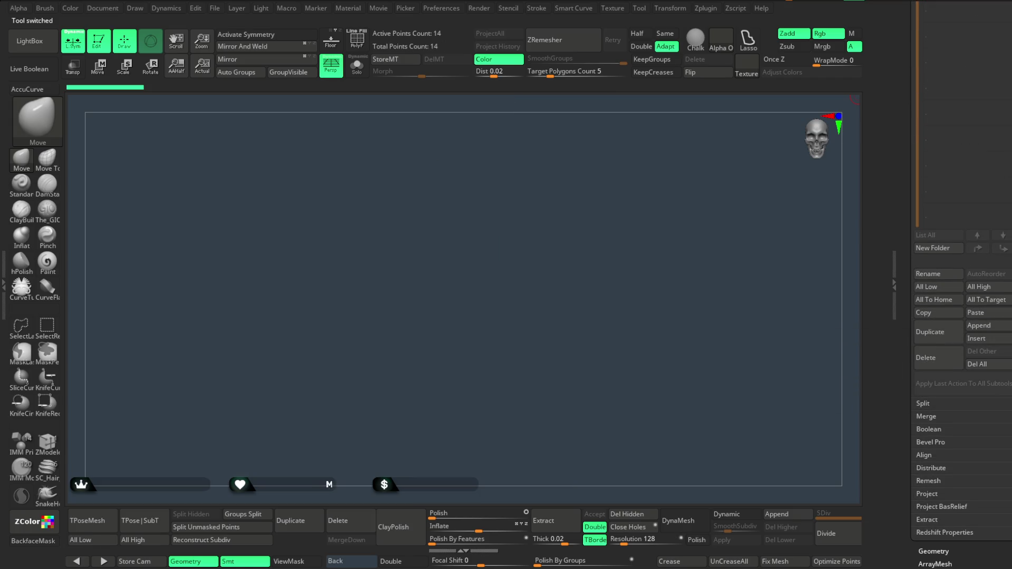
scroll(962, 158, "up", 5)
left_click(1005, 194)
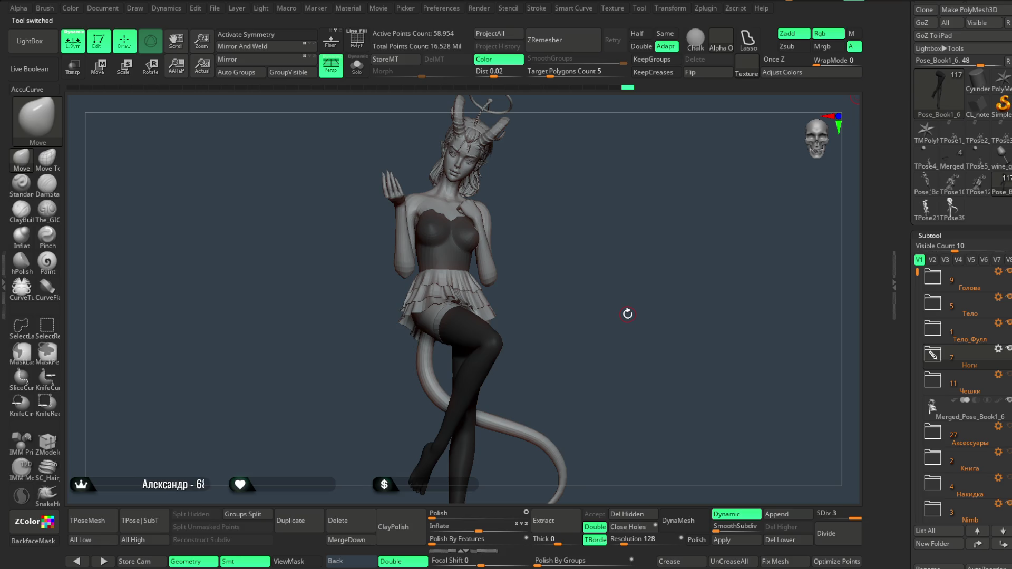
Shift the view onto the body and briefly expand then collapse the Ноги folder.
left_click_drag(558, 302, 586, 304)
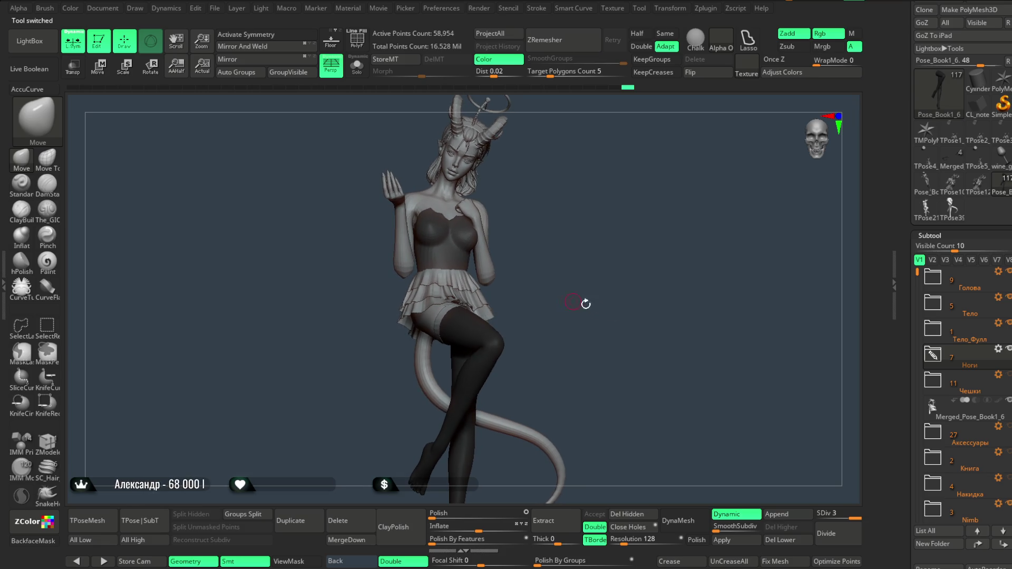
scroll(916, 311, "down", 3)
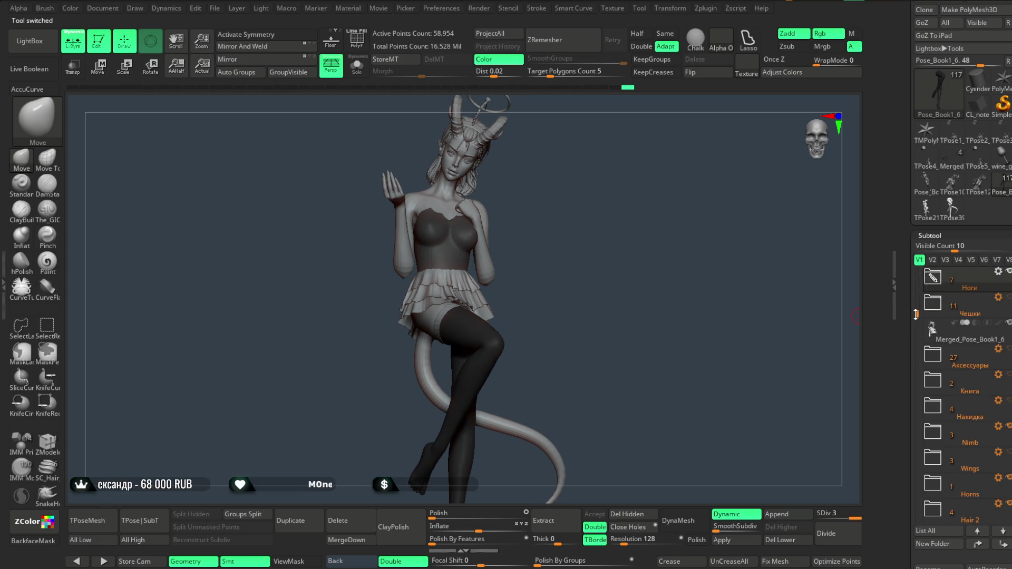
mouse_move(741, 385)
left_mouse_down("alt")
mouse_move(614, 316)
mouse_move(673, 332)
left_mouse_up("alt")
left_click(981, 356)
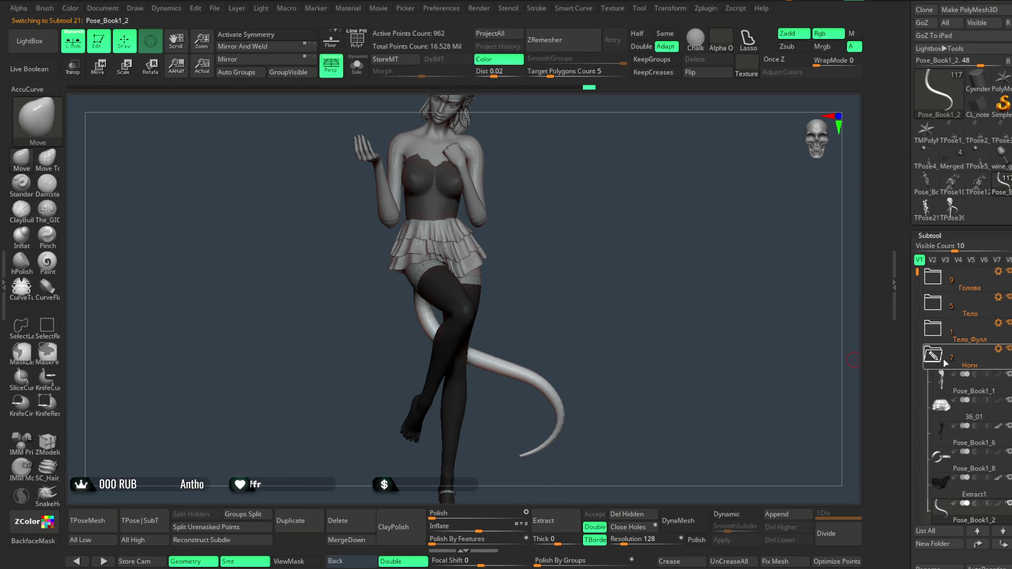
left_click(980, 355)
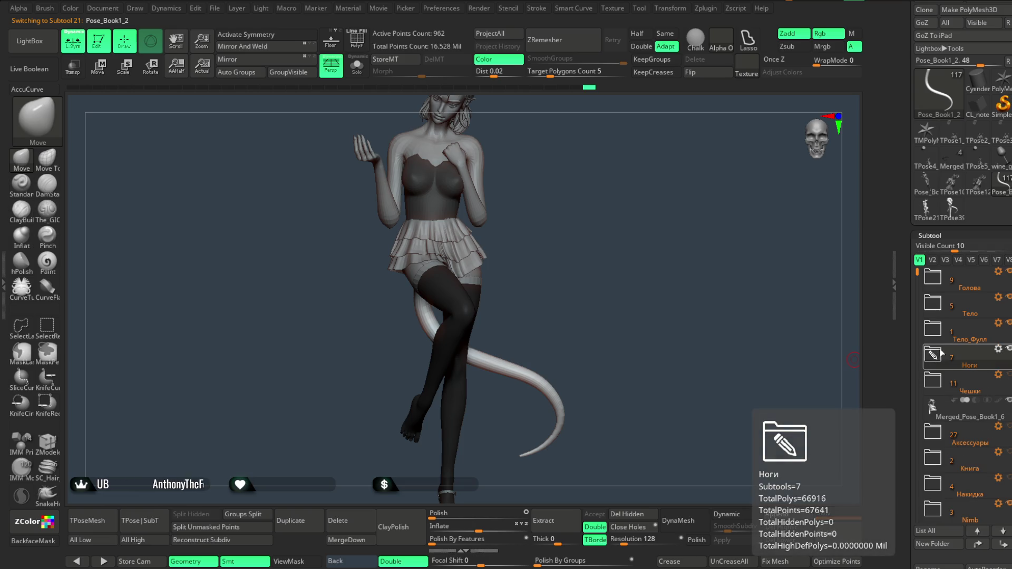
Bring the horns into frame, make the body mesh active, and expand the Тело folder.
mouse_move(860, 355)
left_mouse_down()
mouse_move(659, 334)
mouse_move(561, 305)
mouse_move(577, 286)
left_mouse_up()
left_click(503, 295, "alt")
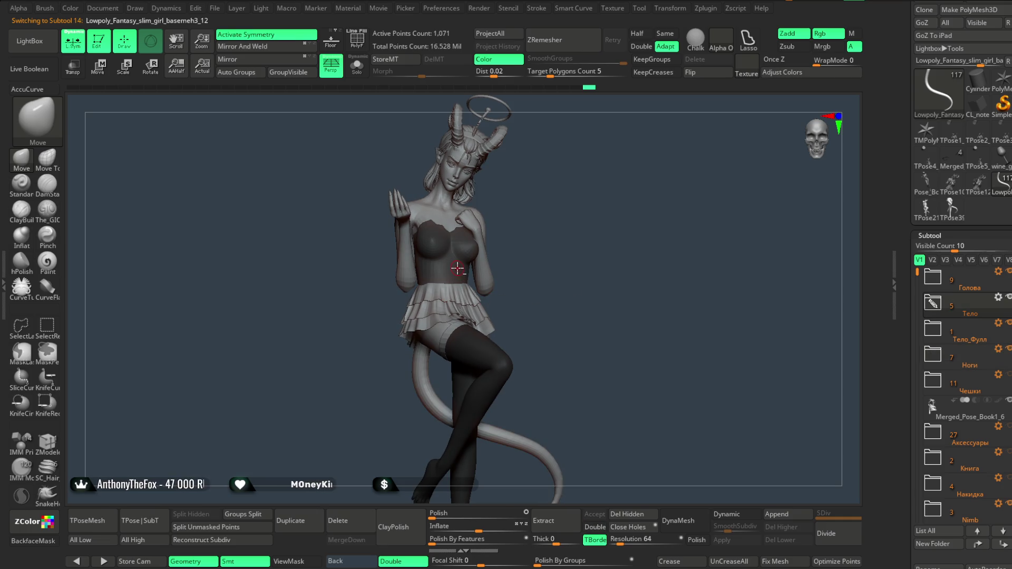
left_click(975, 303)
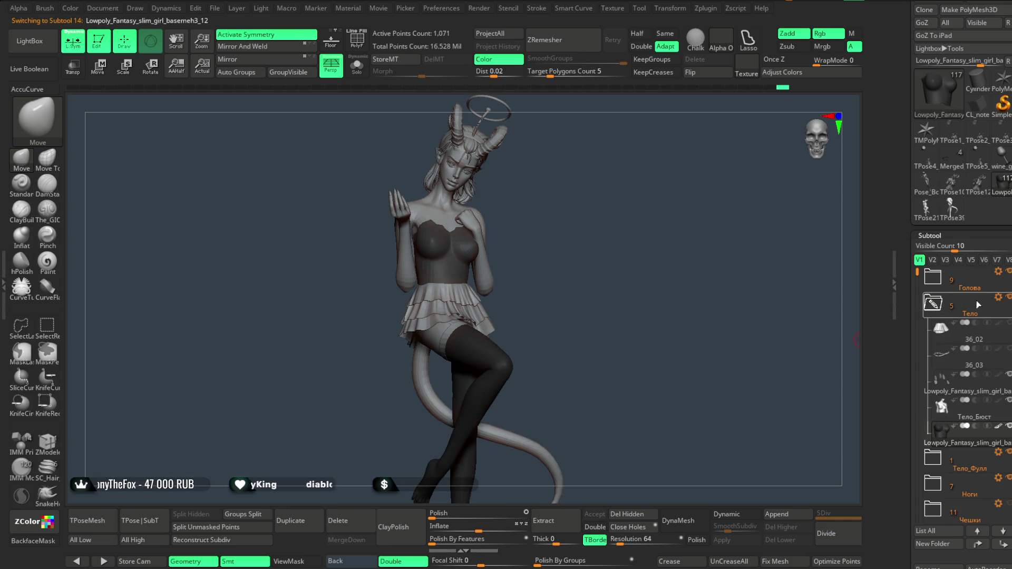
Make Тело_Бюст active, generate a T-pose mesh, then delete it.
left_click(975, 410)
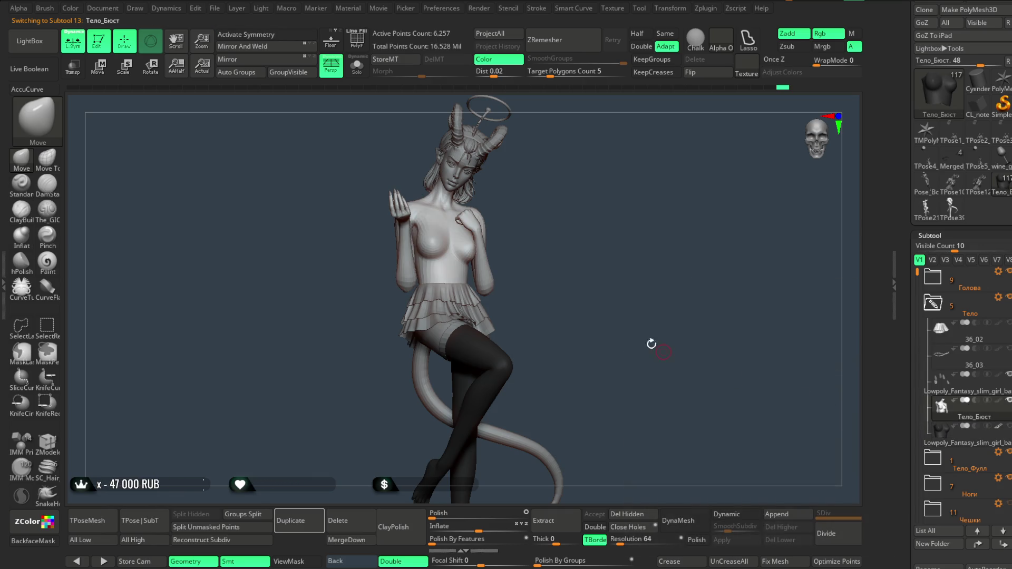
left_click(104, 528)
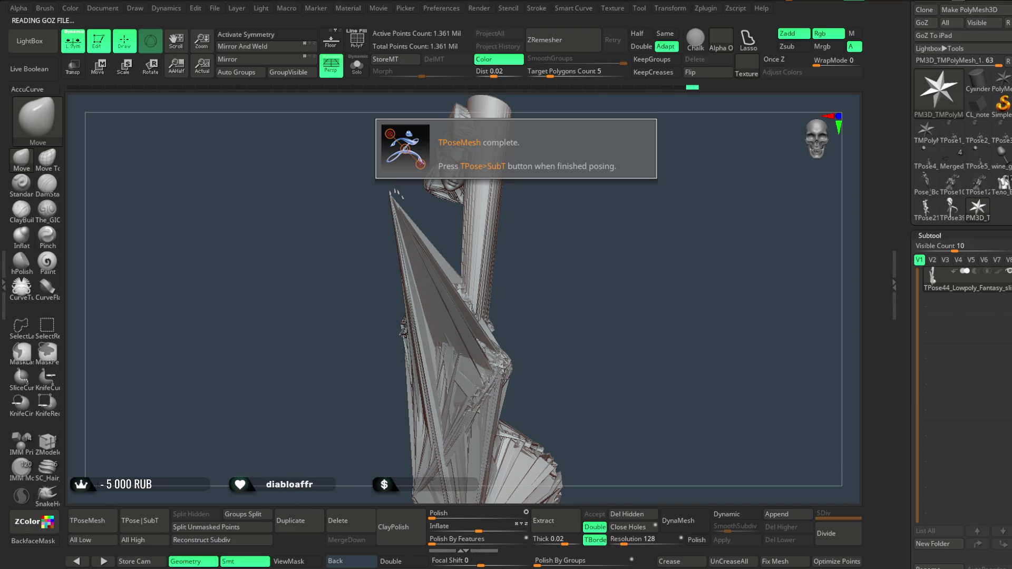
left_click(930, 494)
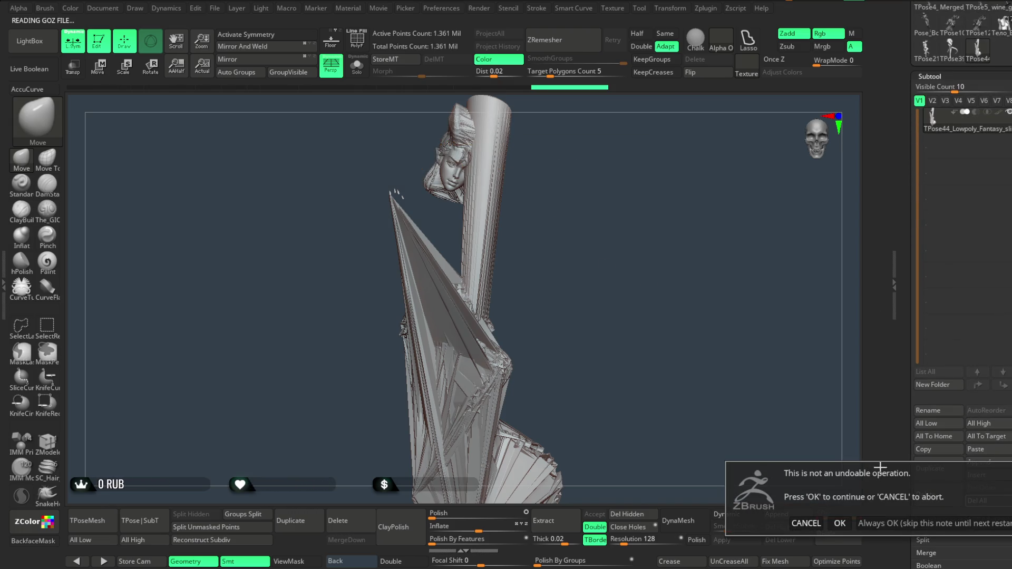
left_click(841, 523)
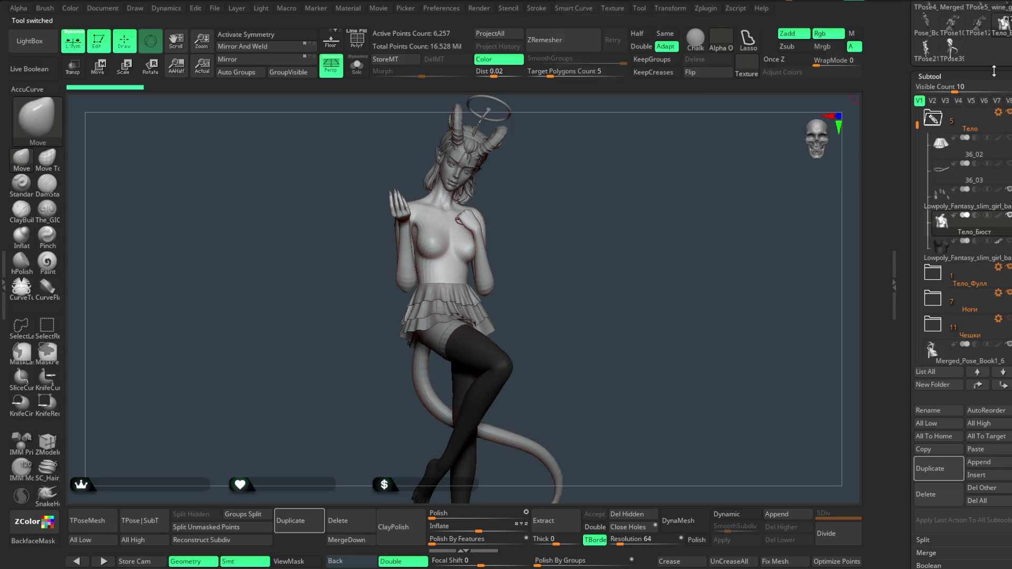
Show the dark bodice, hide Hair 2, and clear the T-pose mesh subtools.
left_click(1004, 244)
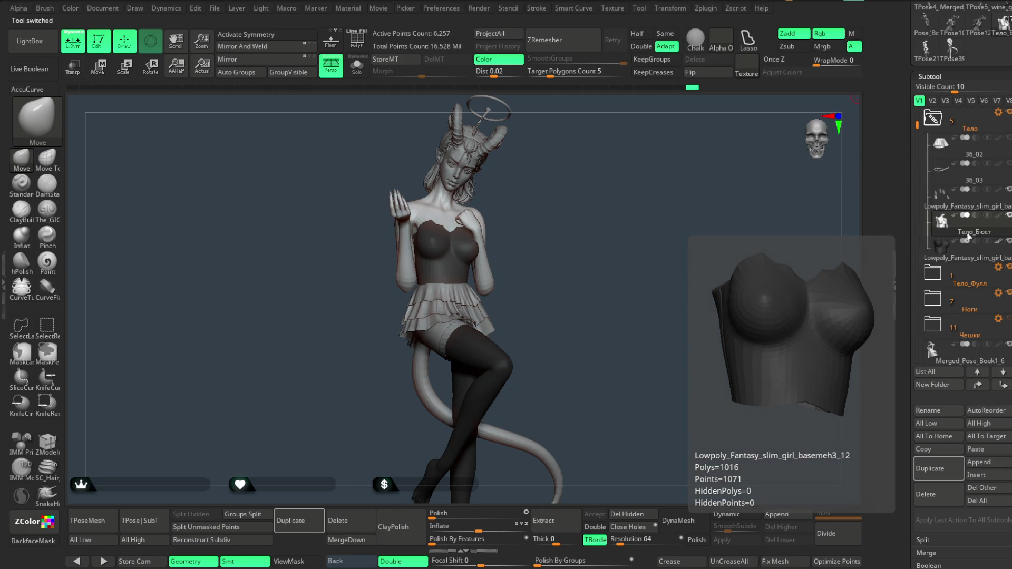
left_click_drag(917, 125, 918, 219)
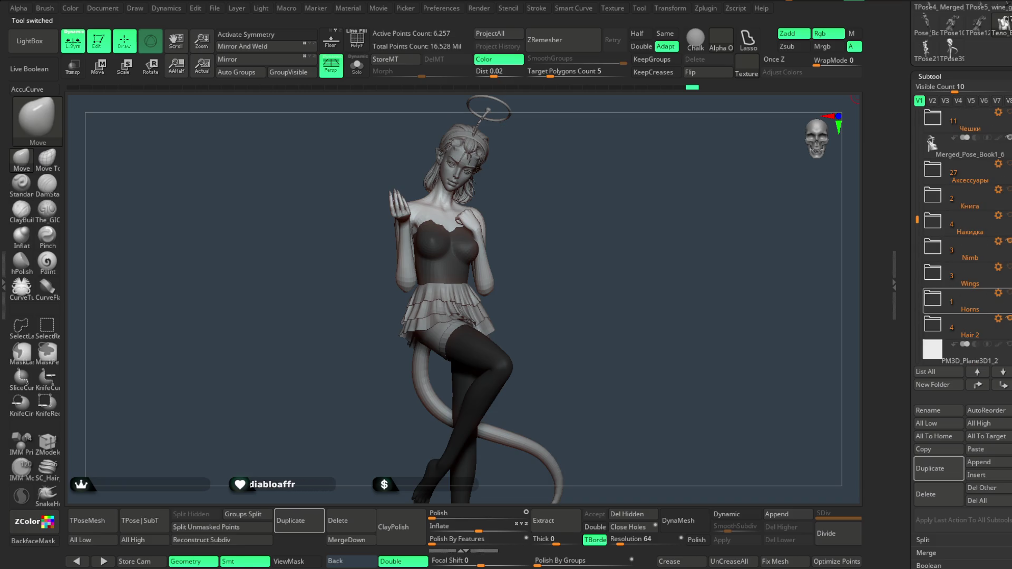
left_click(1006, 319)
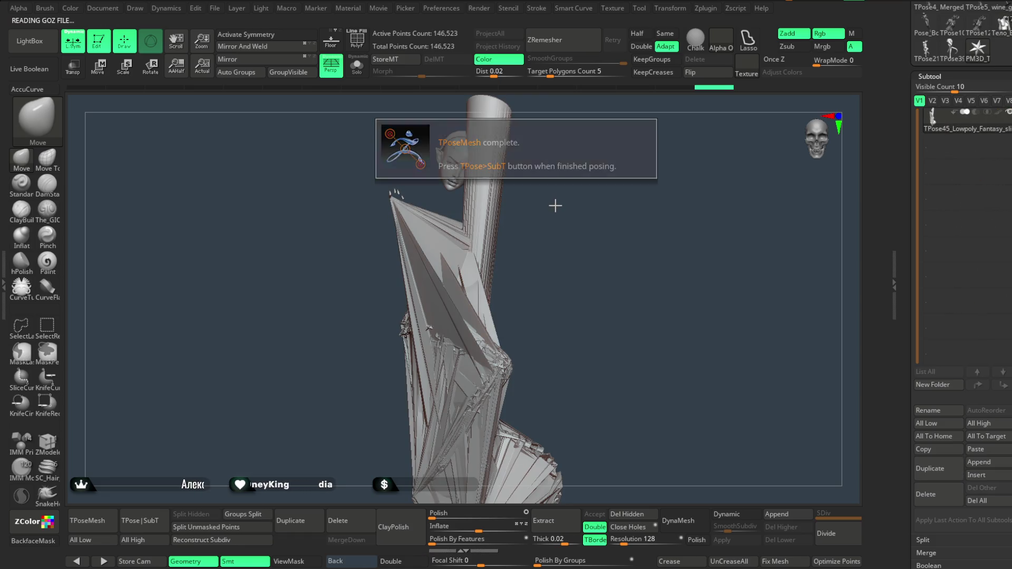
left_click(978, 394)
left_click(841, 415)
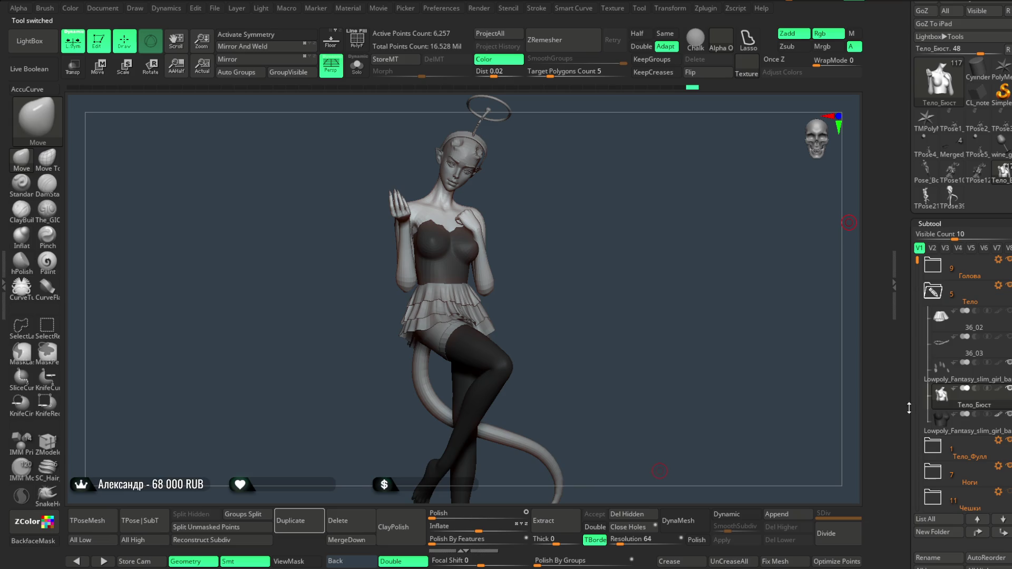
Select the head base mesh, expand Голова, and make the slim girl body active.
left_click_drag(919, 258, 910, 411)
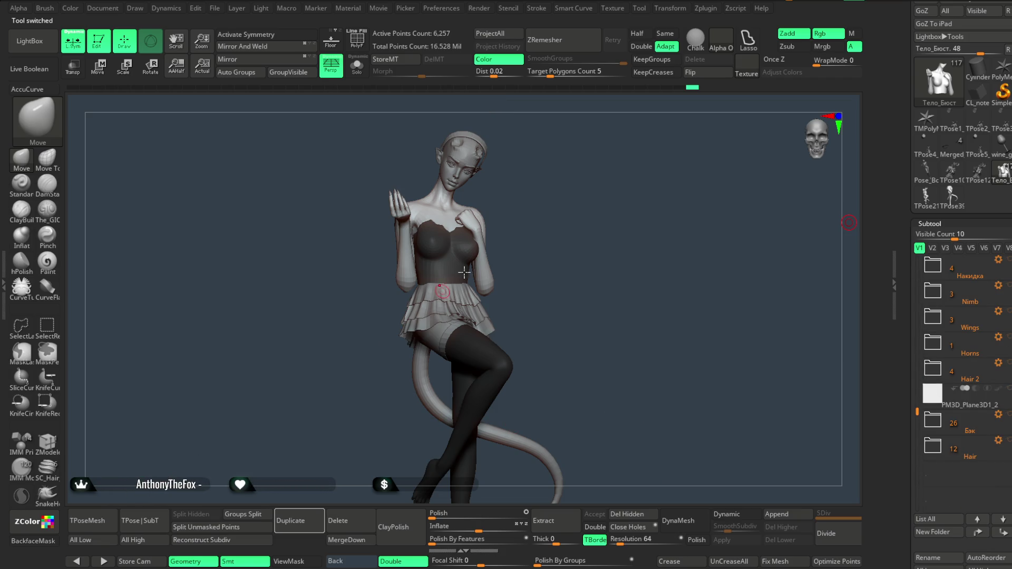
left_click(480, 142, "alt")
left_click(933, 267)
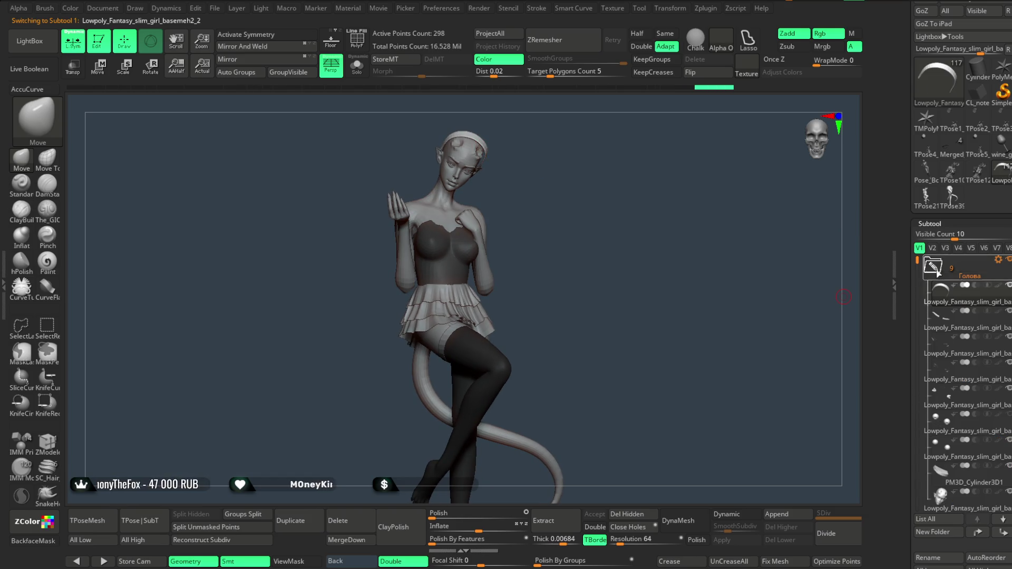
scroll(964, 380, "down", 5)
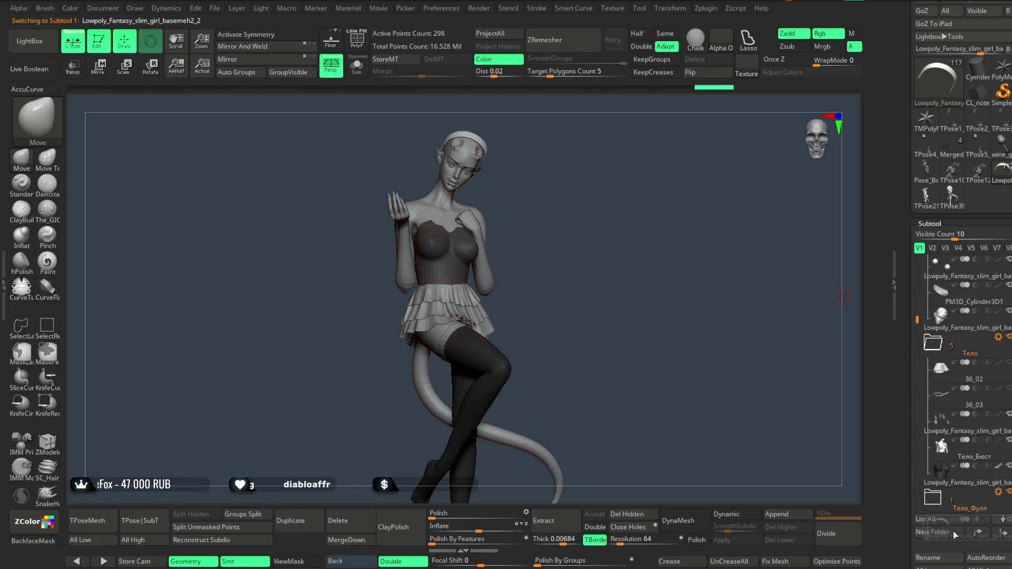
scroll(955, 525, "down", 8)
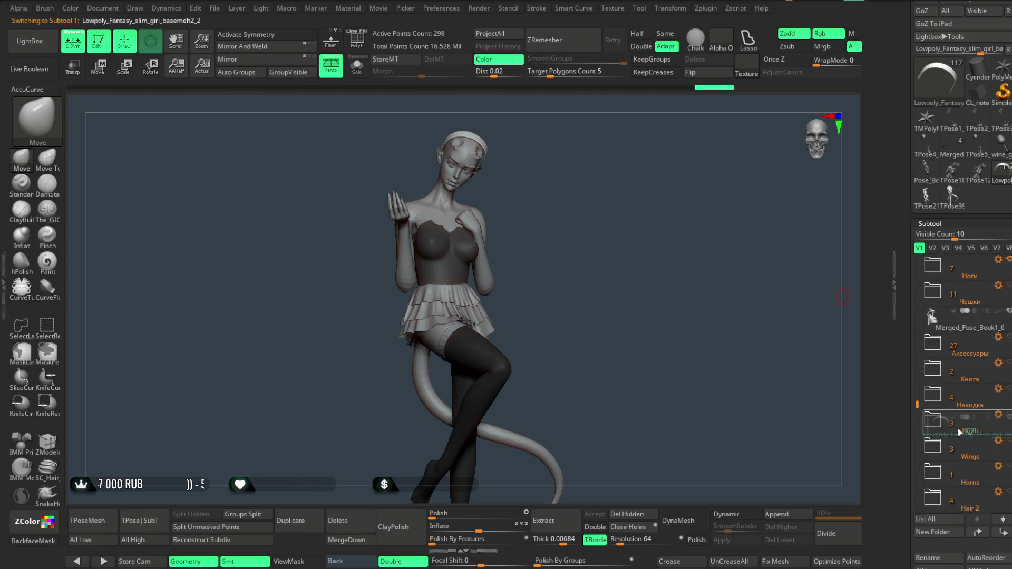
left_click(483, 264, "alt")
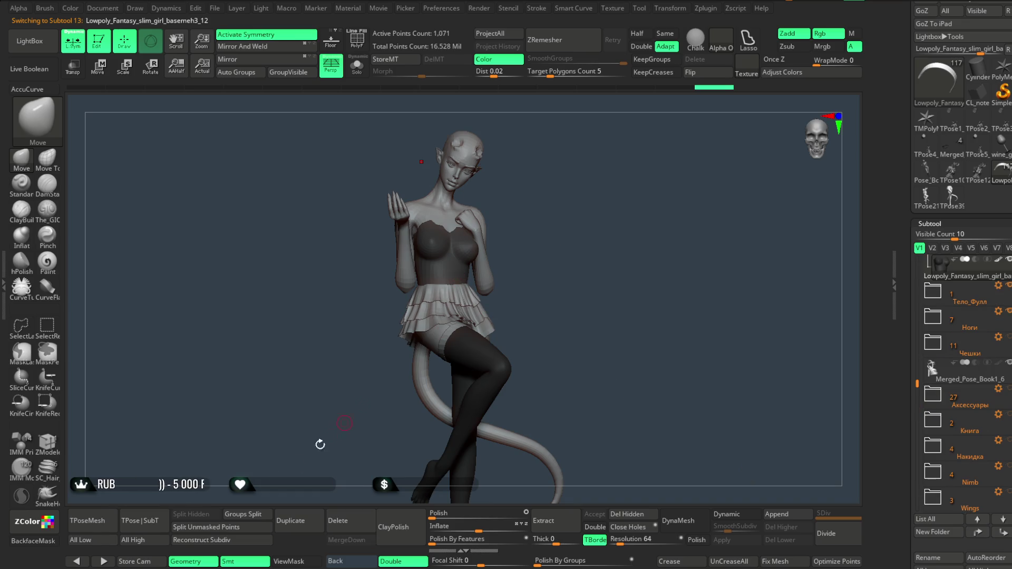
Generate the 139,823-point T-pose mesh and discard it with Del All.
left_click(97, 526)
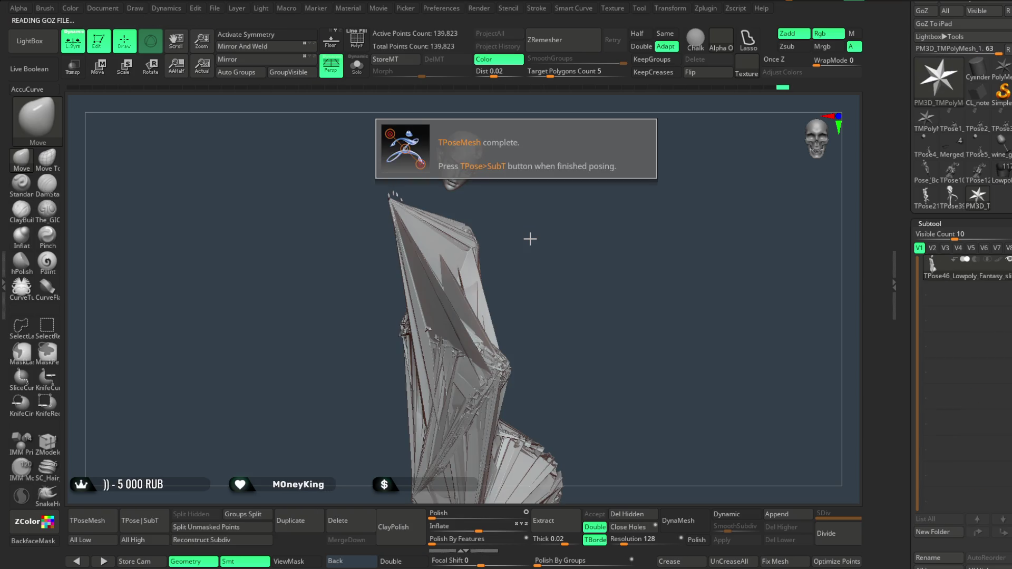
scroll(988, 297, "down", 5)
left_click(986, 442)
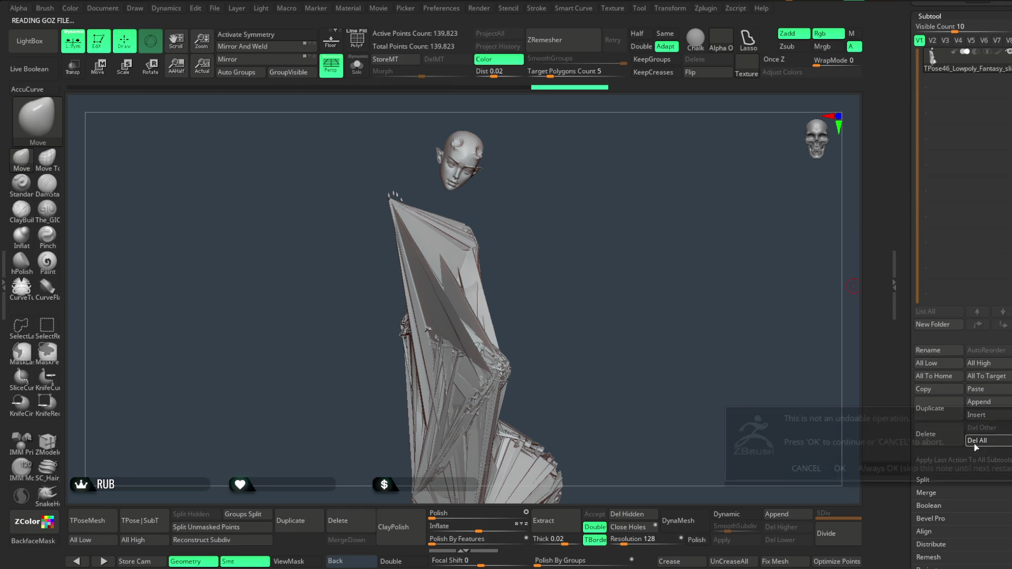
left_click(839, 468)
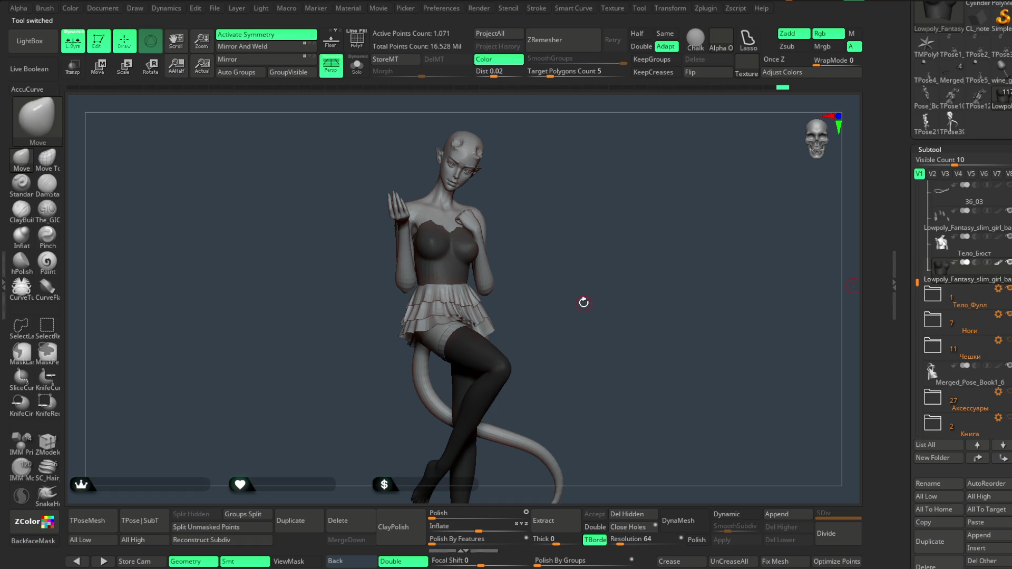
Frame the whole figure including the feet and confirm the pending T-pose deletion.
left_click_drag(580, 330, 586, 280, "alt")
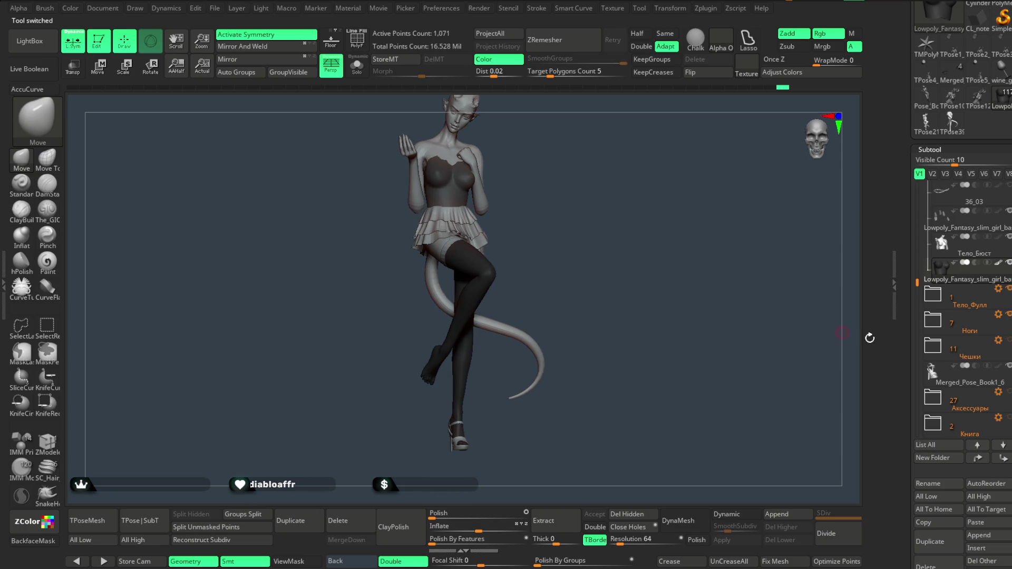
left_click_drag(626, 311, 604, 277)
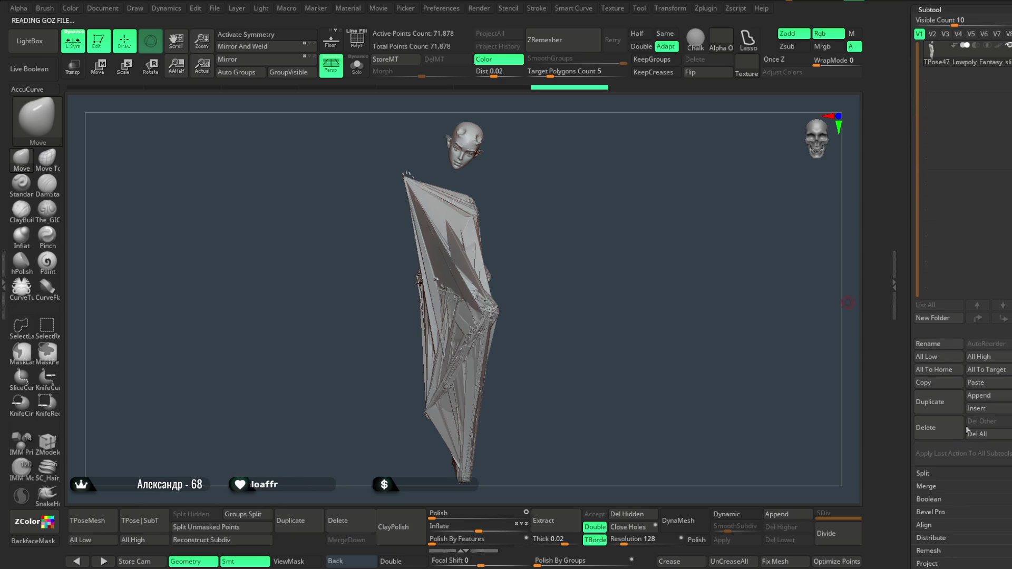
left_click(842, 456)
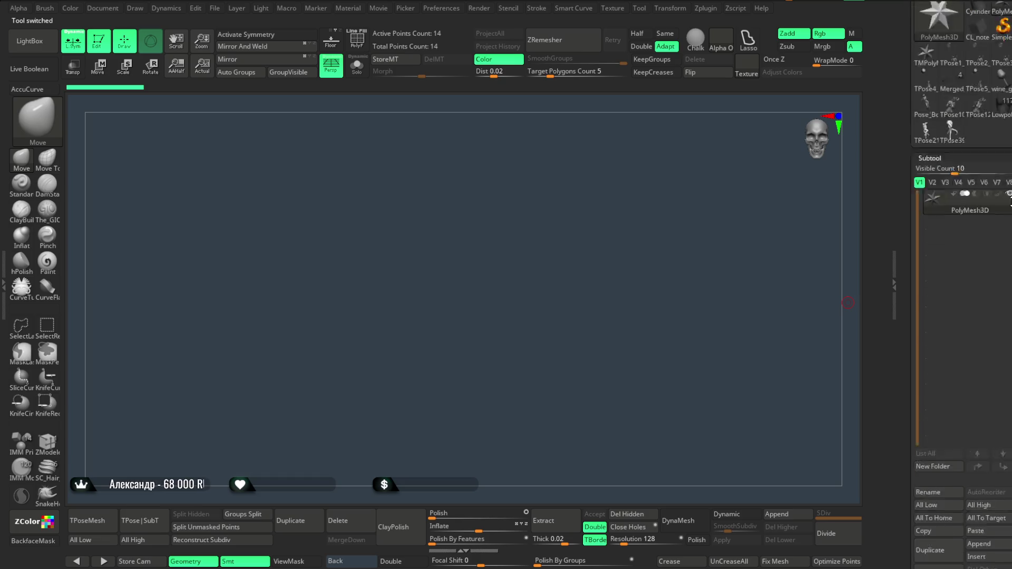
Expand Ноги, generate the 68,172-point T-pose mesh, and discard it with Del All.
left_click_drag(917, 312, 920, 339)
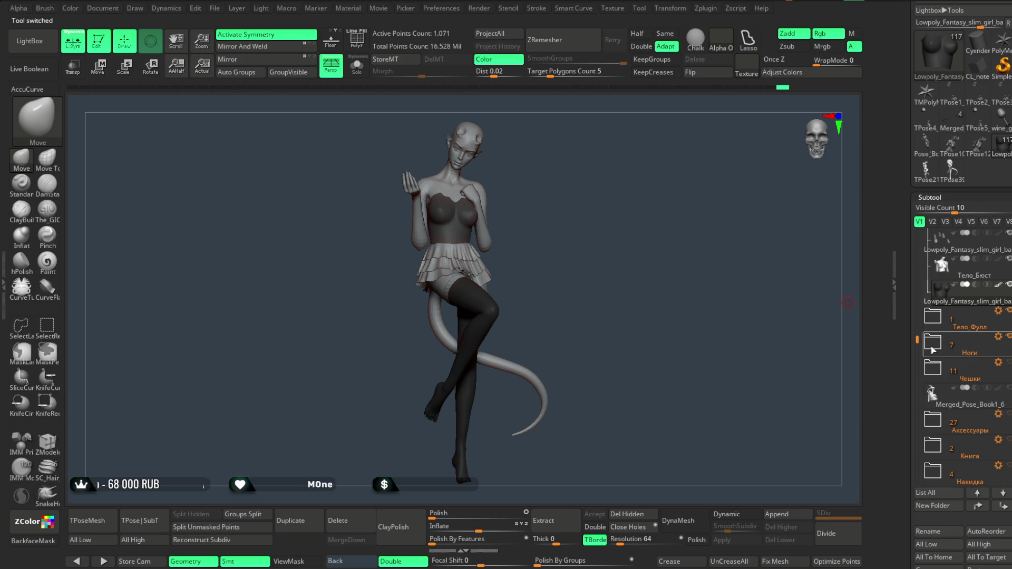
left_click(934, 350)
left_click_drag(918, 316, 917, 343)
mouse_move(974, 327)
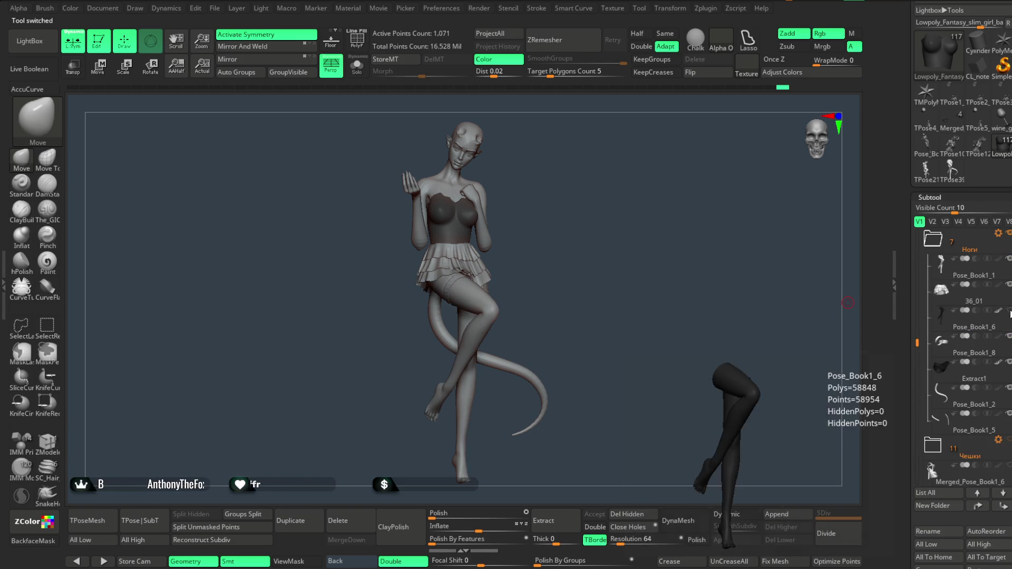
left_click(121, 522)
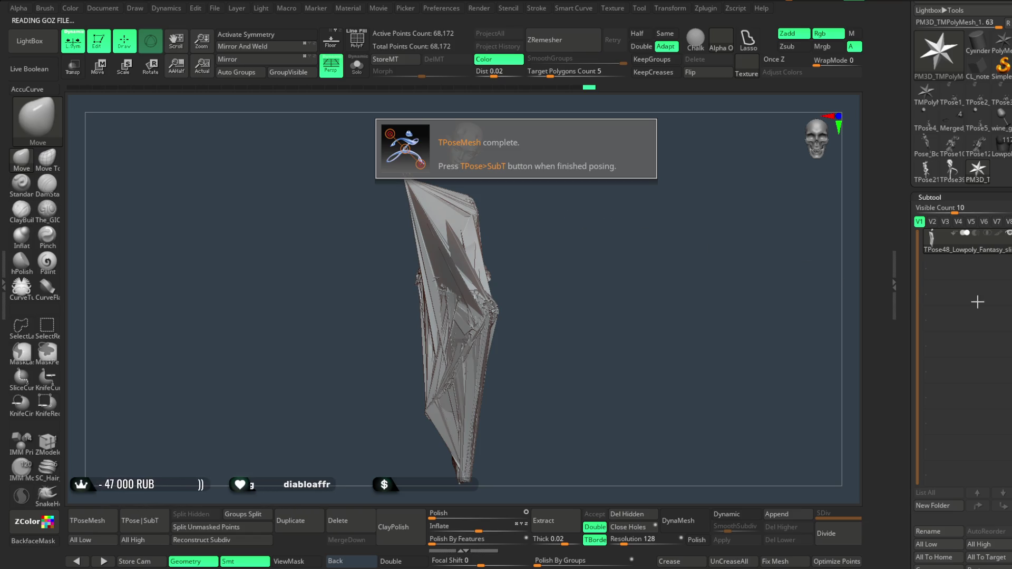
scroll(978, 301, "down", 5)
left_click(958, 460)
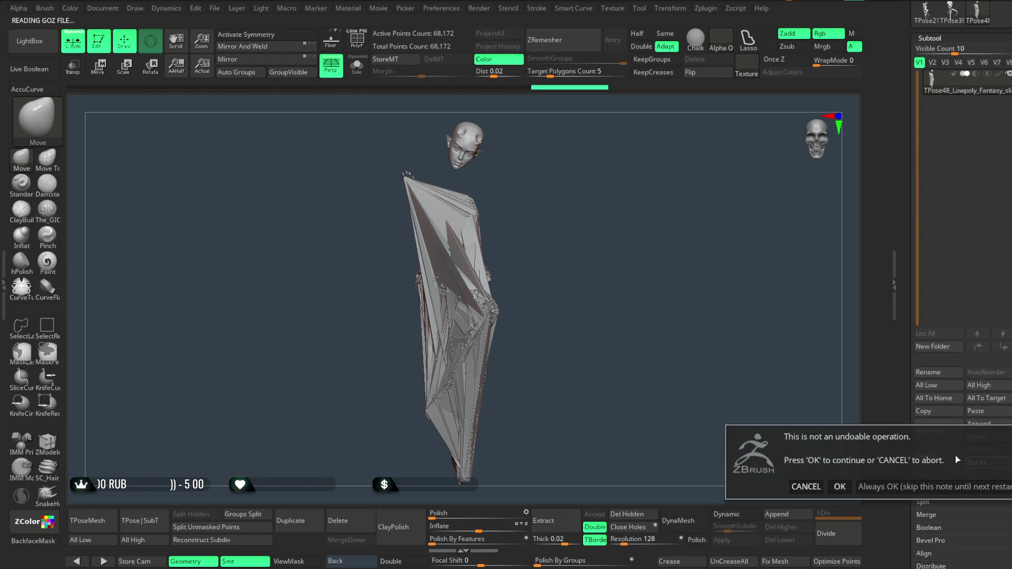
left_click(839, 486)
left_click(840, 453)
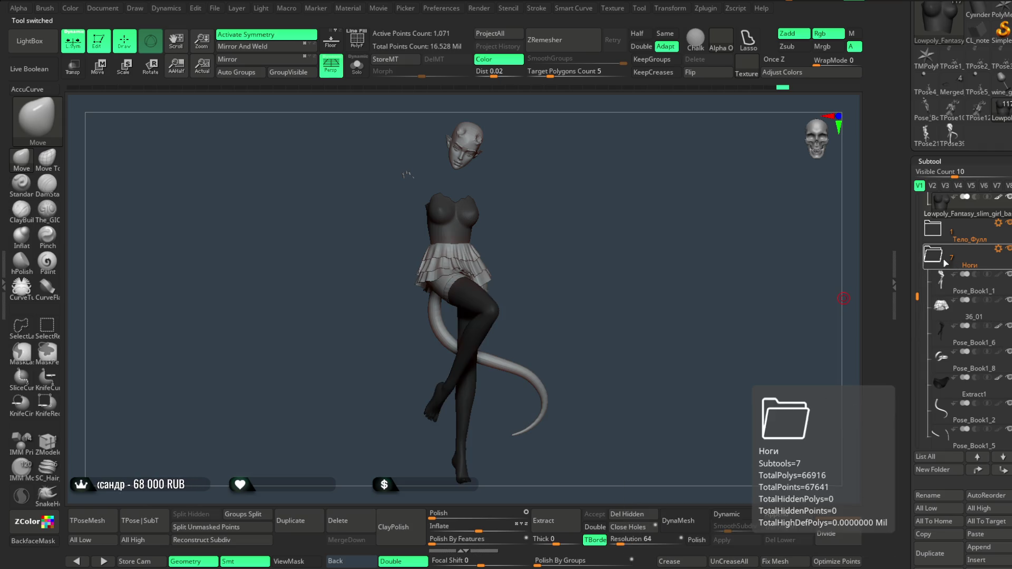
Collapse Ноги, toggle visibility of the book, wings and horns, and select Hair 2.
left_click_drag(921, 289, 919, 302)
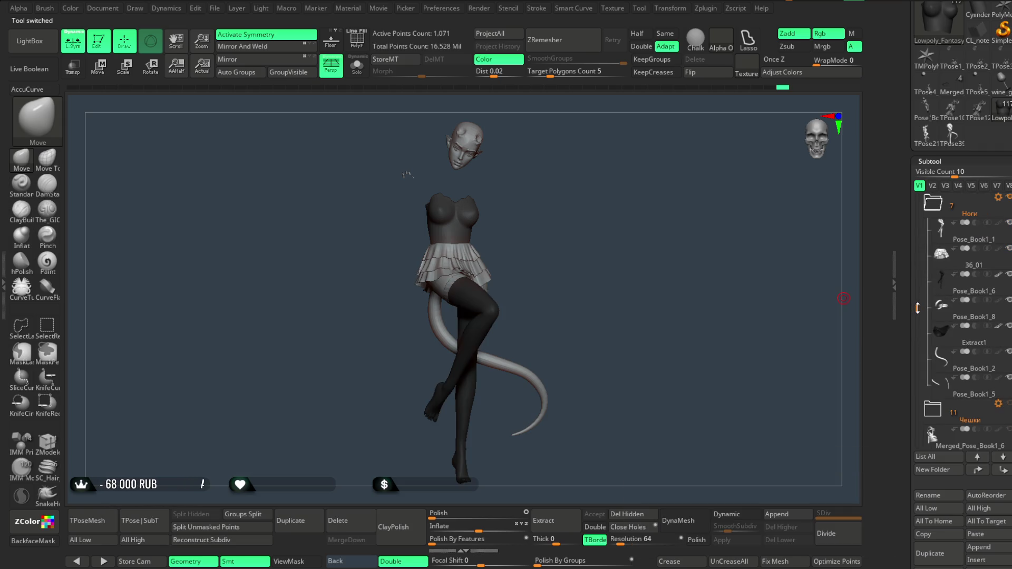
left_click(934, 255)
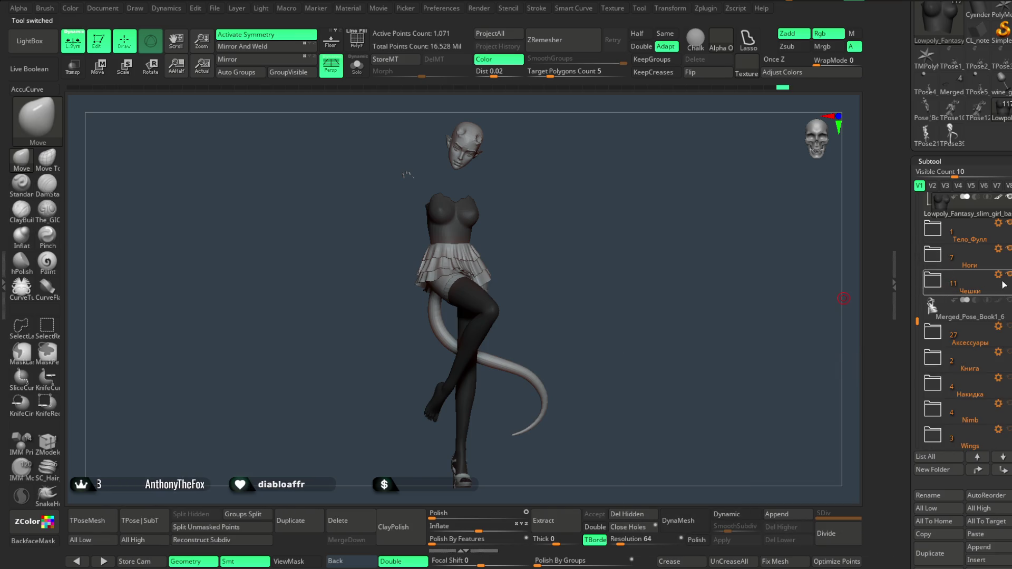
mouse_move(933, 332)
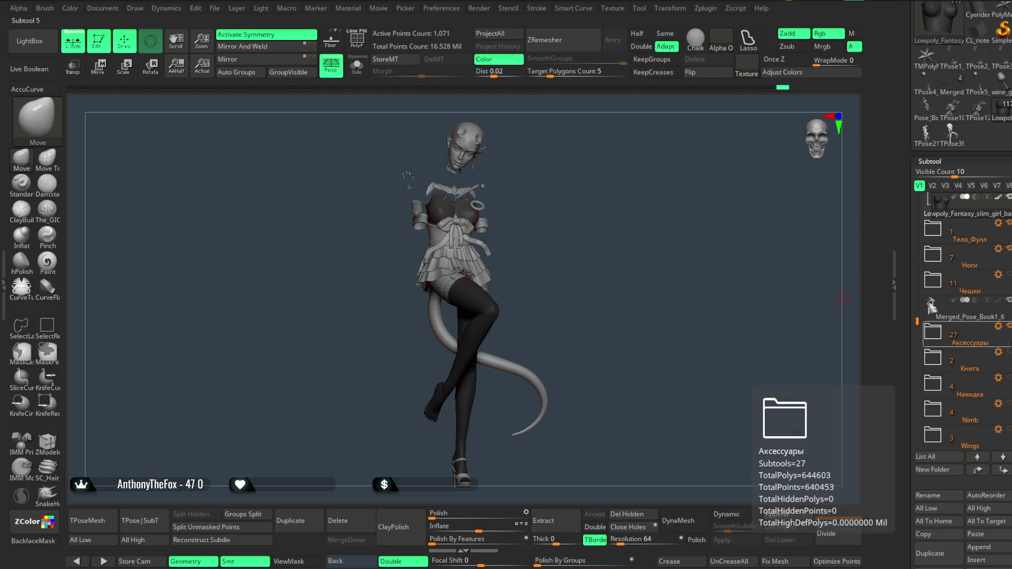
left_click(1007, 352)
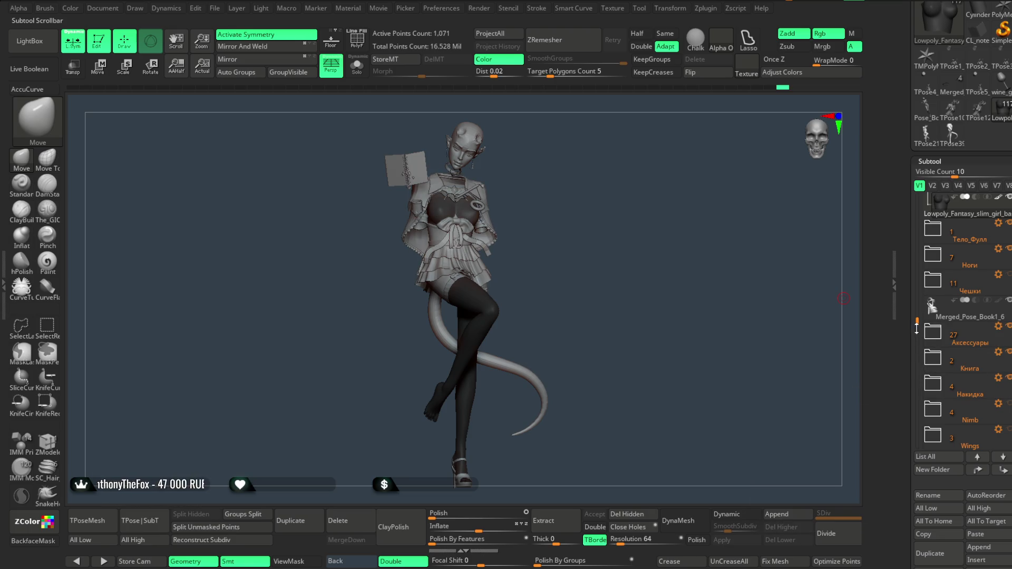
left_click_drag(917, 328, 918, 336)
left_click(1008, 378)
scroll(945, 361, "down", 2)
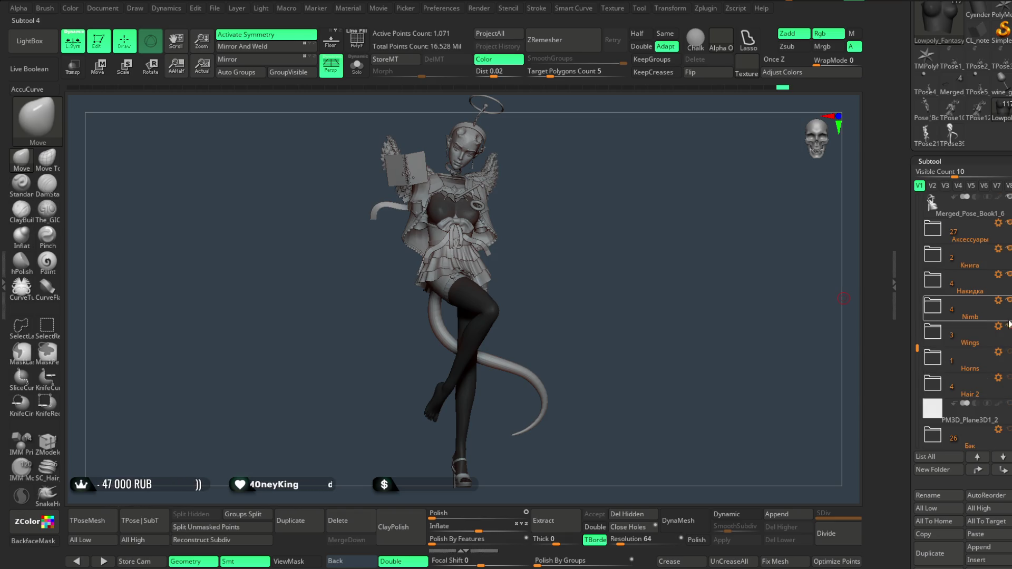
left_click(1008, 352)
left_click(1008, 379)
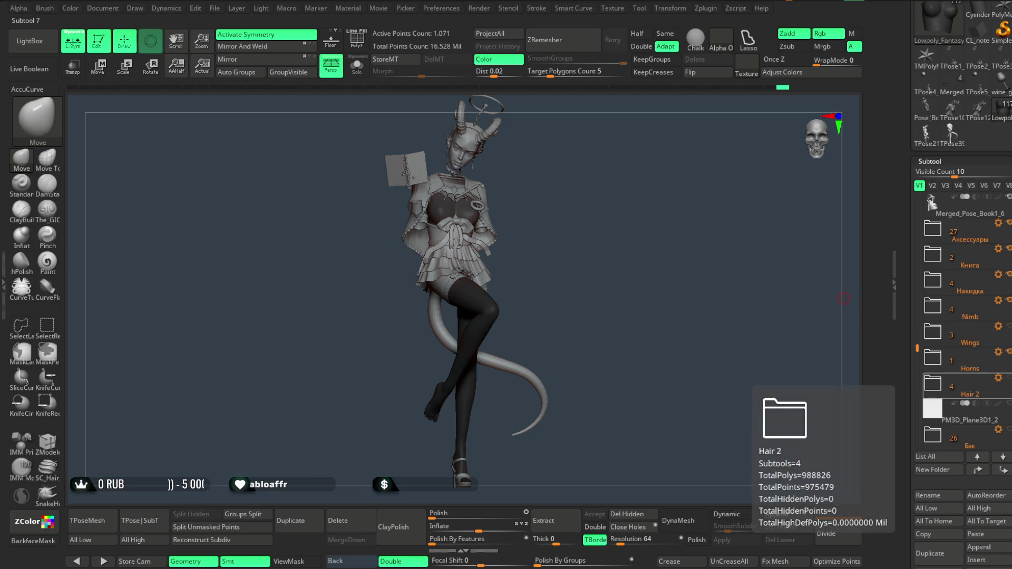
mouse_move(917, 349)
left_mouse_down()
mouse_move(922, 199)
mouse_move(920, 272)
left_mouse_up()
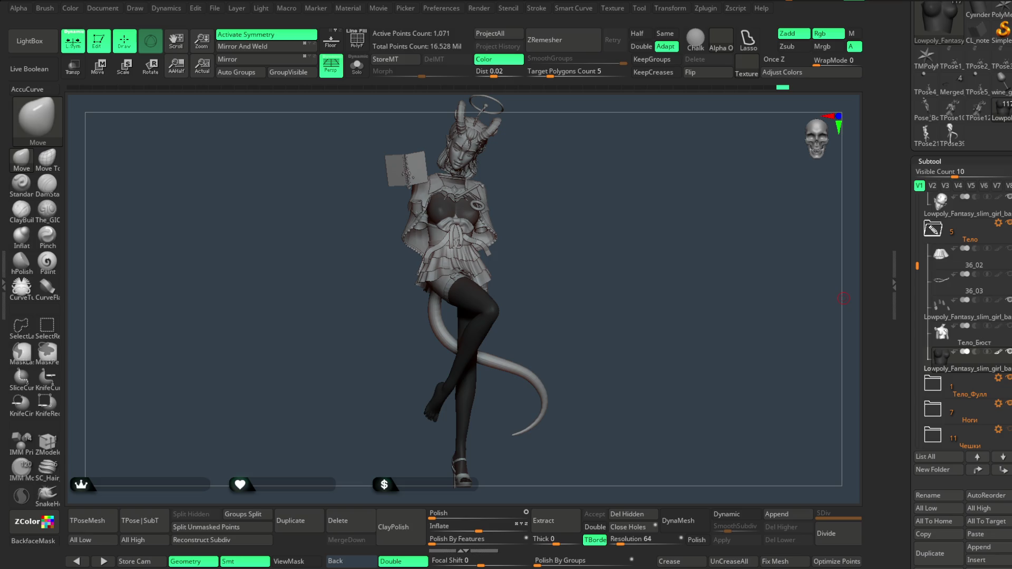
Isolate the Тело_Бюст bust with Solo and show its polygroups with PolyF.
left_click(975, 343)
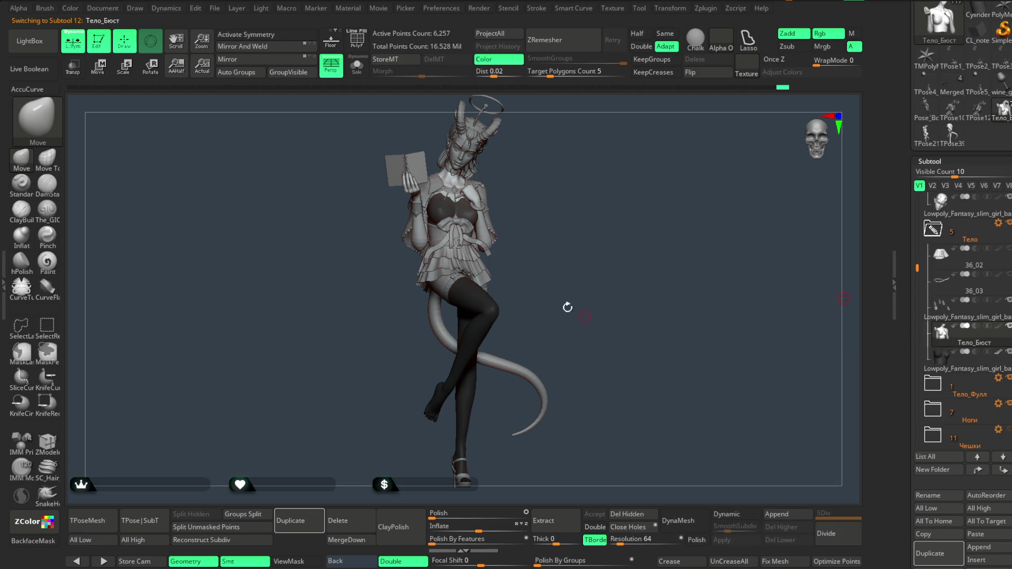
left_click(359, 67)
mouse_move(537, 193)
left_mouse_down()
mouse_move(544, 150)
mouse_move(474, 253)
left_mouse_up()
mouse_move(514, 200)
left_mouse_down()
mouse_move(628, 199)
mouse_move(607, 216)
mouse_move(478, 168)
left_mouse_up()
left_click(357, 66)
left_click(358, 42)
left_click(357, 66)
mouse_move(570, 162)
left_mouse_down()
mouse_move(598, 154)
mouse_move(580, 142)
mouse_move(589, 137)
mouse_move(558, 142)
mouse_move(565, 169)
mouse_move(548, 239)
mouse_move(558, 257)
mouse_move(561, 199)
mouse_move(569, 208)
mouse_move(574, 166)
mouse_move(581, 176)
mouse_move(554, 195)
mouse_move(545, 285)
mouse_move(563, 280)
mouse_move(605, 350)
left_mouse_up()
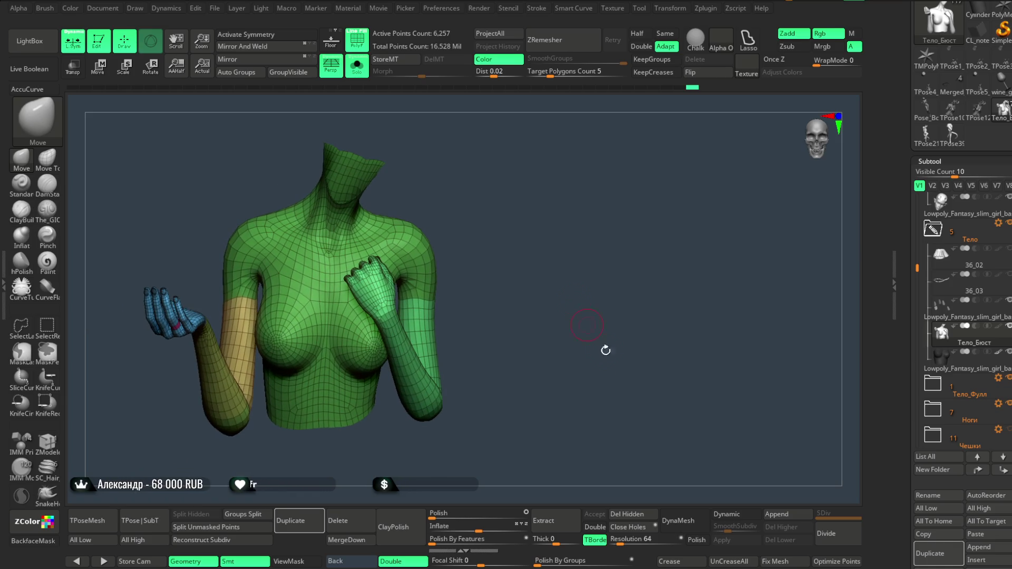
Run the Fix Mesh integrity check and isolate the hand polygroup.
left_click(765, 560)
mouse_move(567, 316)
left_mouse_down()
mouse_move(608, 316)
mouse_move(614, 283)
mouse_move(605, 264)
mouse_move(544, 254)
left_mouse_up()
left_click(394, 187, "ctrl+shift")
left_click(478, 151, "ctrl+shift")
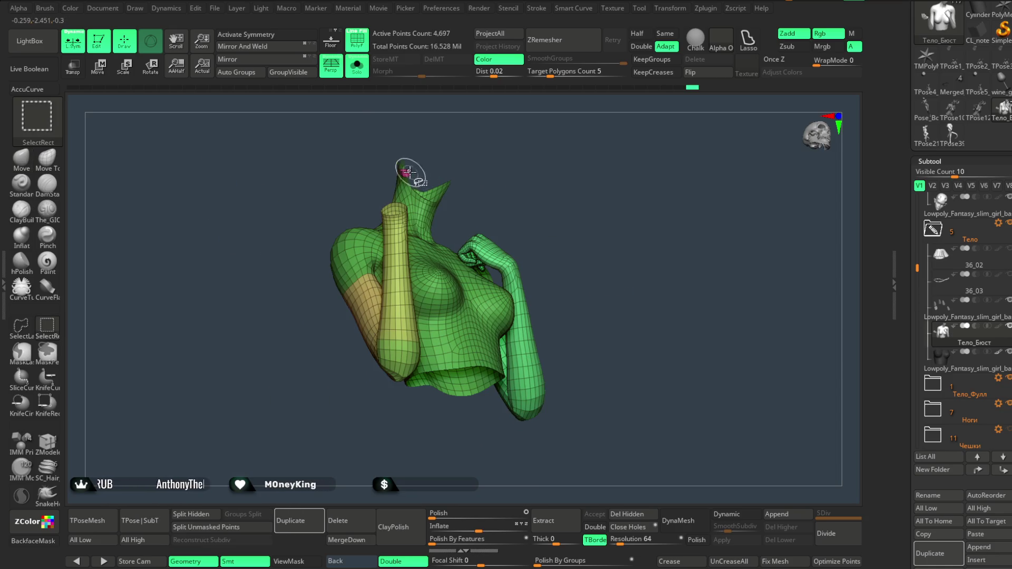
left_click(421, 171, "ctrl+shift")
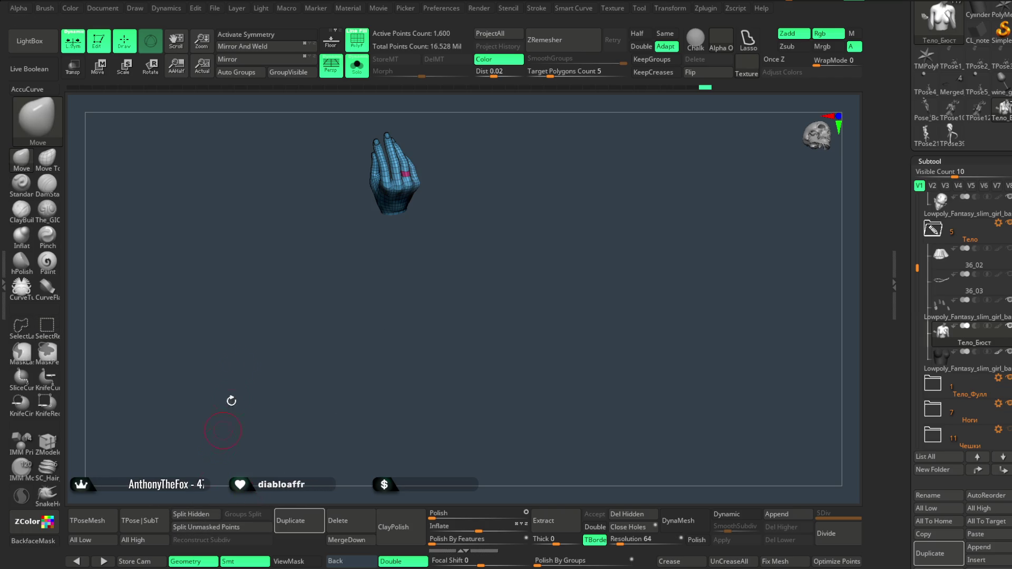
key("ctrl+shift+z")
key("ctrl+shift+z")
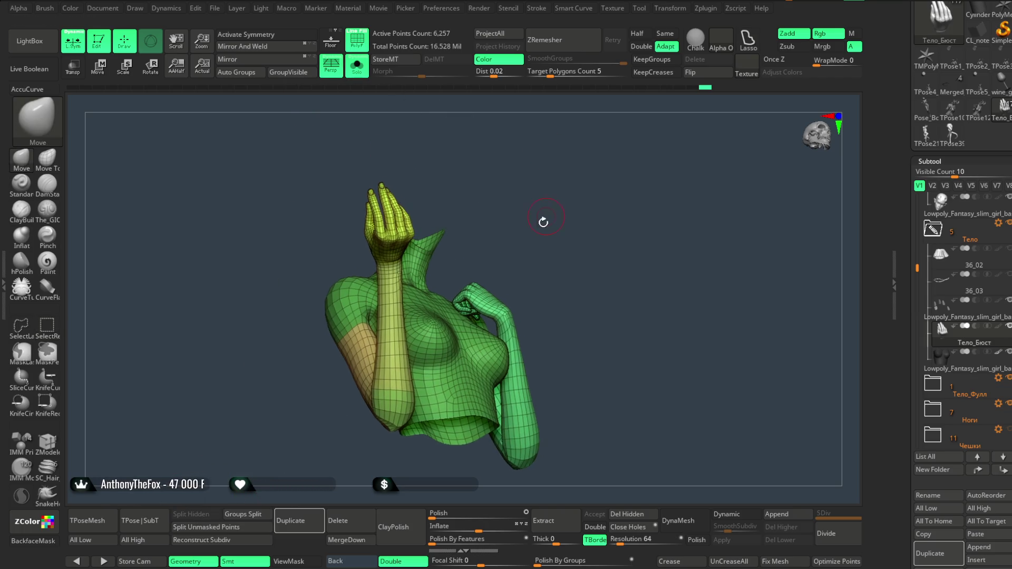
Save the project with Ctrl+S from the File menu.
left_click(237, 7)
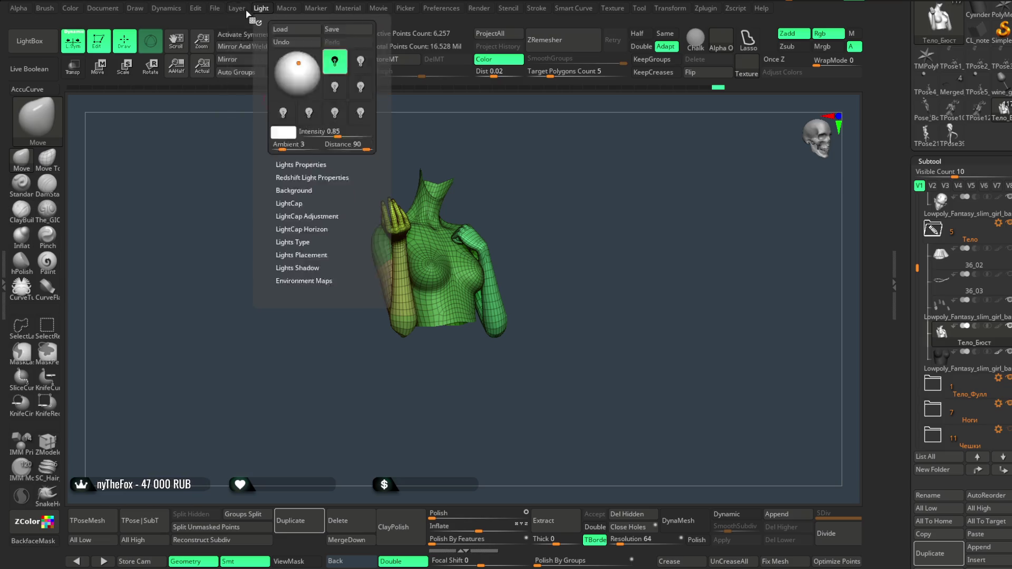
mouse_move(215, 8)
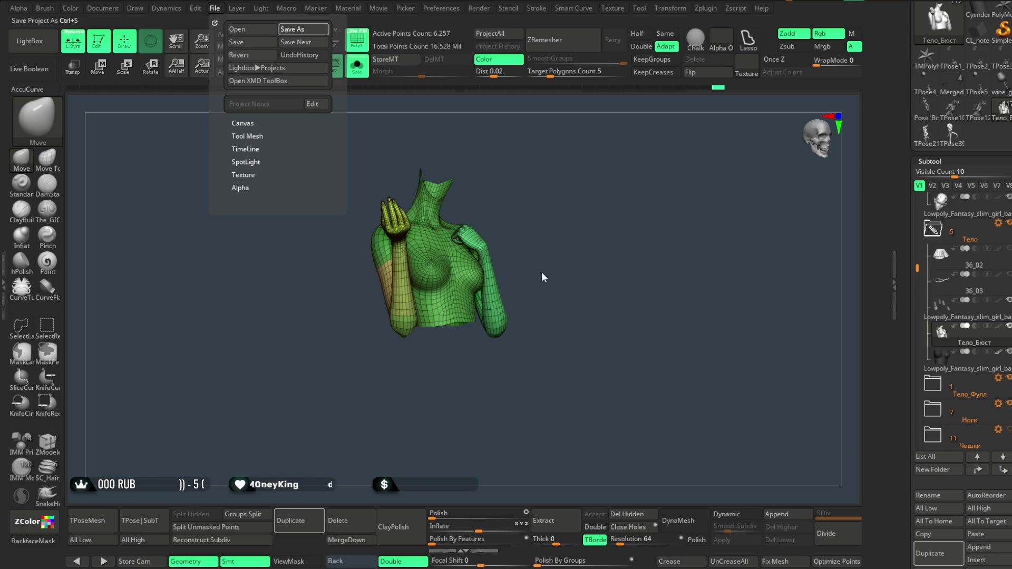
key("ctrl+s")
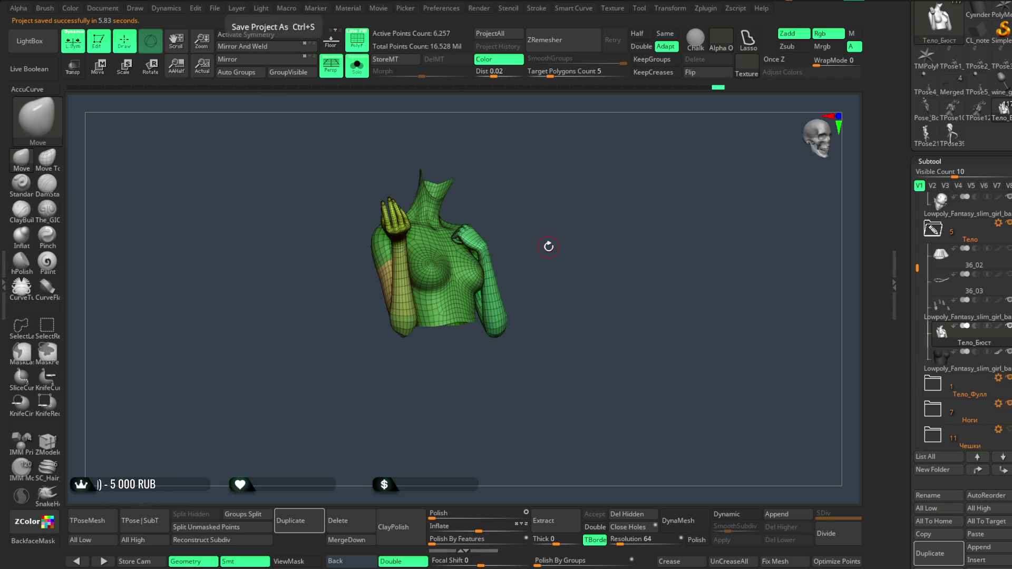
Show the full character again with Solo and the PolyF overlay turned off.
left_click(366, 77)
mouse_move(574, 229)
left_mouse_down()
mouse_move(592, 203)
mouse_move(592, 220)
mouse_move(510, 176)
left_mouse_up()
left_click(361, 45)
mouse_move(594, 197)
left_mouse_down()
mouse_move(599, 231)
mouse_move(599, 213)
left_mouse_up()
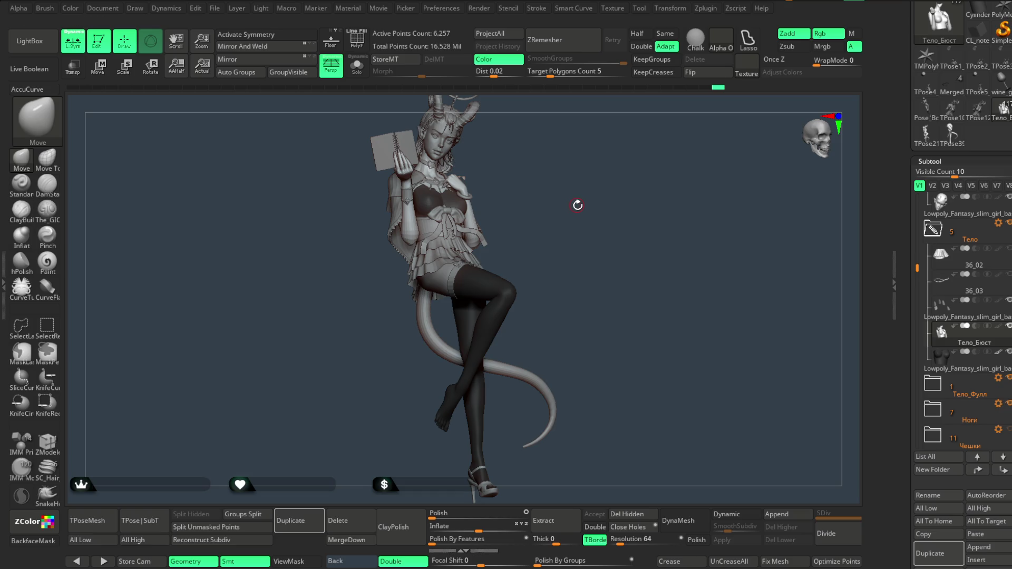
left_click(215, 9)
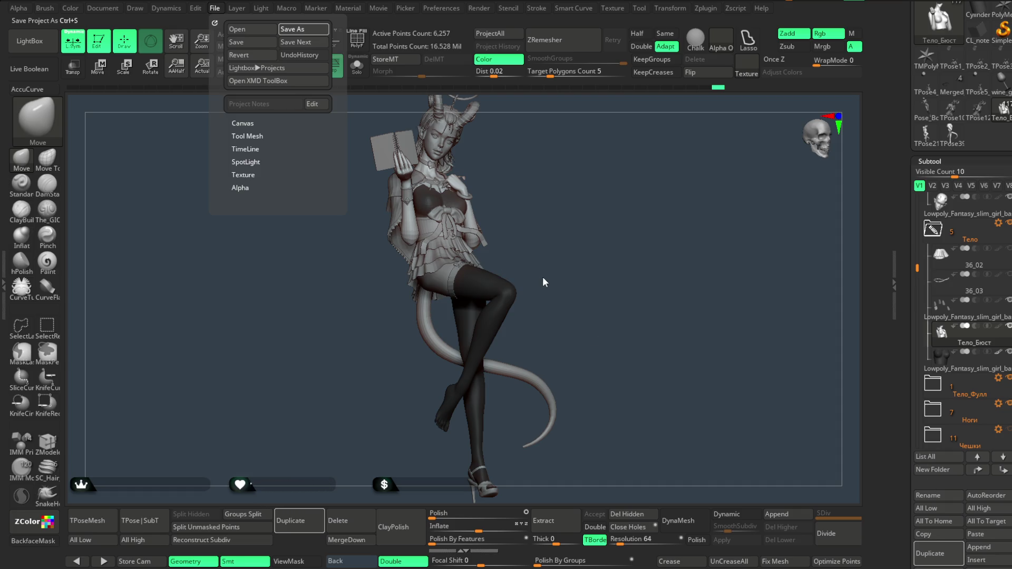
Save the project twice, then make the Pose_Book1_2 subtool active.
key("Return")
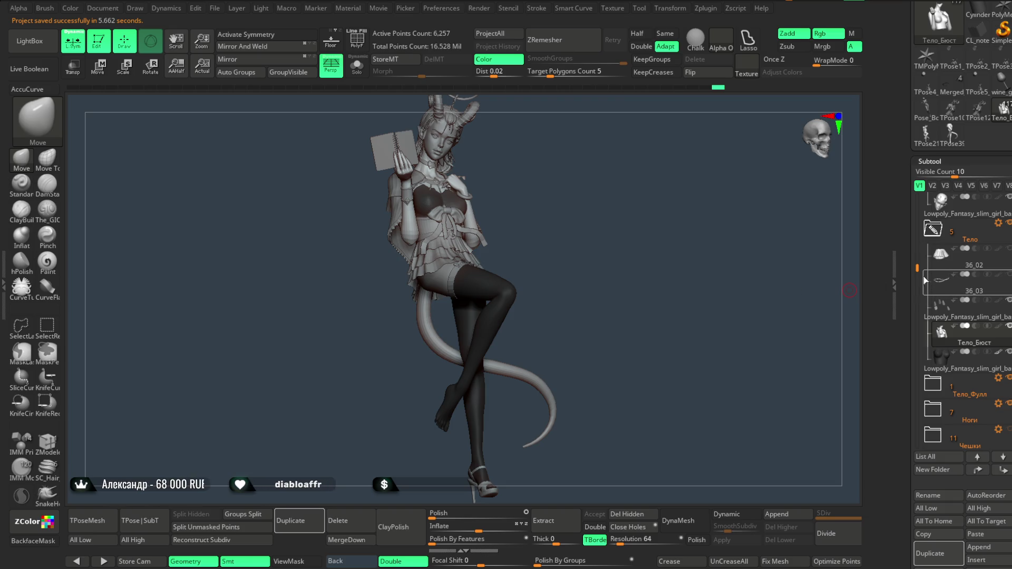
scroll(926, 280, "down", 6)
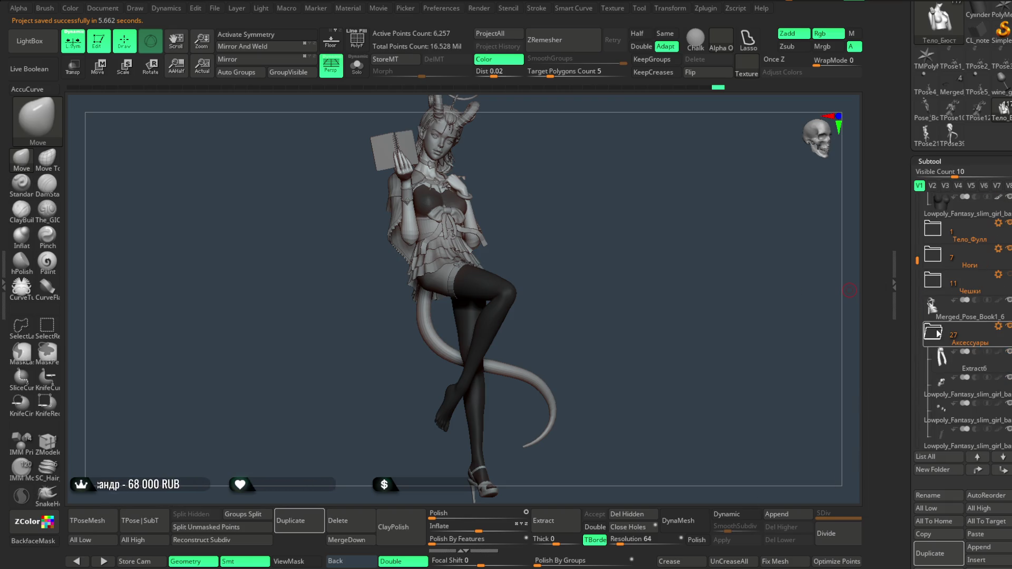
left_click_drag(917, 263, 926, 345)
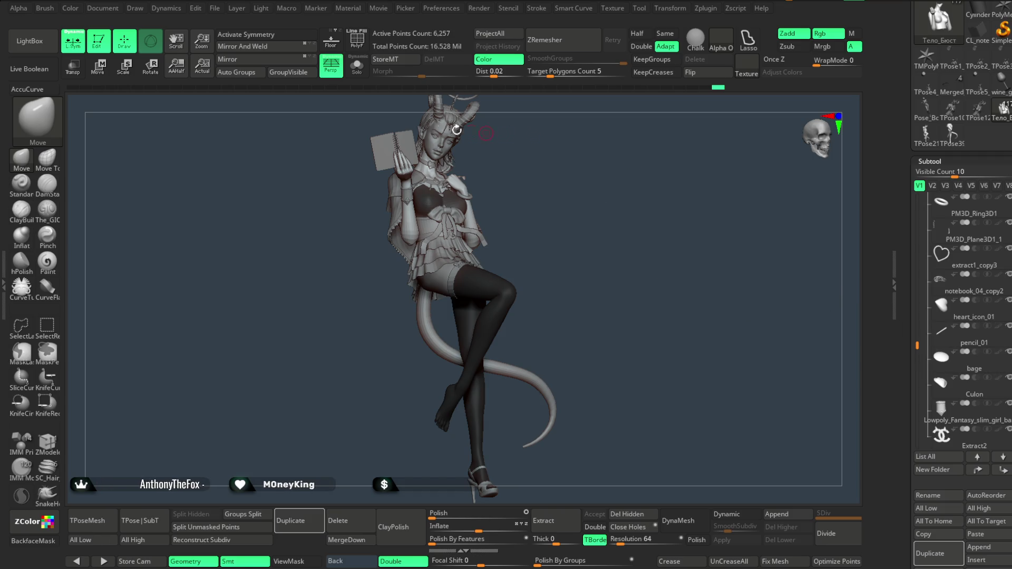
left_click(216, 9)
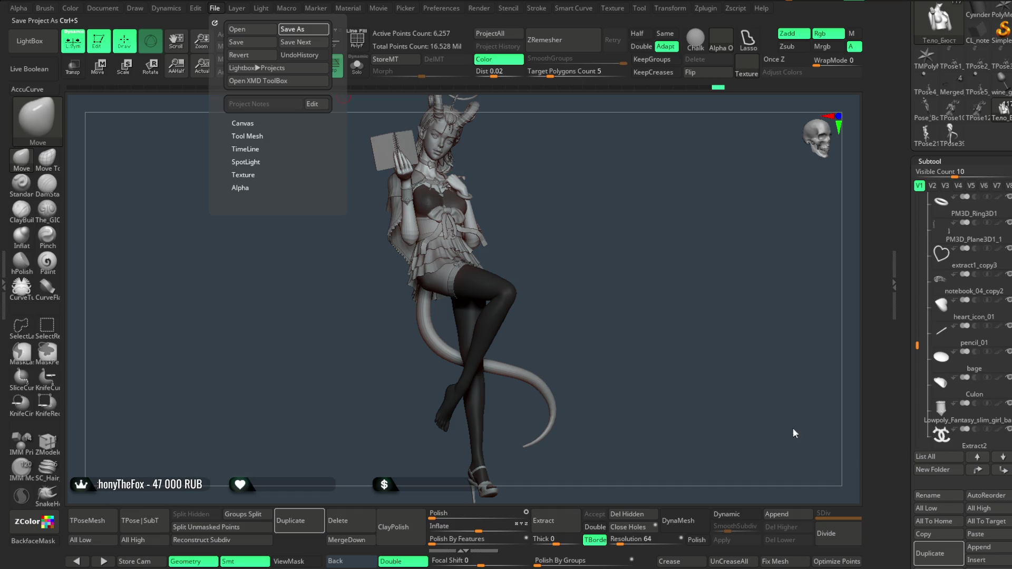
key("ctrl+s")
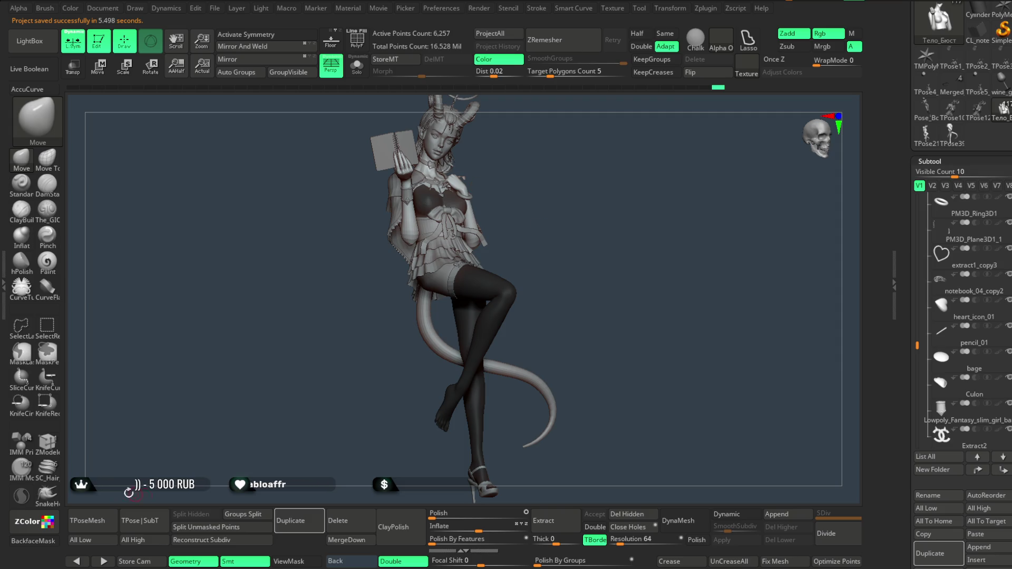
left_click(432, 174, "alt")
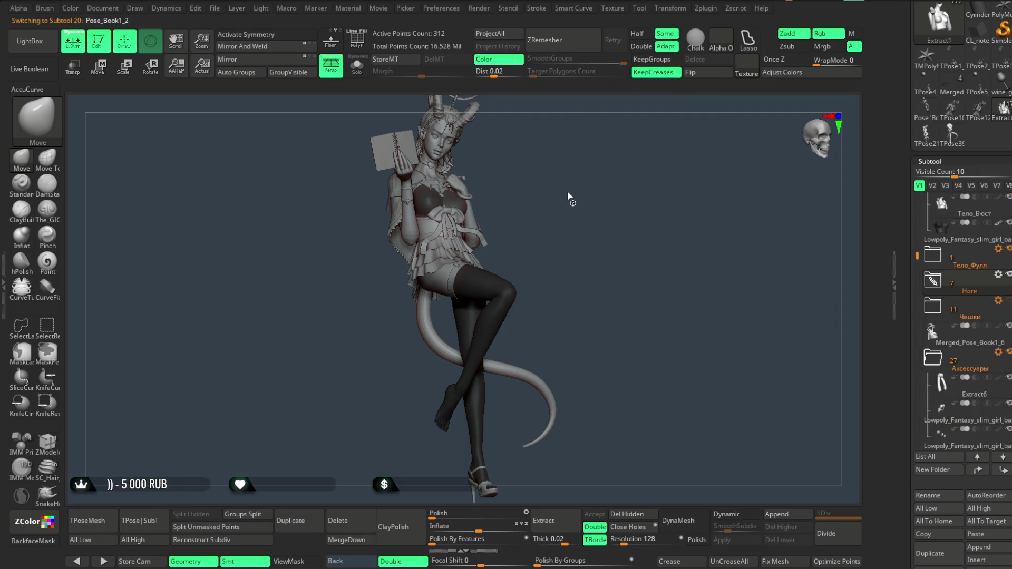
key("Down")
key("Down")
key("Down")
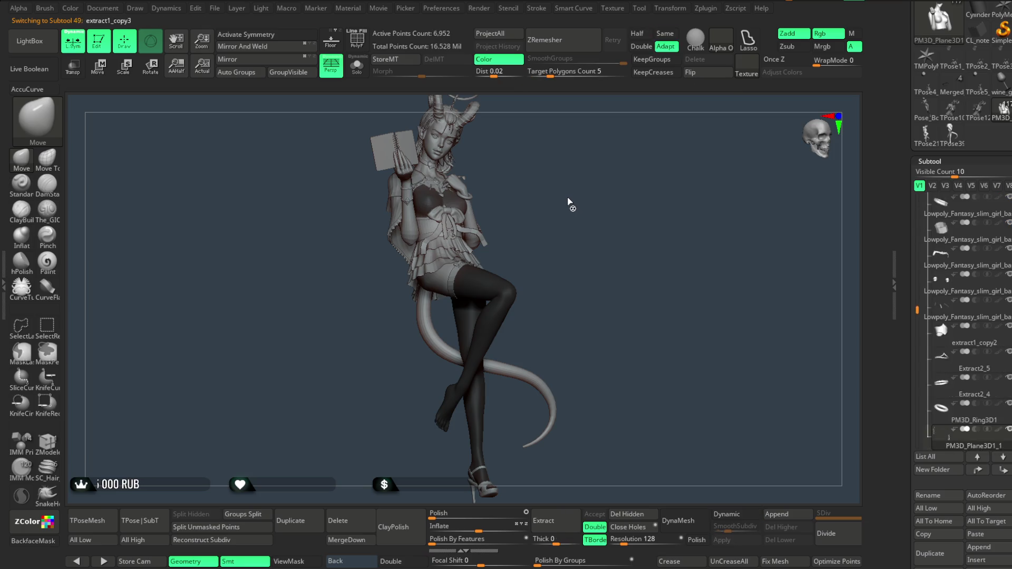
key("Down")
key("Down")
key("Down")
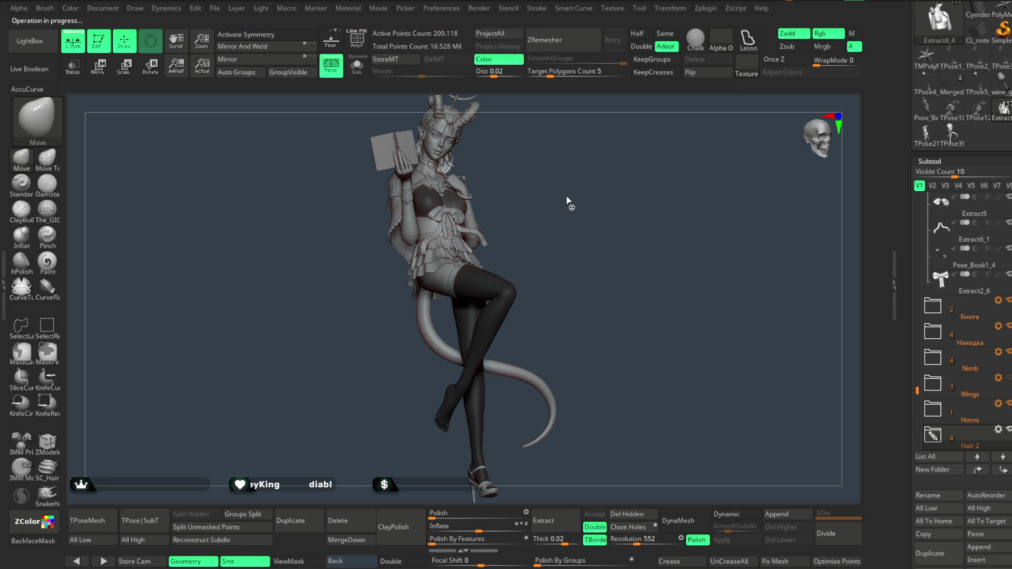
key("Up")
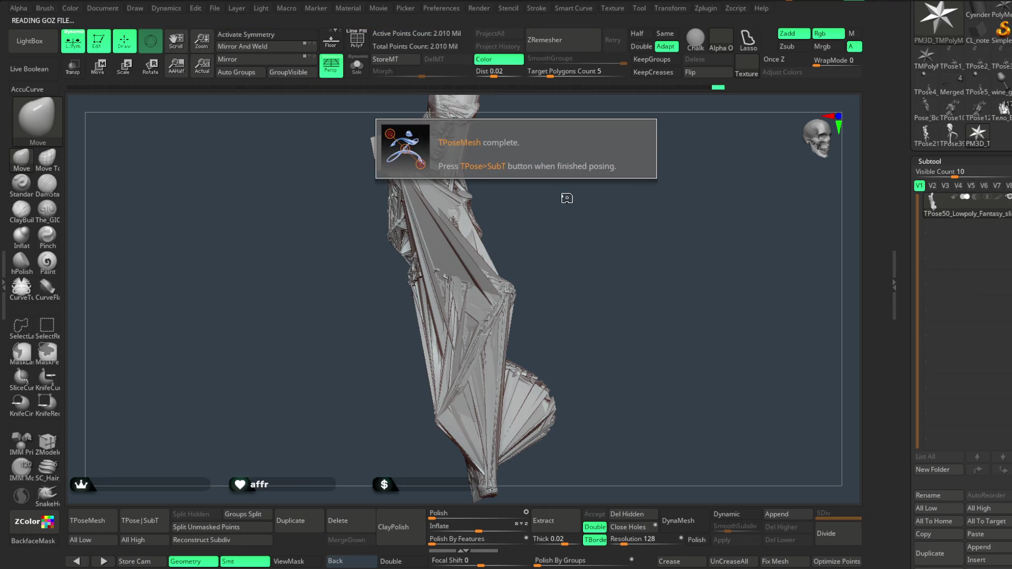
scroll(961, 345, "down", 5)
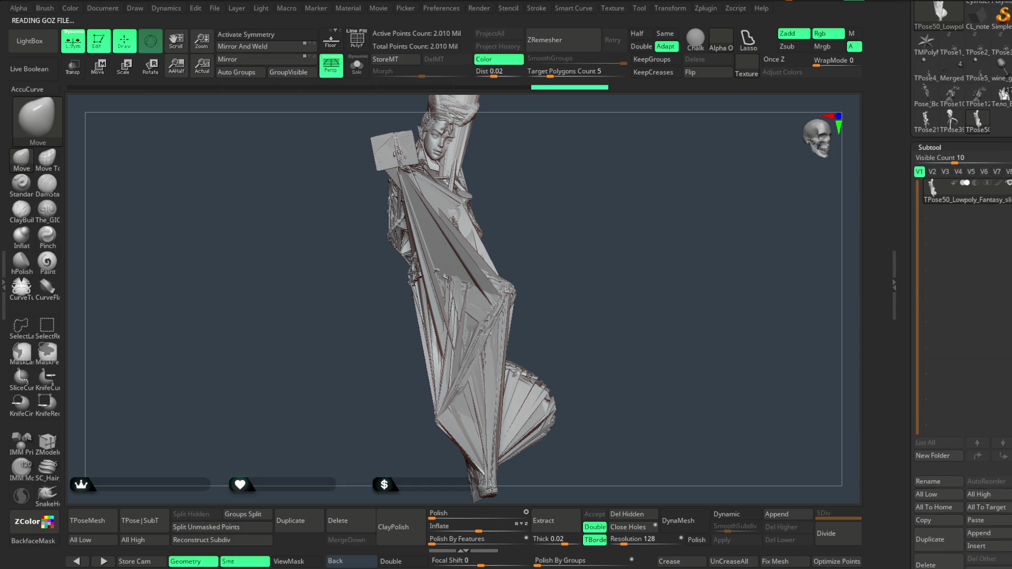
left_click(979, 420)
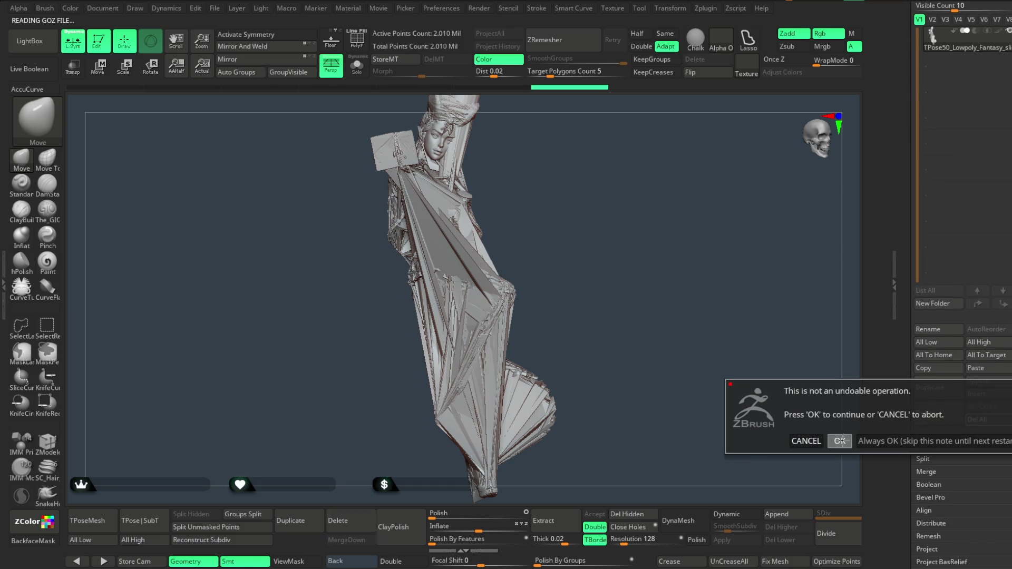
left_click(840, 441)
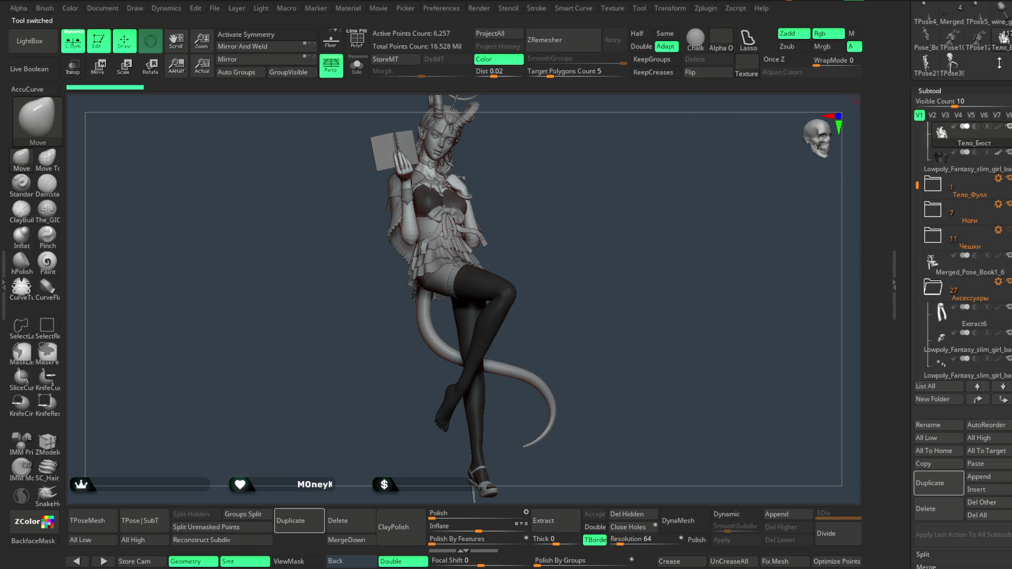
left_click(988, 262)
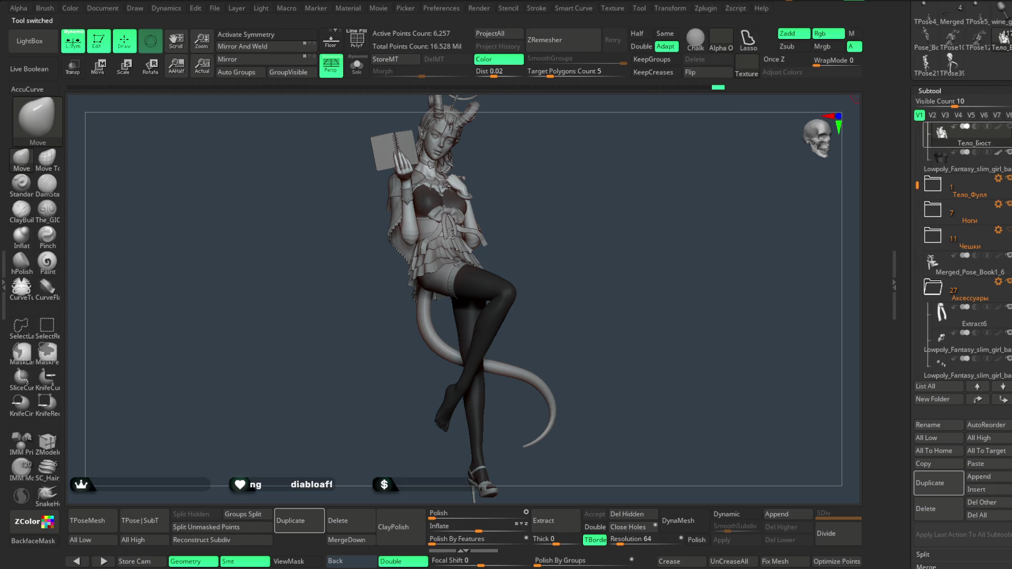
left_click_drag(600, 328, 548, 231)
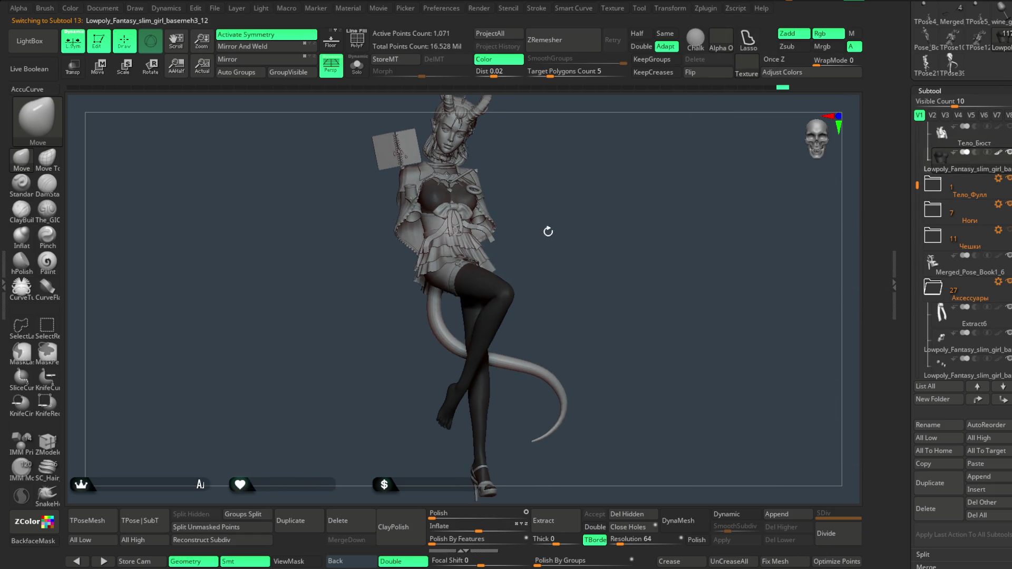
left_click(102, 525)
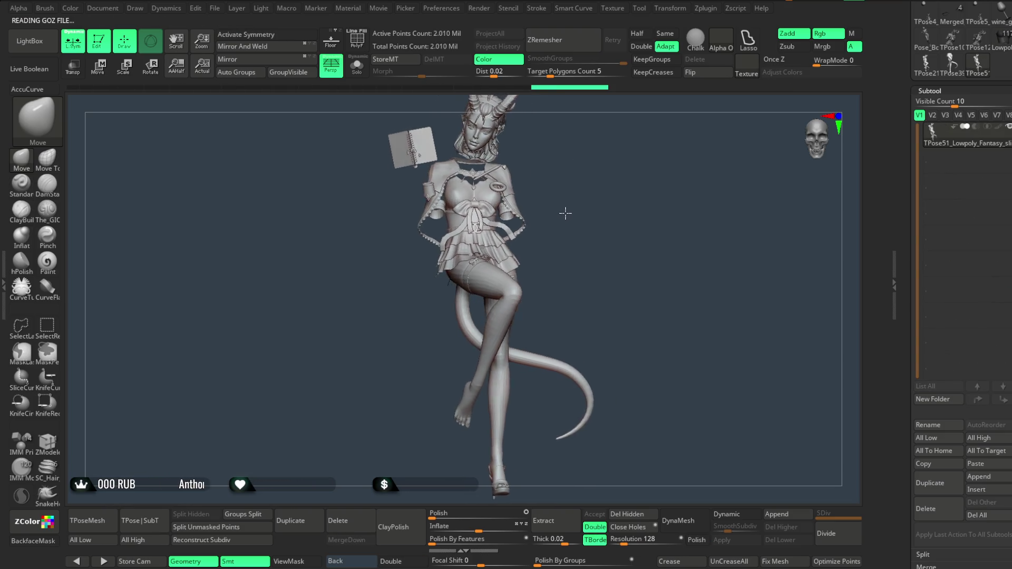
left_click(978, 513)
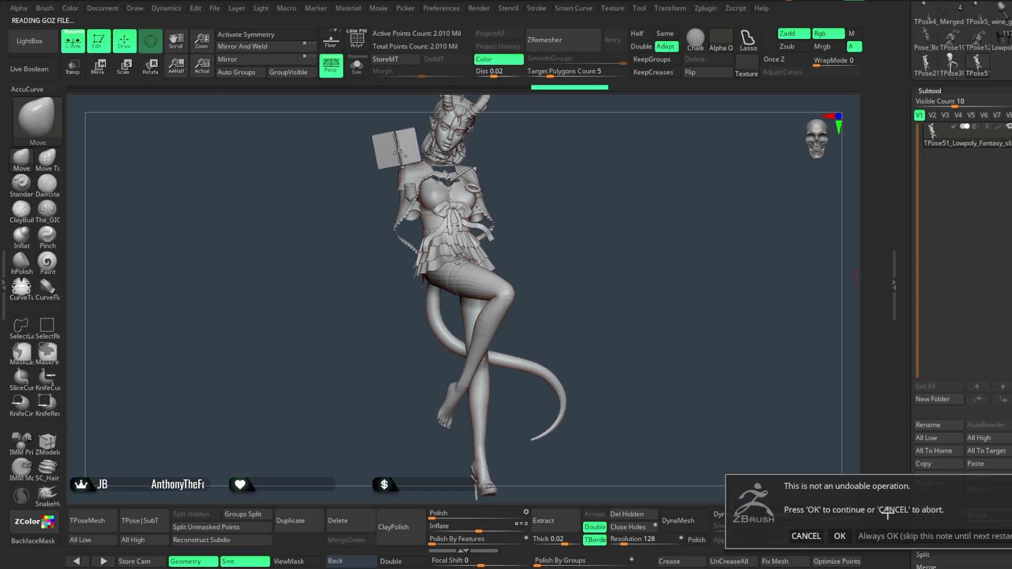
left_click(838, 536)
left_click(1004, 46)
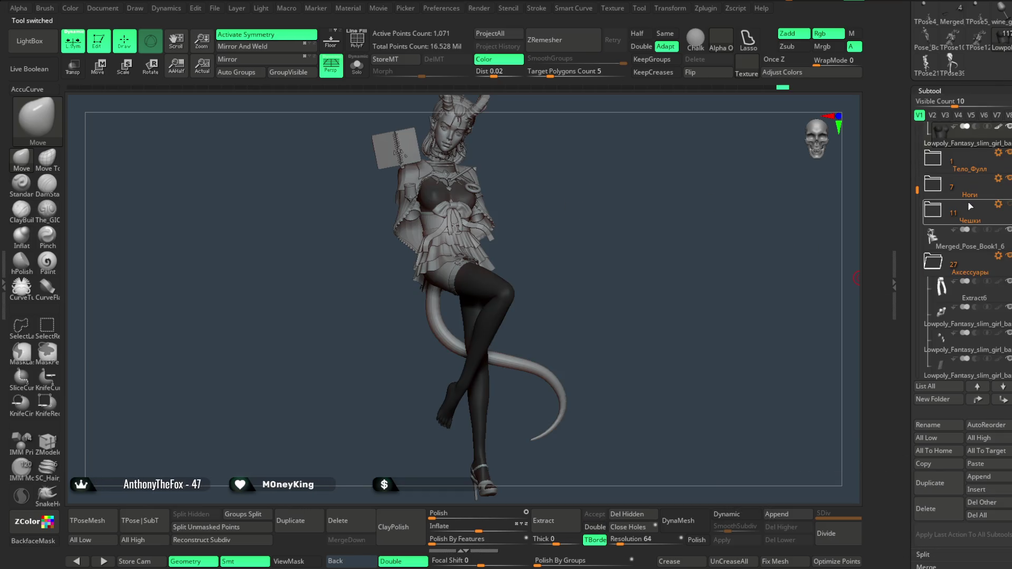
left_click_drag(916, 190, 920, 176)
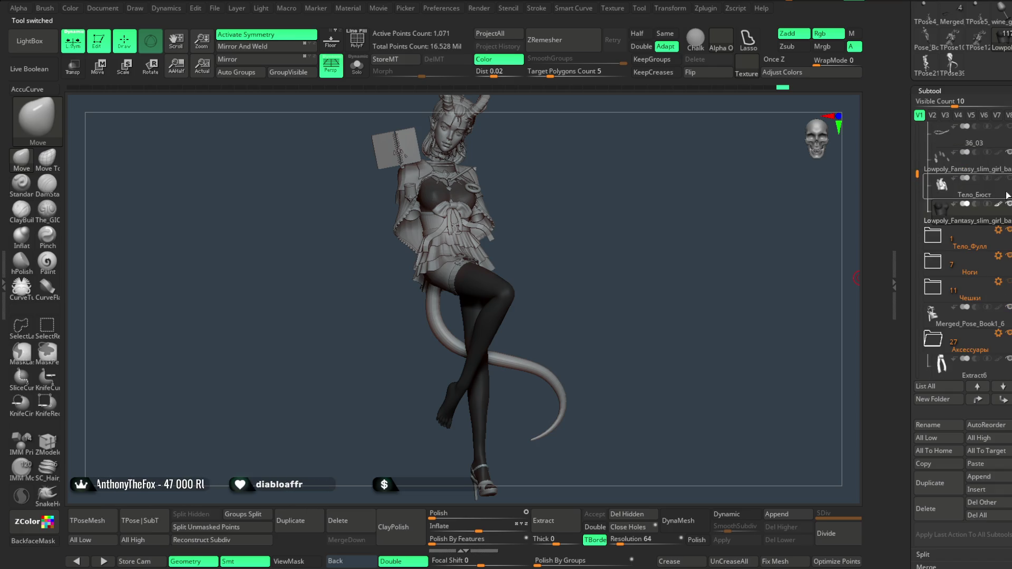
left_click(982, 193)
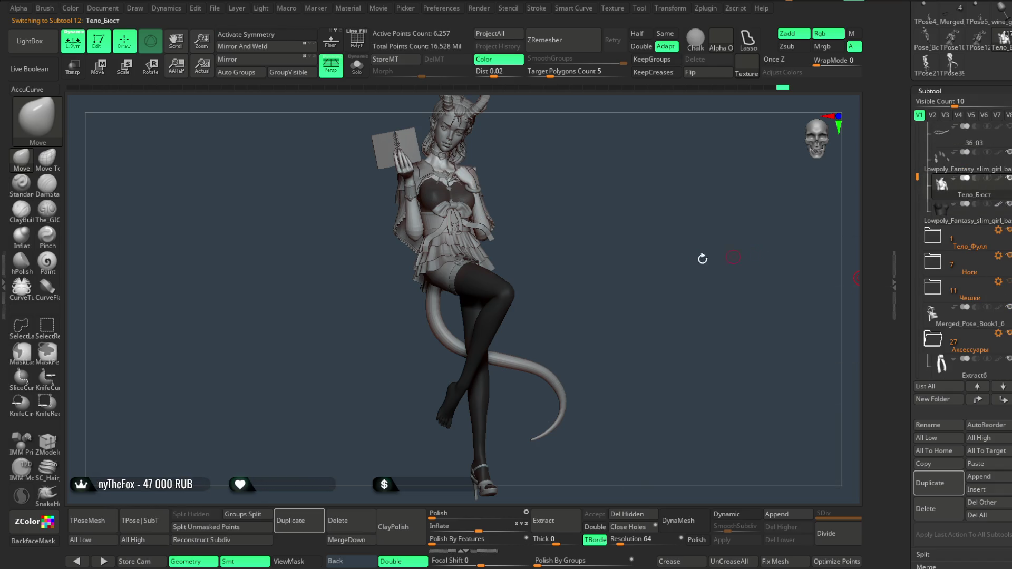
Isolate the bust body, frame it, and test isolating the hand polygroup.
left_click(351, 73)
key("ctrl+shift")
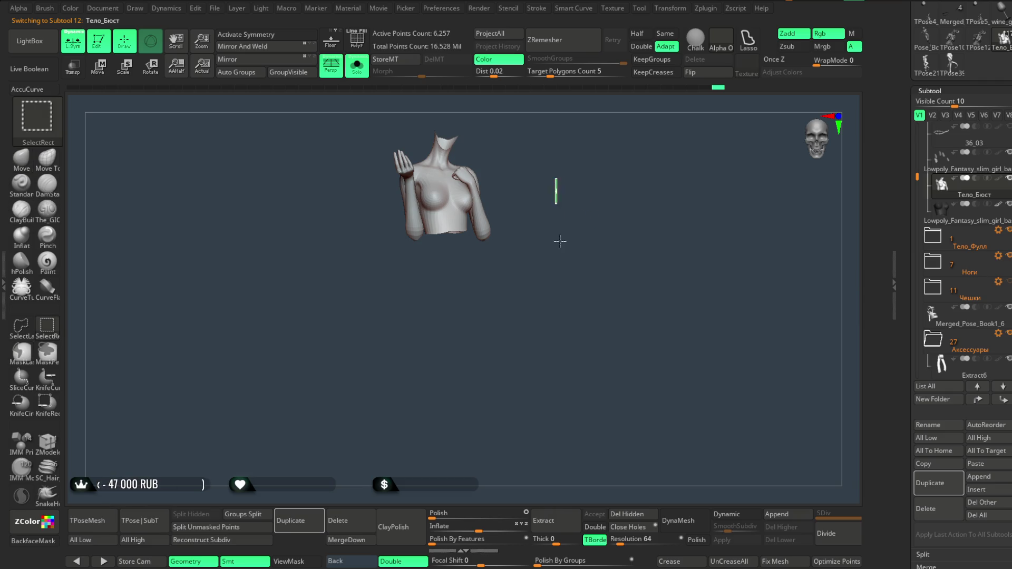
key("f")
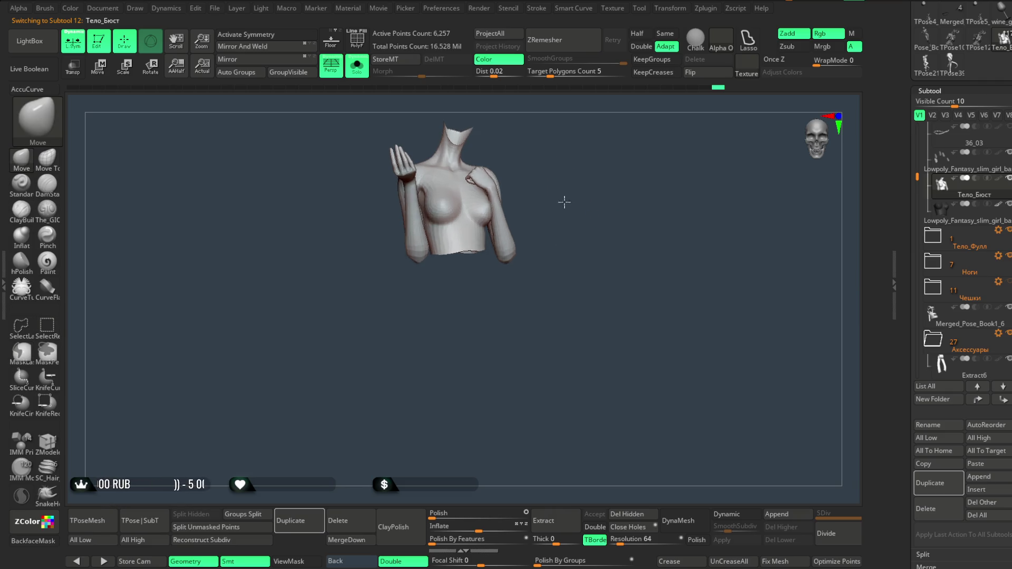
key("ctrl")
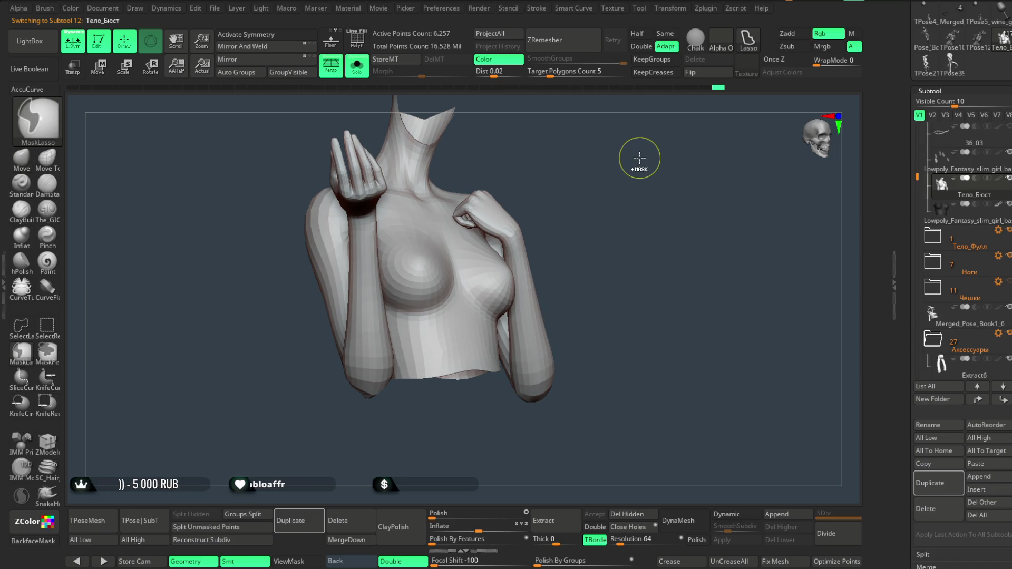
left_click(640, 158, "ctrl+shift")
left_click(640, 158, "ctrl+shift")
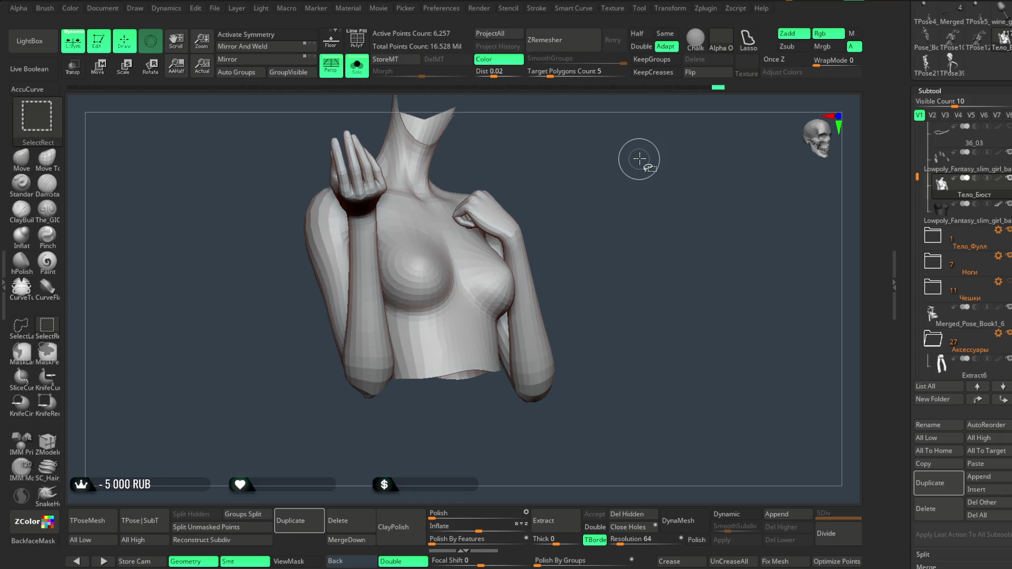
key("ctrl")
left_click(640, 158, "ctrl+shift")
left_click(640, 157, "ctrl+shift")
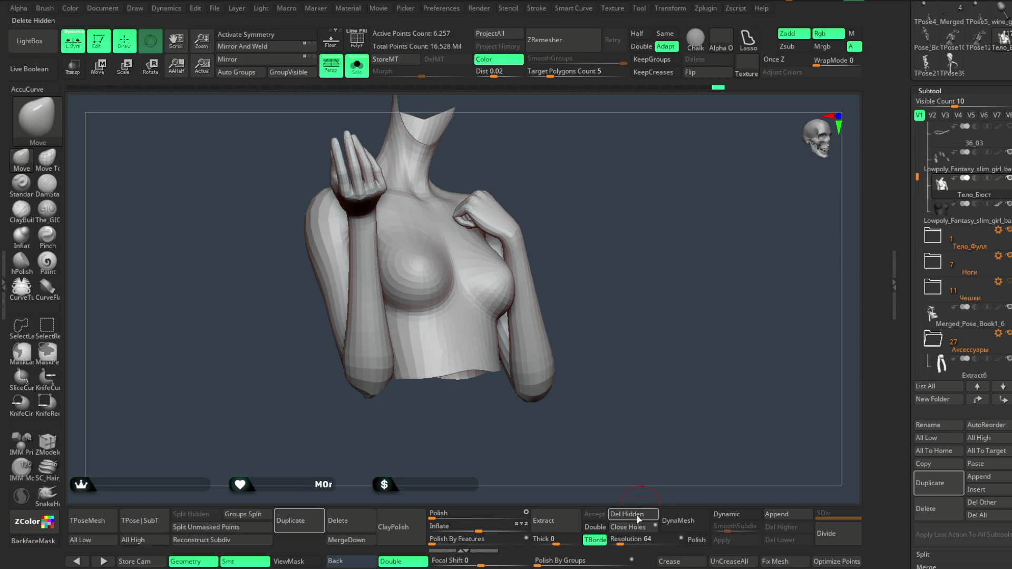
mouse_move(616, 223)
left_mouse_down()
mouse_move(628, 185)
mouse_move(651, 160)
left_mouse_up()
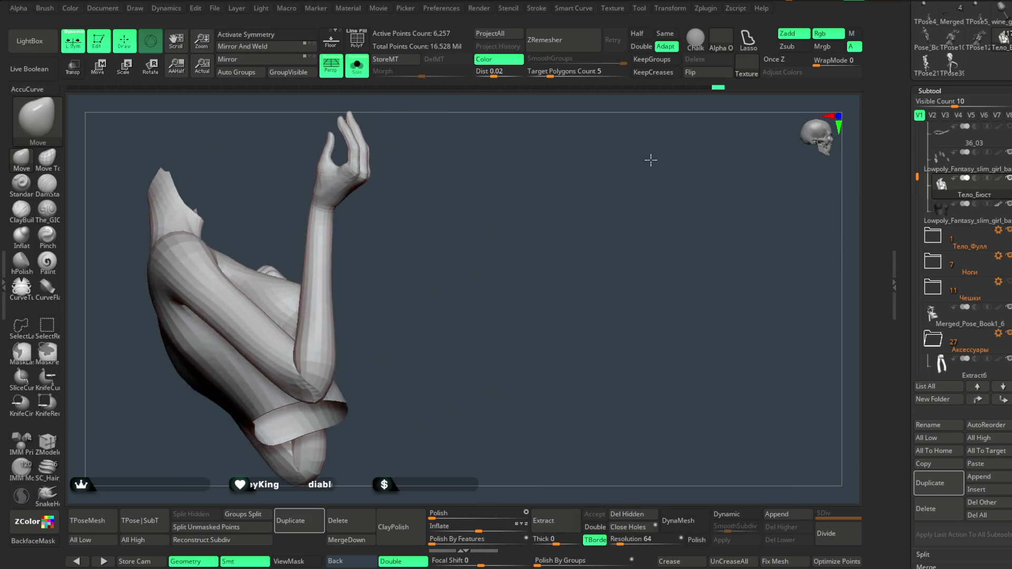
Show polygroups with PolyF and merge them into one with Group Visible.
left_click(356, 41)
mouse_move(457, 230)
left_mouse_down()
mouse_move(515, 235)
mouse_move(555, 173)
left_mouse_up()
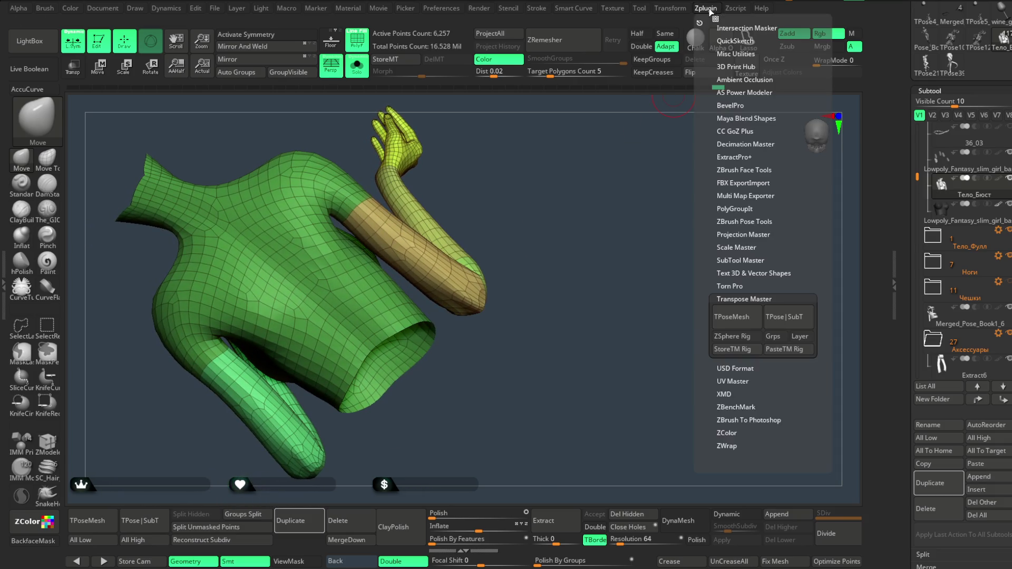
mouse_move(652, 153)
left_mouse_down()
mouse_move(567, 217)
mouse_move(579, 191)
mouse_move(501, 194)
mouse_move(583, 231)
mouse_move(578, 136)
mouse_move(573, 288)
mouse_move(563, 239)
mouse_move(536, 275)
mouse_move(576, 244)
mouse_move(568, 253)
mouse_move(501, 242)
mouse_move(604, 221)
mouse_move(713, 101)
mouse_move(665, 116)
mouse_move(620, 211)
mouse_move(606, 188)
mouse_move(606, 224)
mouse_move(610, 212)
mouse_move(597, 216)
mouse_move(612, 219)
mouse_move(609, 207)
left_mouse_up()
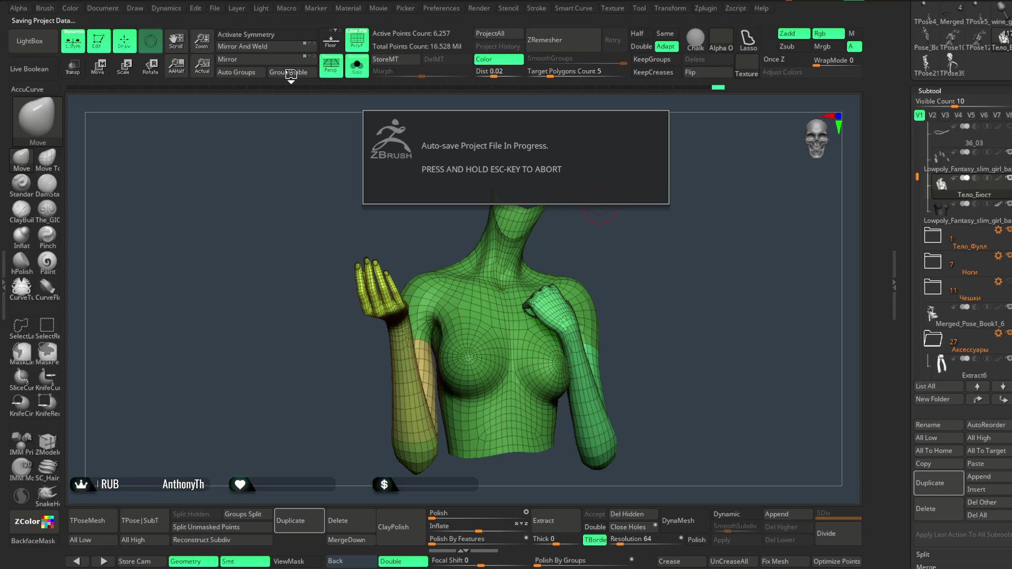
left_click(289, 74)
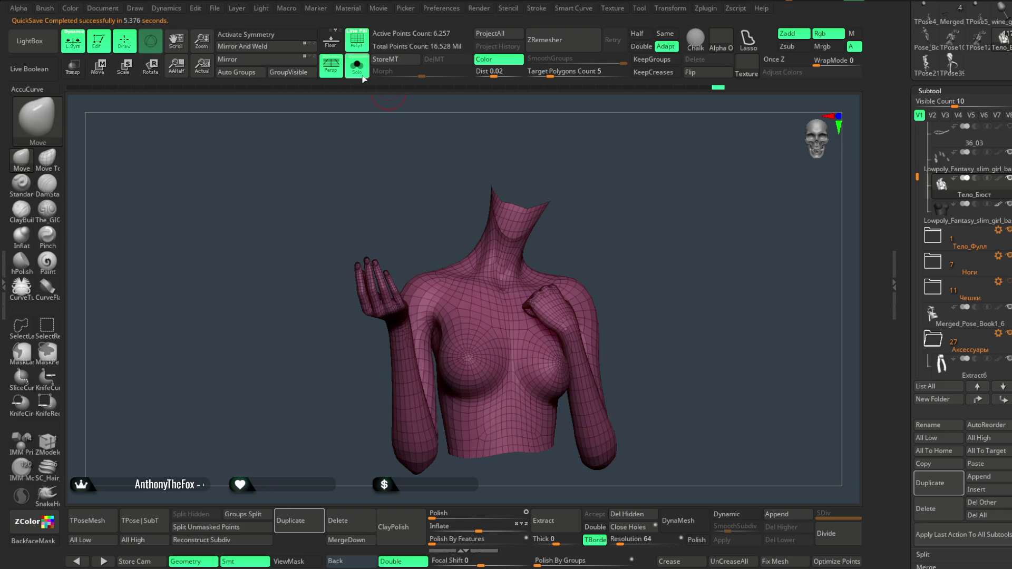
Turn Solo off, build and delete the 2.010-million-point T-pose mesh, then reselect Тело_Бюст.
left_click(362, 73)
left_click(105, 514)
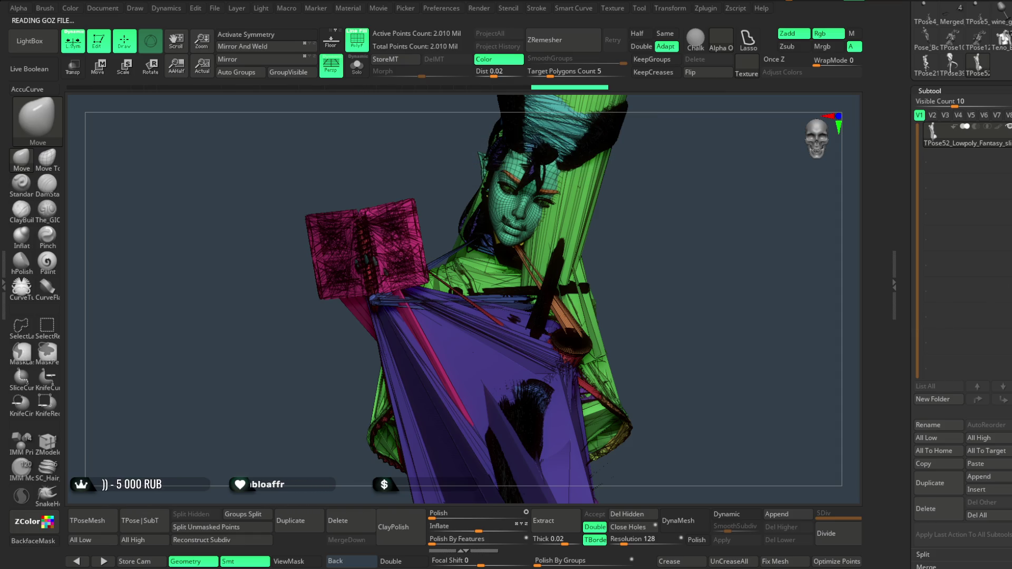
scroll(962, 316, "down", 5)
left_click(976, 328)
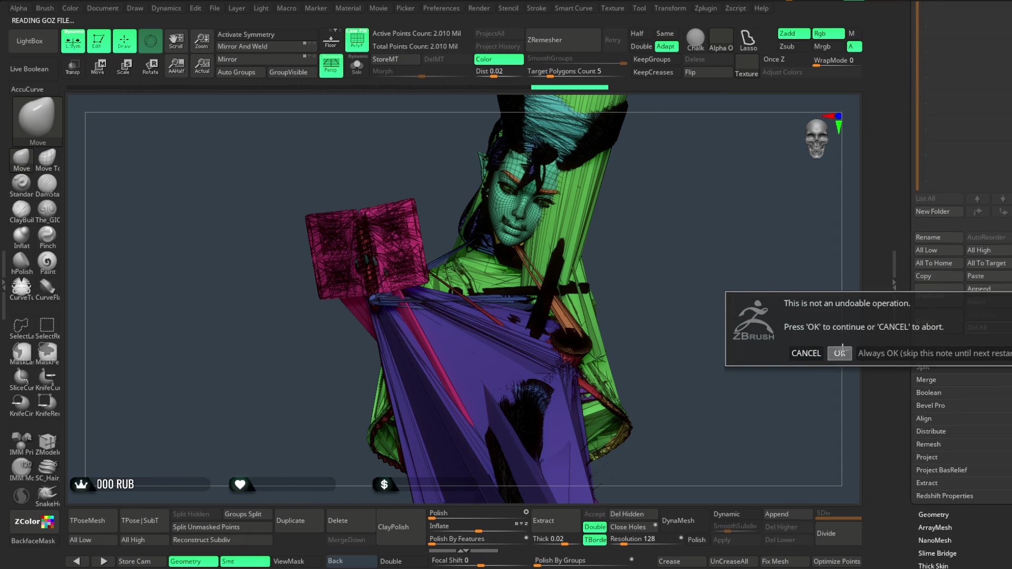
left_click(840, 353)
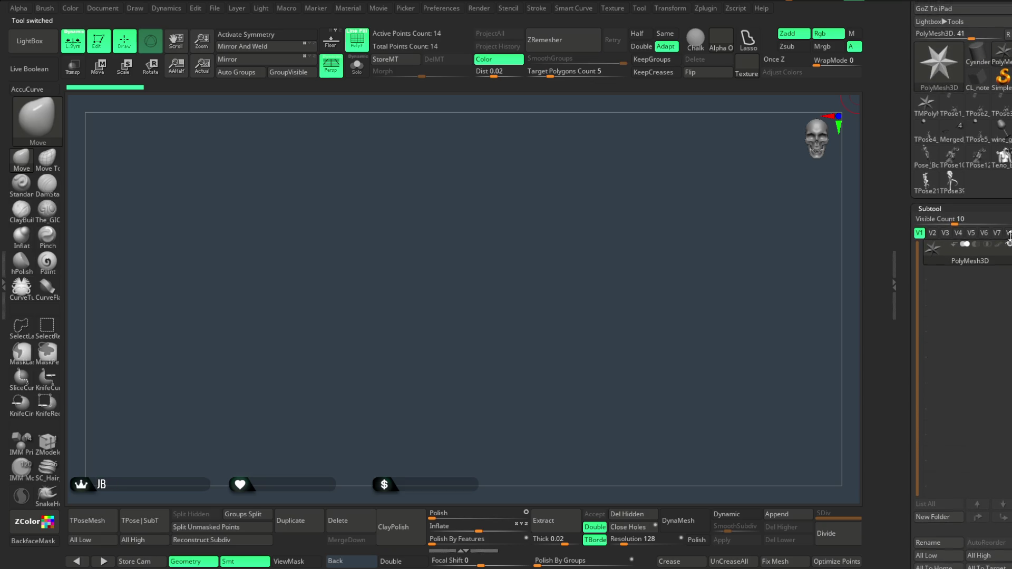
left_click(1002, 173)
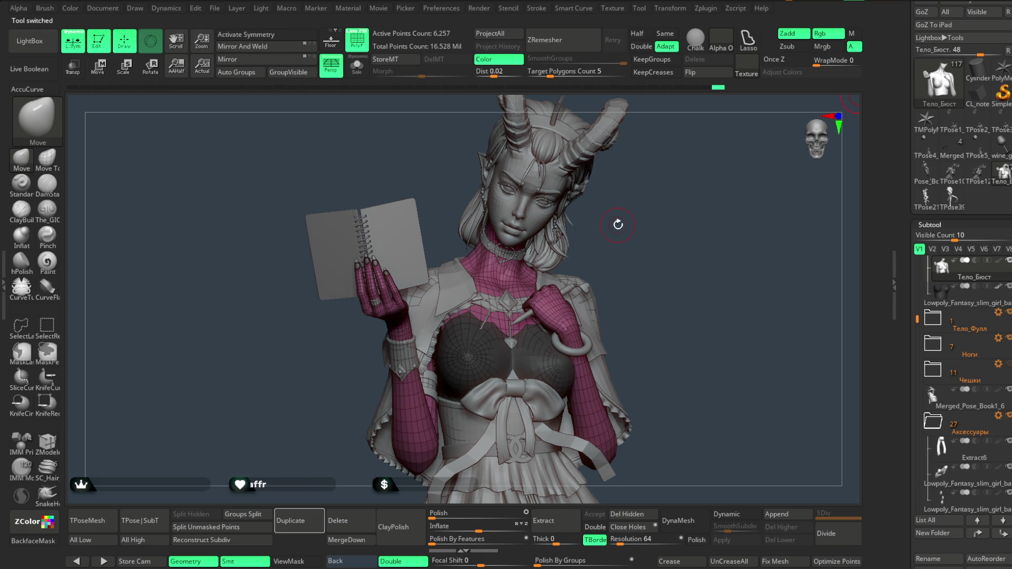
Isolate the bust body with Solo and zoom in to inspect the fingertips.
left_click(357, 66)
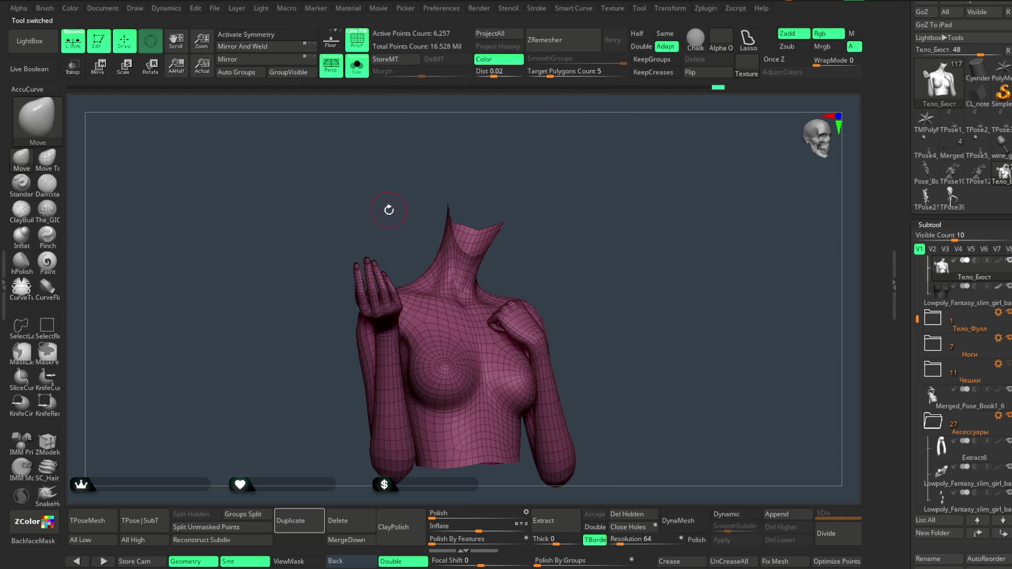
scroll(389, 209, "up", 10)
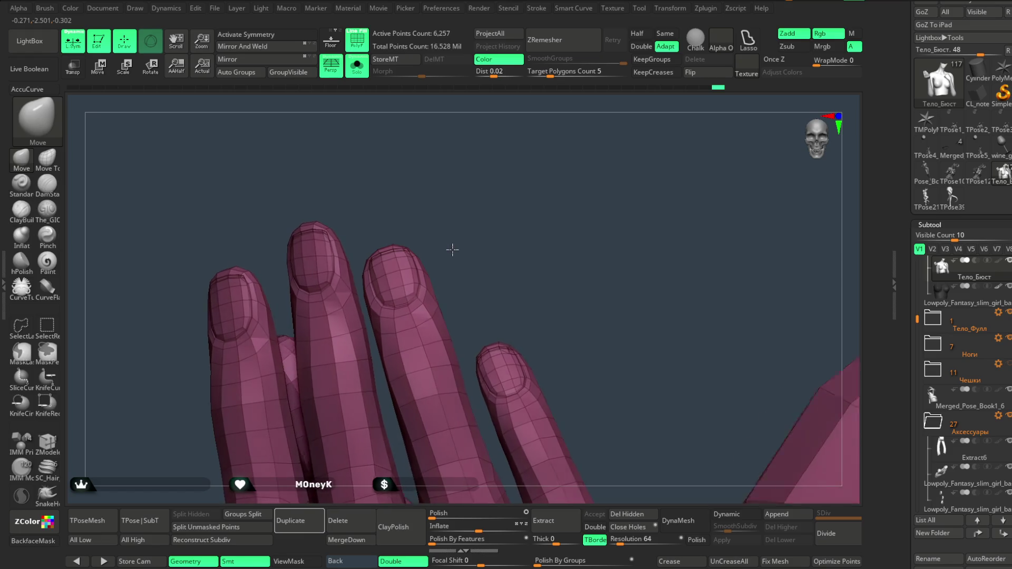
scroll(452, 250, "down", 3)
scroll(463, 253, "up", 3)
scroll(508, 241, "down", 2)
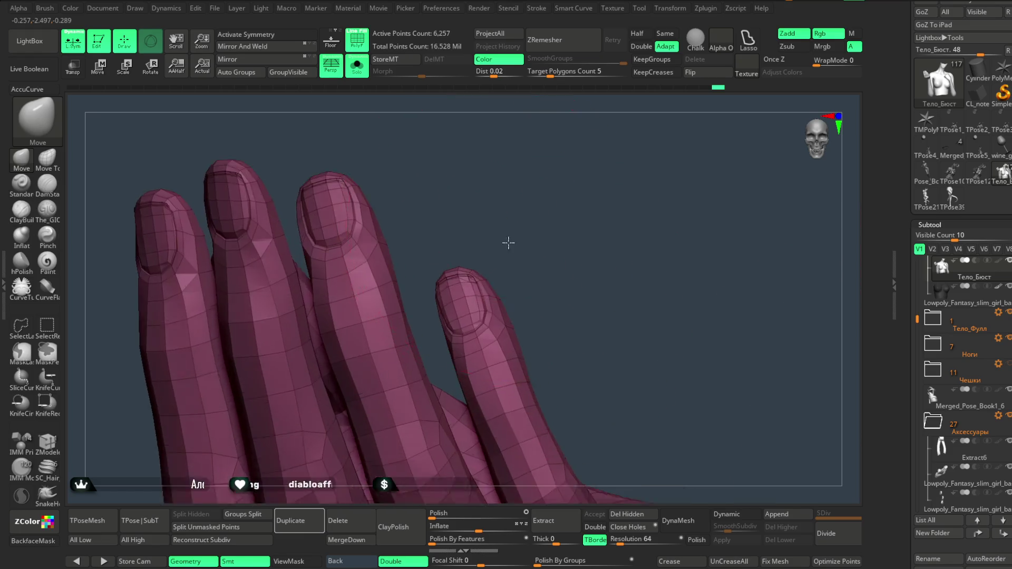
scroll(549, 242, "up", 8)
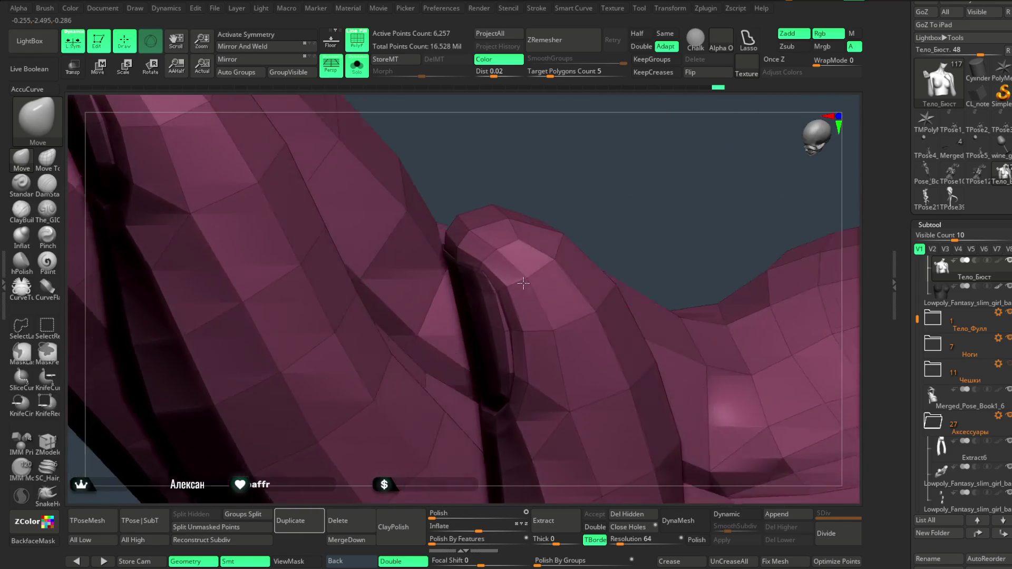
mouse_move(523, 283)
right_mouse_down()
mouse_move(507, 171)
mouse_move(467, 173)
mouse_move(481, 140)
mouse_move(501, 135)
mouse_move(515, 192)
mouse_move(511, 160)
mouse_move(491, 199)
mouse_move(508, 181)
mouse_move(531, 183)
right_mouse_up()
key("space")
key("shift")
key("ctrl")
Orbit over the hand, forearm and shoulder, then close in on the neck opening.
mouse_move(321, 409)
right_mouse_down()
mouse_move(526, 266)
mouse_move(564, 219)
mouse_move(553, 194)
mouse_move(535, 235)
mouse_move(461, 272)
right_mouse_up()
right_click(458, 280)
mouse_move(404, 361)
right_mouse_down()
mouse_move(427, 280)
mouse_move(400, 263)
right_mouse_up()
right_click(411, 267)
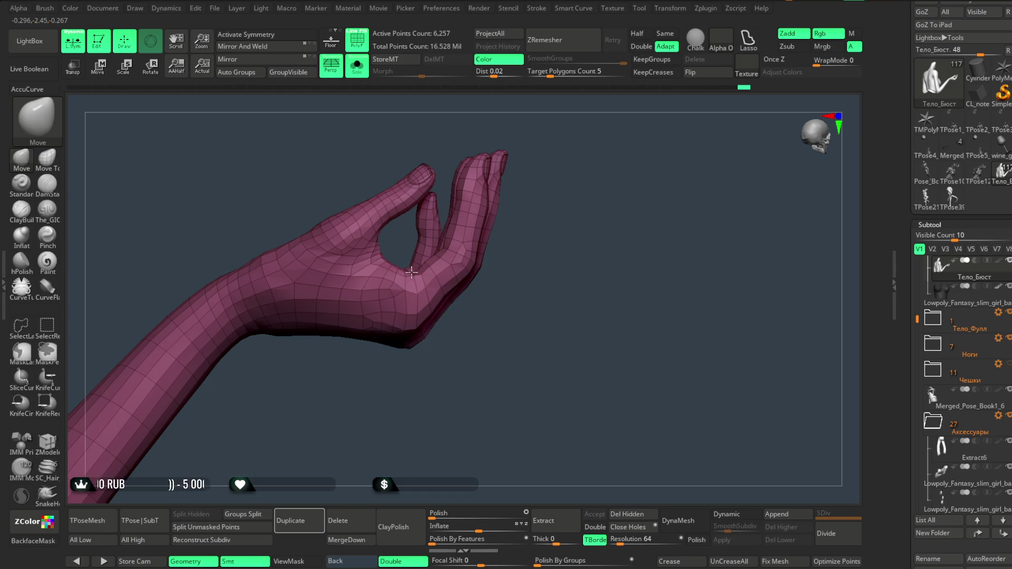
right_click_drag(424, 281, 406, 340)
mouse_move(559, 215)
right_mouse_down()
mouse_move(571, 192)
mouse_move(542, 167)
mouse_move(570, 237)
mouse_move(556, 153)
mouse_move(551, 190)
mouse_move(403, 295)
right_mouse_up()
mouse_move(431, 226)
right_mouse_down()
mouse_move(485, 219)
mouse_move(481, 262)
mouse_move(492, 228)
mouse_move(478, 238)
mouse_move(425, 226)
mouse_move(484, 222)
right_mouse_up()
In ZModeler, set the edge action to Close with Convex Hole target and cap the open neck.
left_click(46, 442)
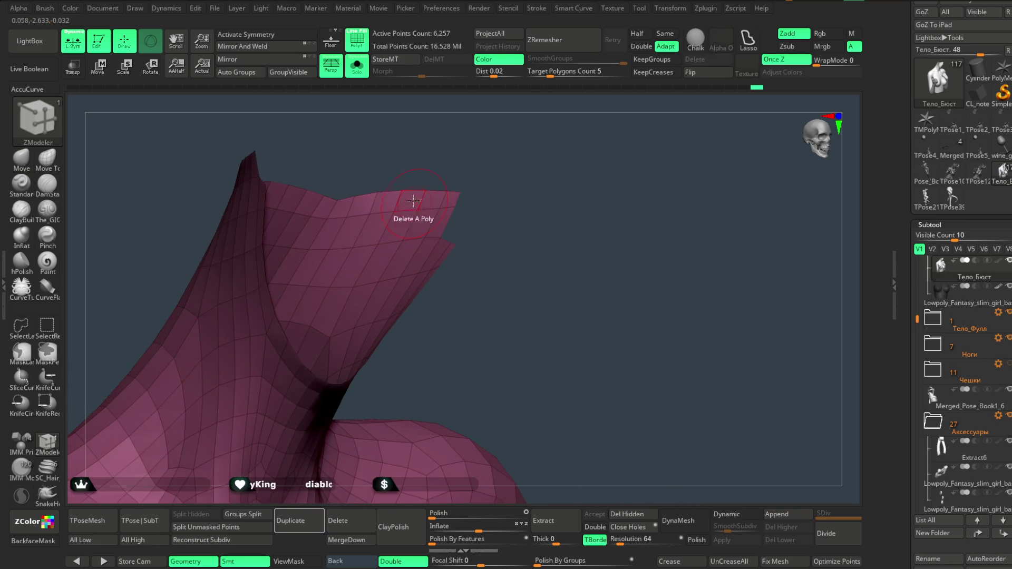
key("space")
left_click(298, 258)
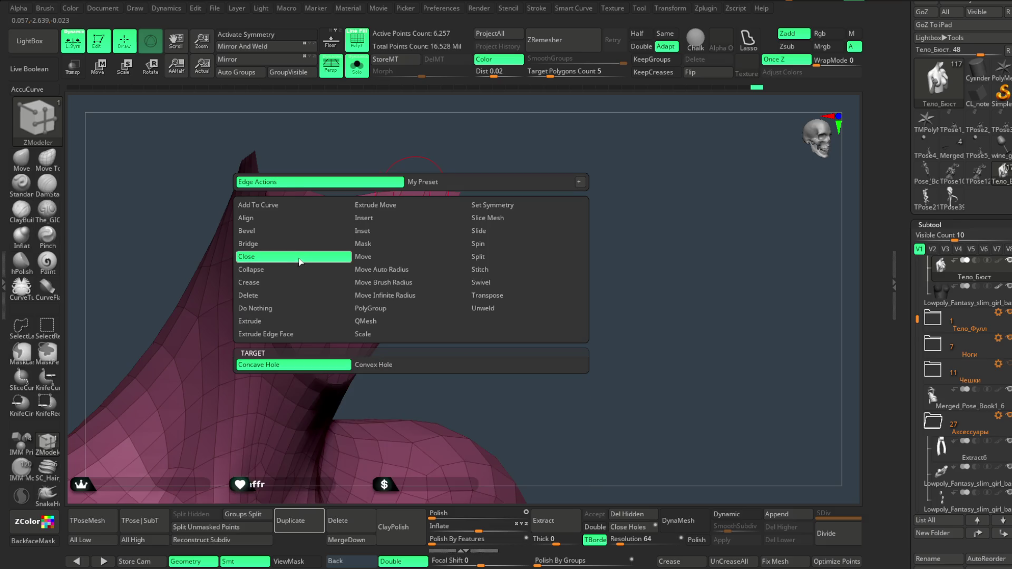
left_click(369, 363)
left_click(410, 190)
Turn the torso to expose the bottom opening, frame it, and turn Solo off to show the full character.
mouse_move(483, 215)
left_mouse_down()
mouse_move(490, 219)
mouse_move(506, 142)
mouse_move(542, 163)
mouse_move(527, 213)
mouse_move(563, 262)
left_mouse_up()
left_click_drag(554, 201, 441, 261)
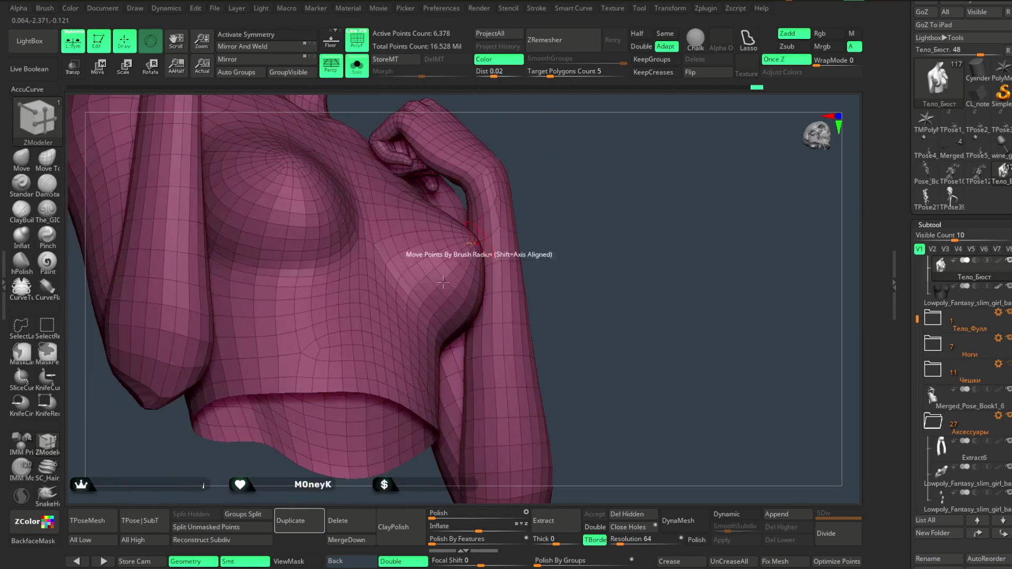
key("f")
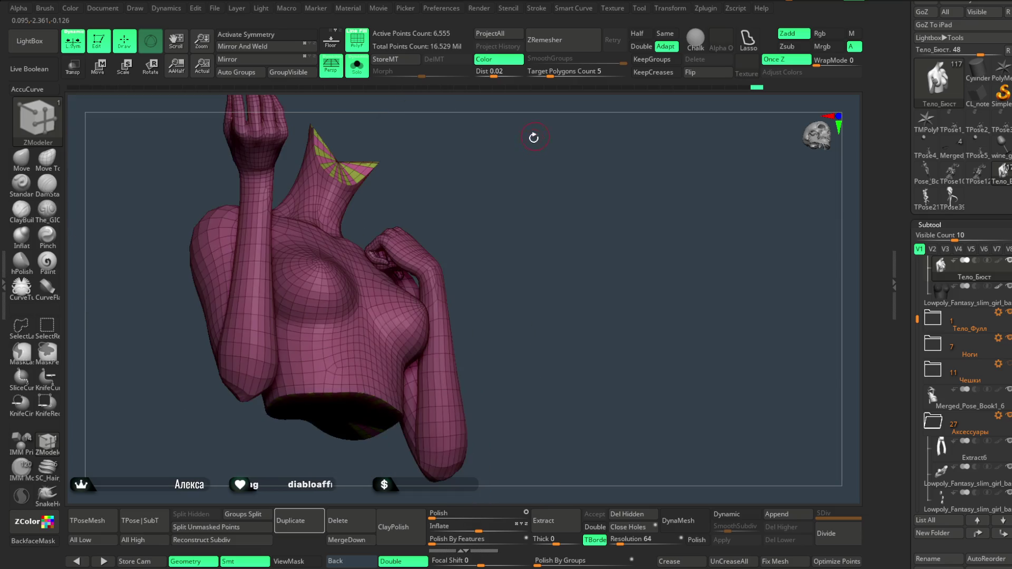
left_click_drag(533, 135, 520, 220)
left_click(357, 66)
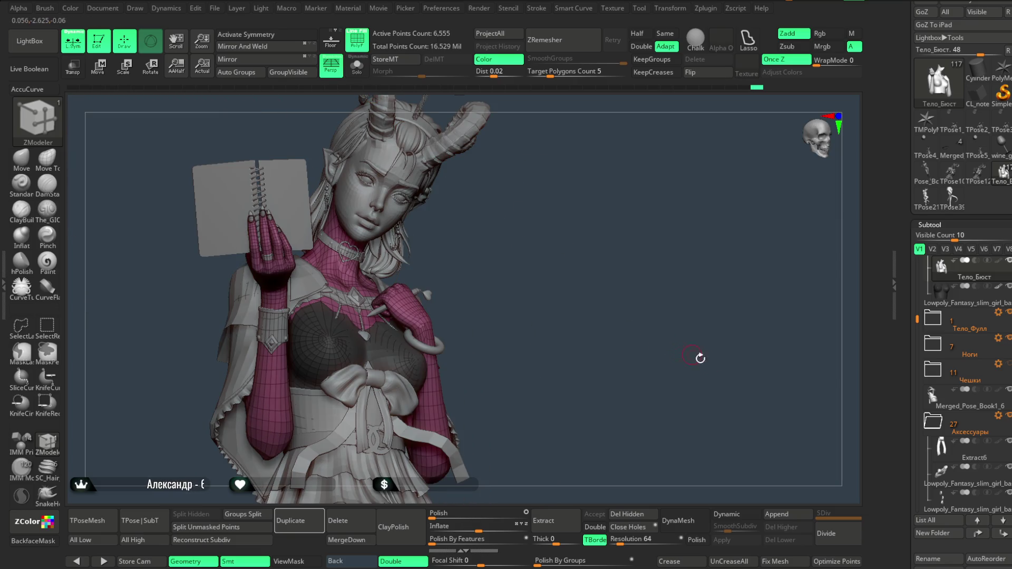
Generate a T-pose mesh, discard it with Del All, and show the bust body solo.
left_click(138, 520)
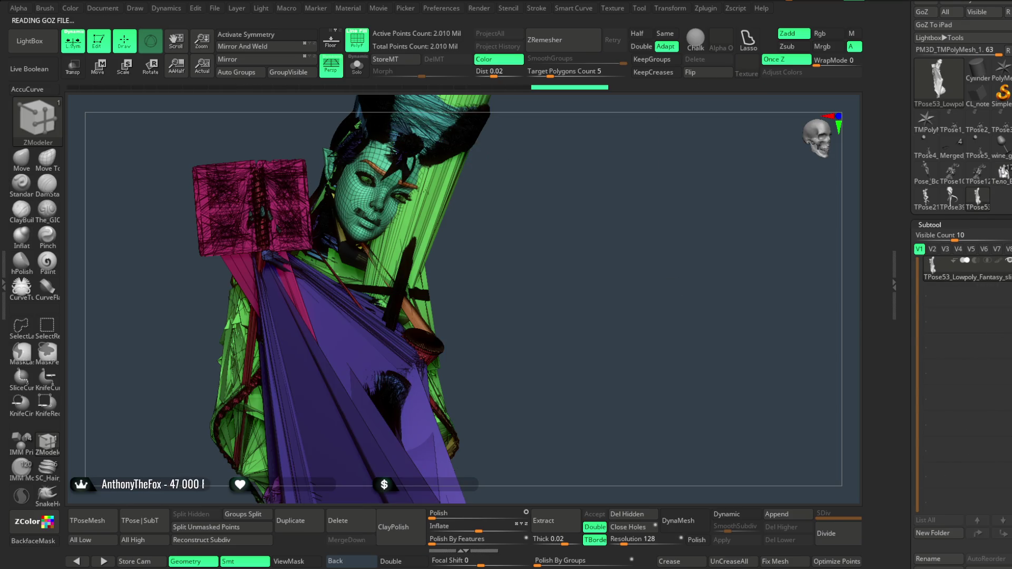
scroll(962, 285, "down", 5)
left_click(928, 452)
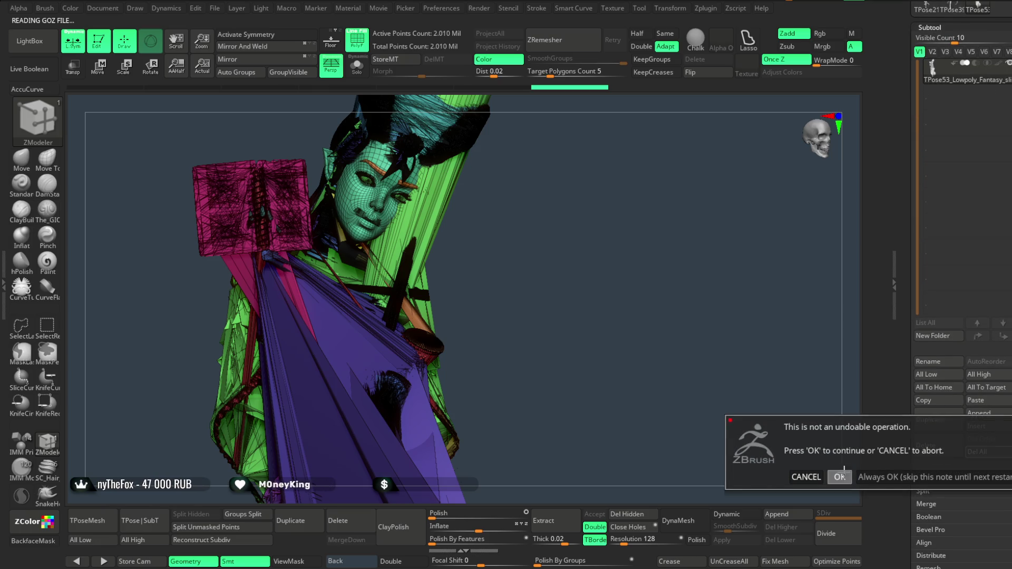
left_click(840, 477)
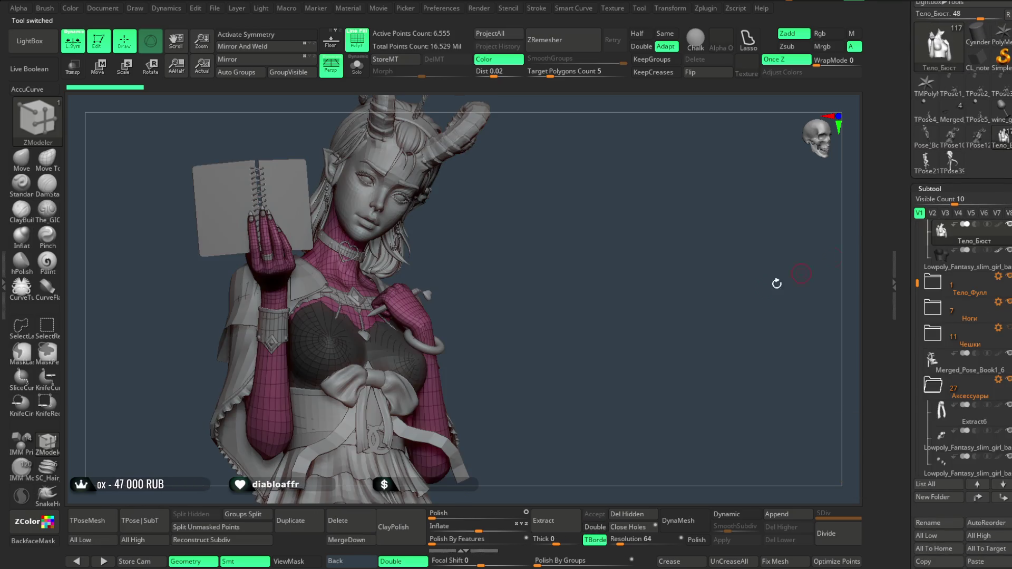
left_click(363, 72)
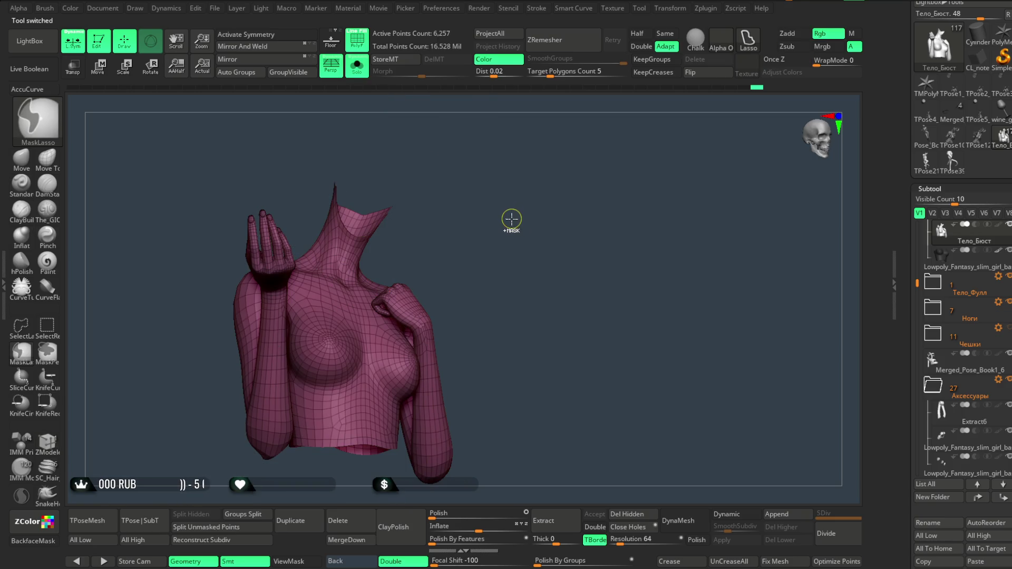
Optimise the bust body's point order, then show all subtools and step down the subtool list.
mouse_move(521, 265)
left_mouse_down("alt")
mouse_move(524, 229)
mouse_move(524, 245)
left_mouse_up("alt")
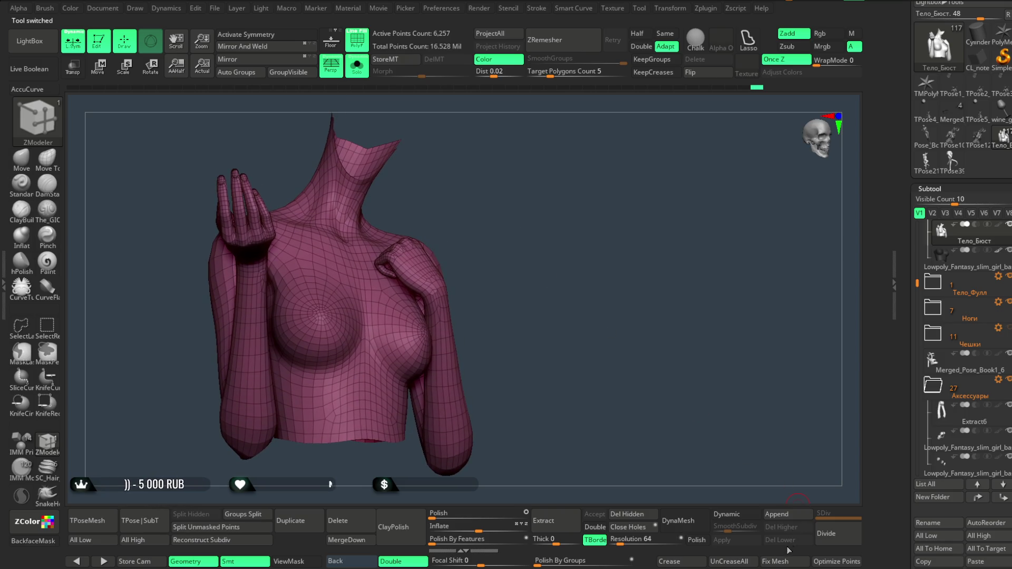
left_click(836, 561)
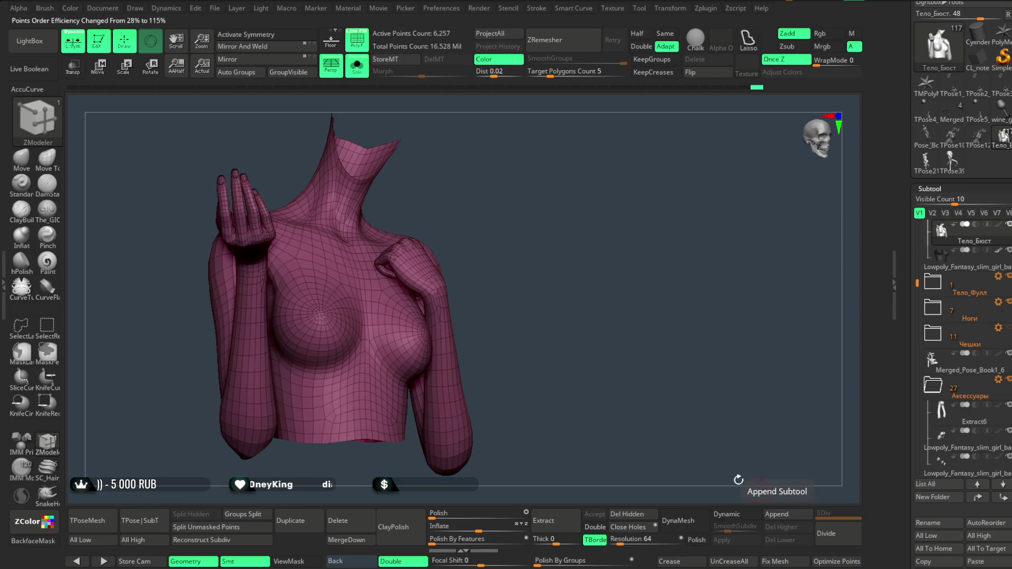
mouse_move(549, 292)
left_mouse_down()
mouse_move(559, 298)
mouse_move(513, 258)
left_mouse_up()
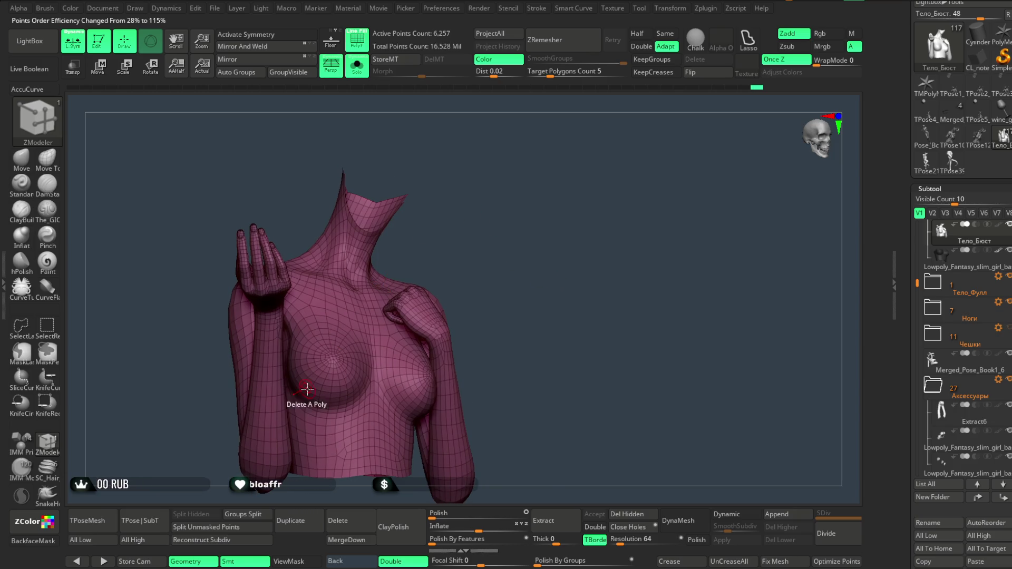
left_click(357, 66)
left_click(152, 469, "alt")
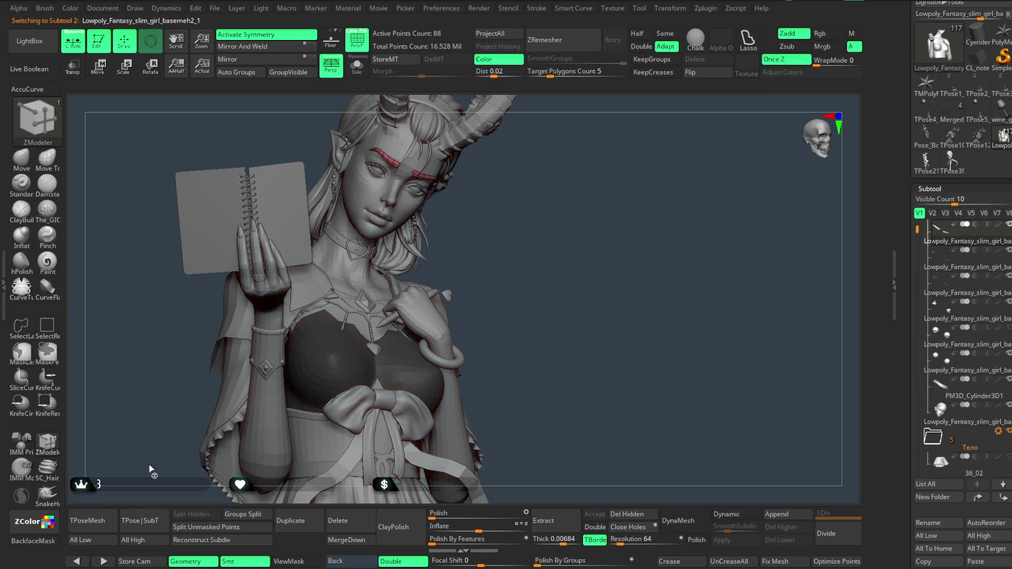
key("Down")
key("Down")
key("Down")
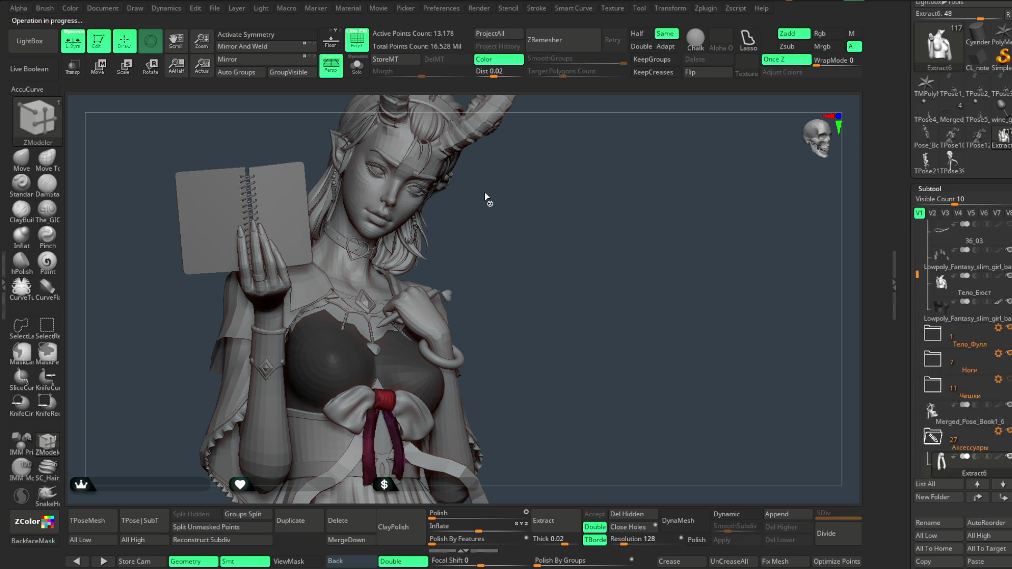
key("Down")
key("Down")
key("Down")
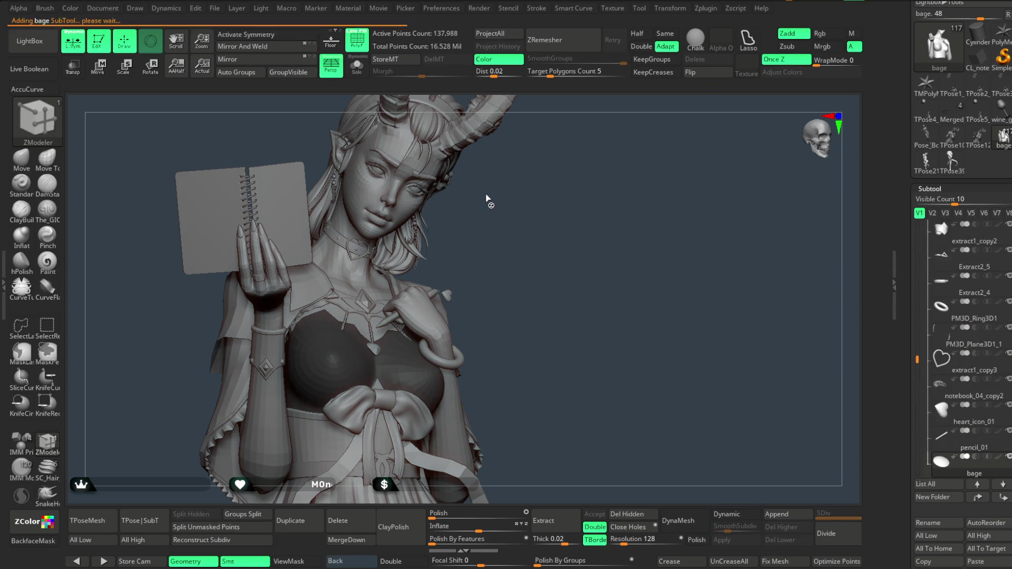
key("Down")
key("Down")
key("Down")
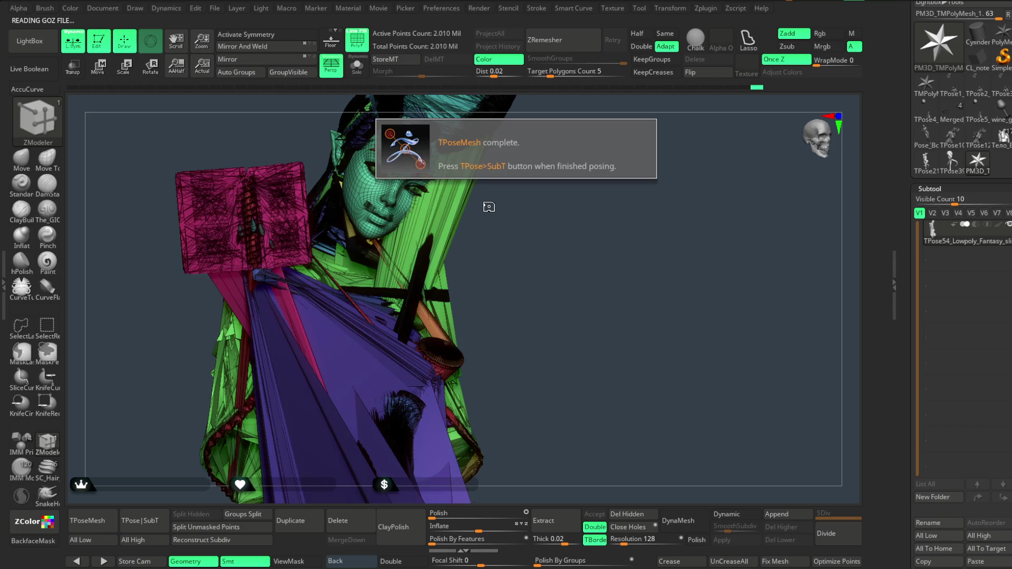
Discard the temporary T-pose mesh, reload the Тело_Бюст tool, turn PolyF off, and enable Solo.
scroll(949, 263, "down", 5)
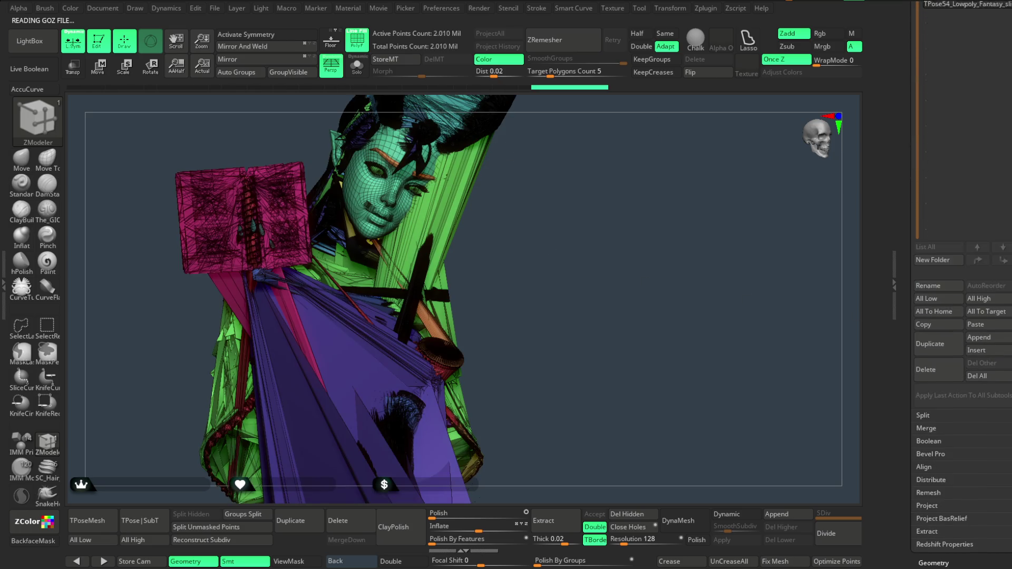
left_click(978, 364)
left_click(841, 390)
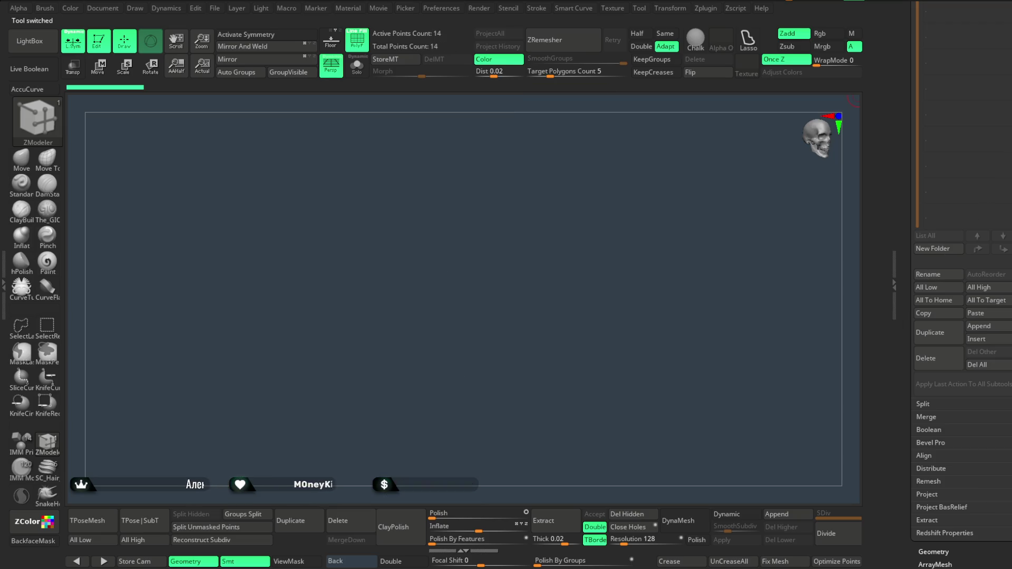
left_click(1003, 152)
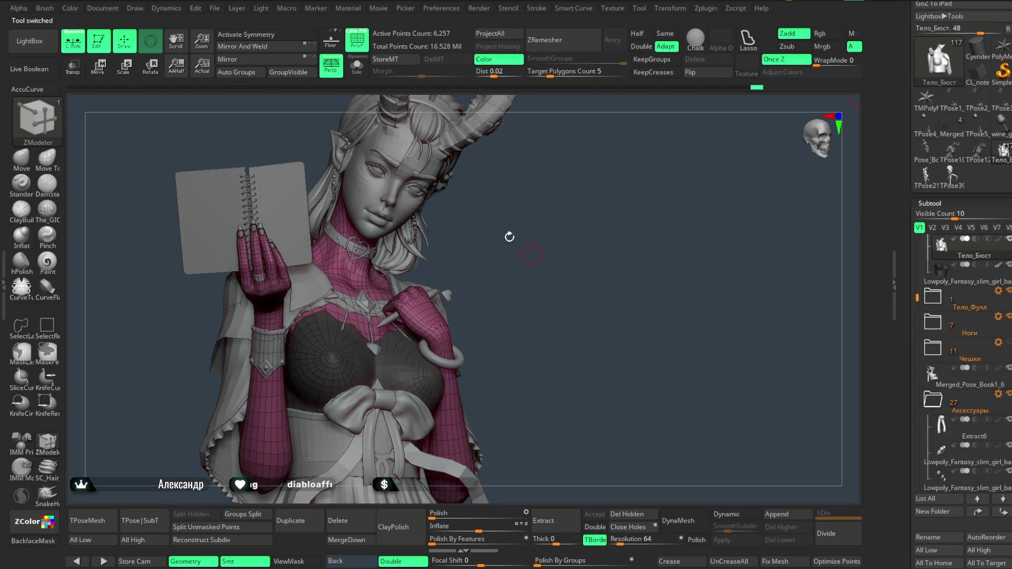
left_click(363, 48)
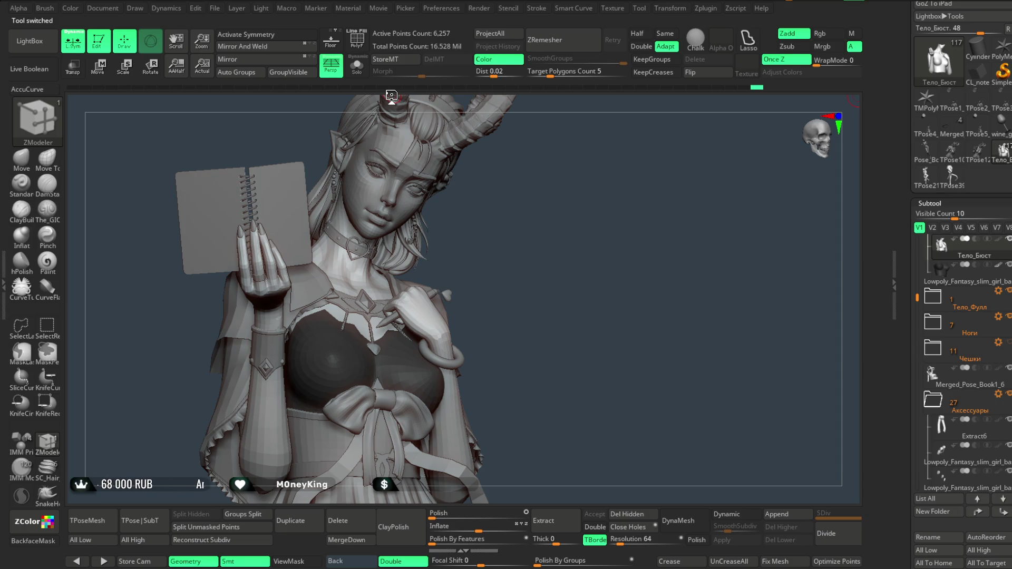
left_click(357, 66)
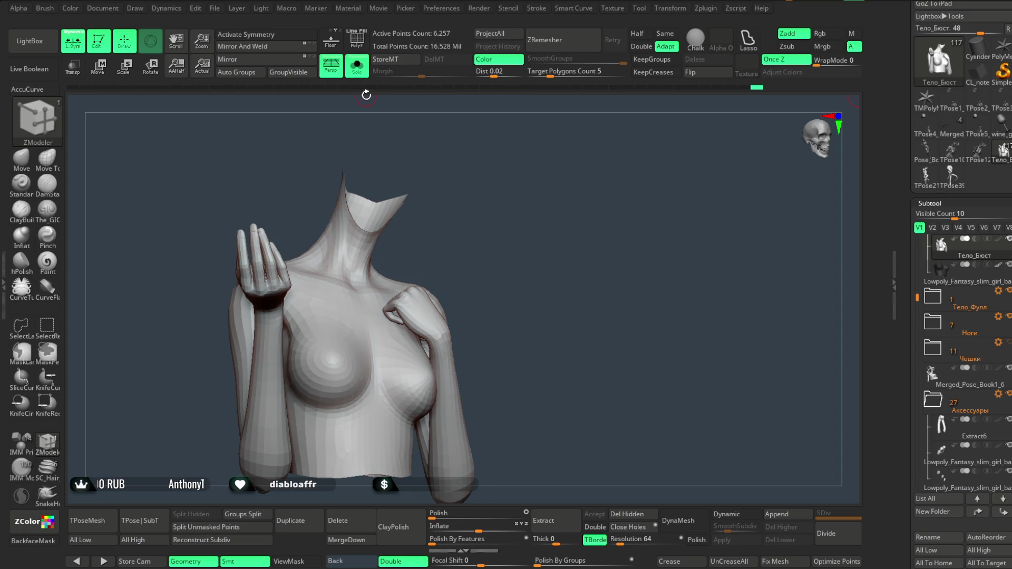
Turn on the polygon wireframe, zoom to the torso hem, and undo the mask.
left_click(357, 40)
mouse_move(538, 197)
left_mouse_down("alt")
mouse_move(545, 235)
mouse_move(577, 179)
mouse_move(639, 188)
left_mouse_up("alt")
mouse_move(451, 411)
left_mouse_down("alt")
mouse_move(655, 156)
mouse_move(648, 273)
mouse_move(635, 204)
left_mouse_up("alt")
key("ctrl")
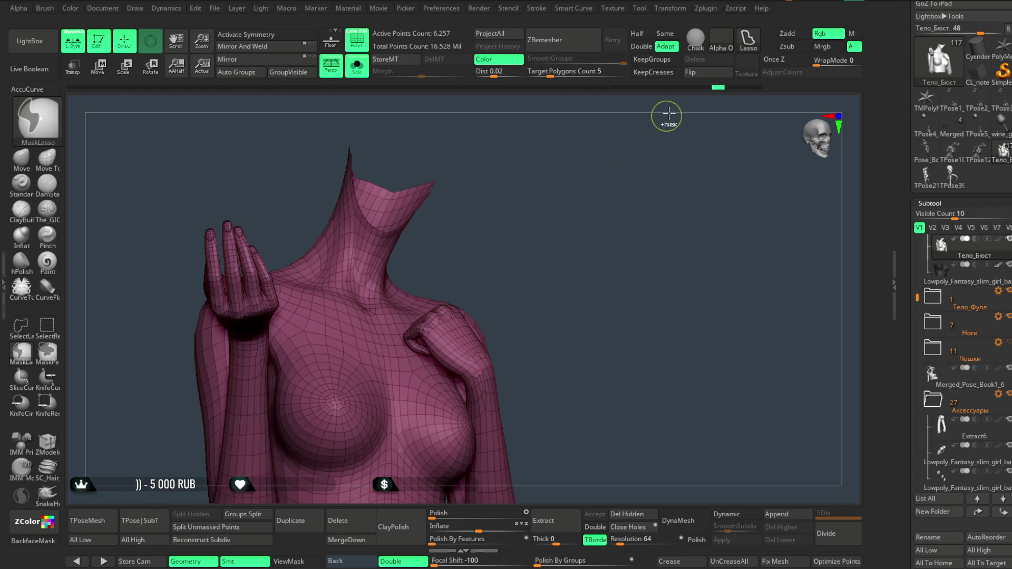
key("b")
key("z")
key("m")
left_click_drag(582, 286, 616, 172, "alt")
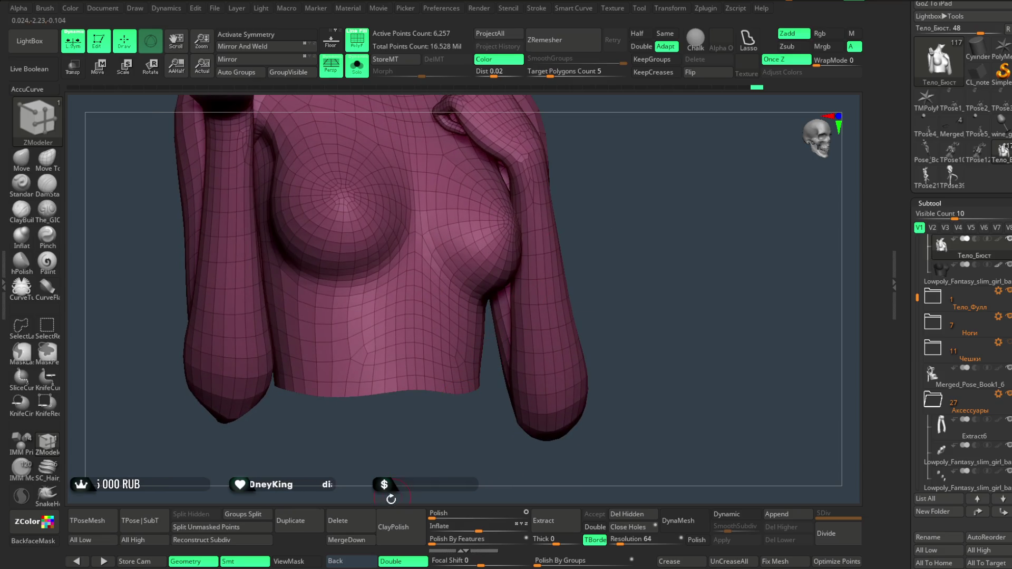
left_click_drag(435, 459, 430, 427, "alt")
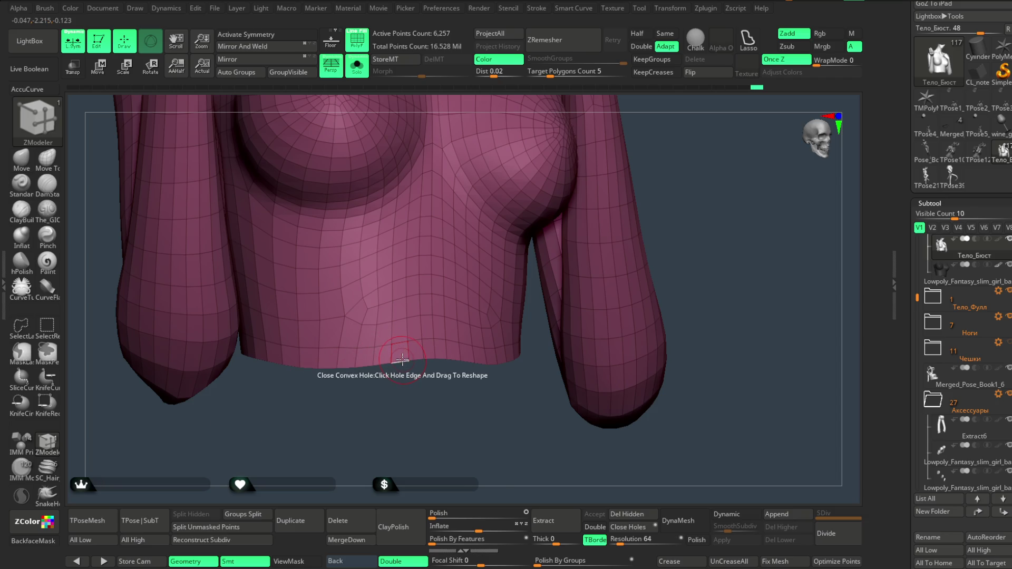
Set the ZModeler edge action to Crease with EdgeLoop Complete target on the bottom border.
key("space")
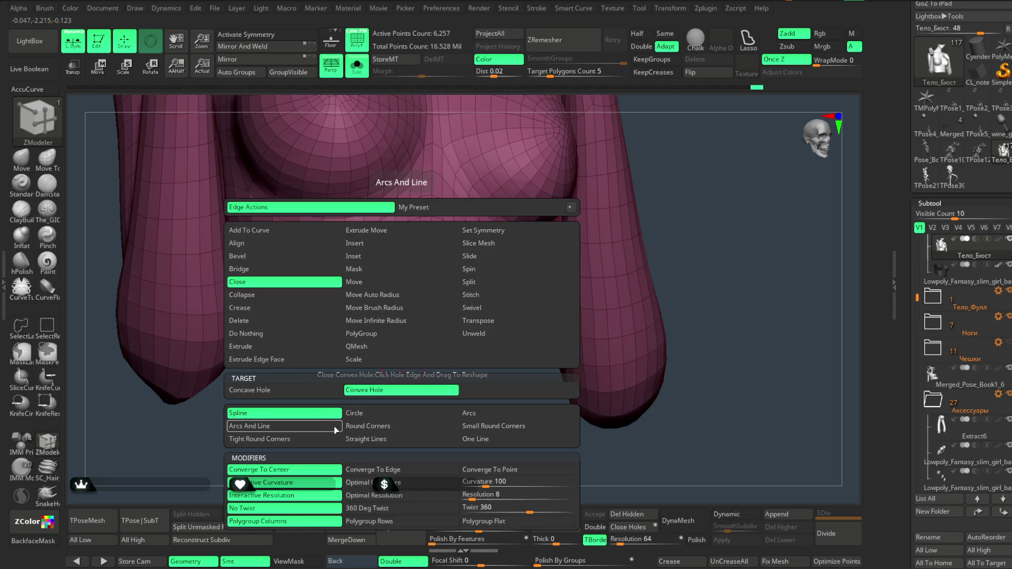
left_click(285, 308)
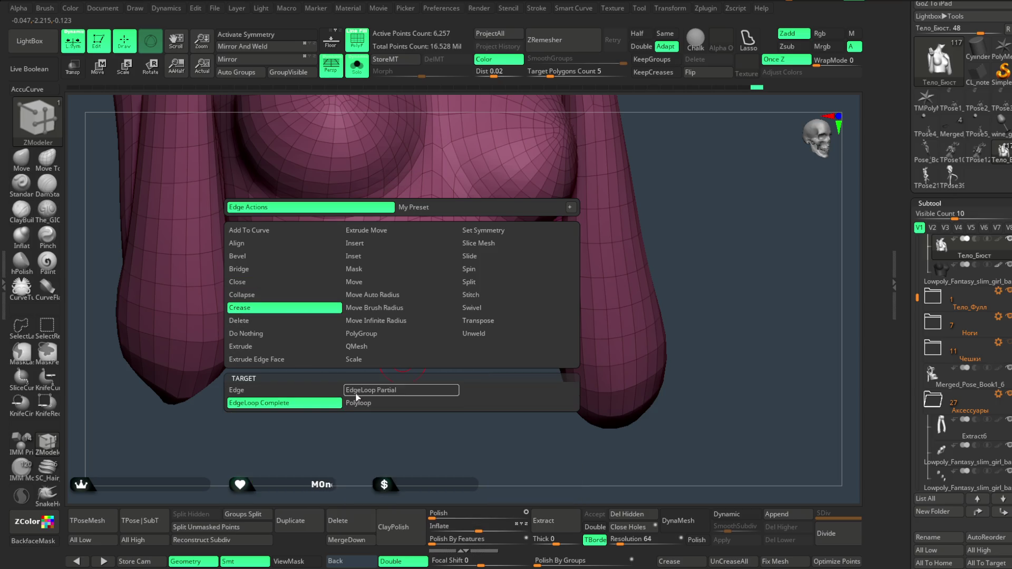
left_click(324, 404)
mouse_move(384, 363)
left_mouse_down()
mouse_move(395, 422)
mouse_move(583, 221)
mouse_move(563, 228)
mouse_move(567, 254)
mouse_move(475, 255)
mouse_move(554, 172)
left_mouse_up()
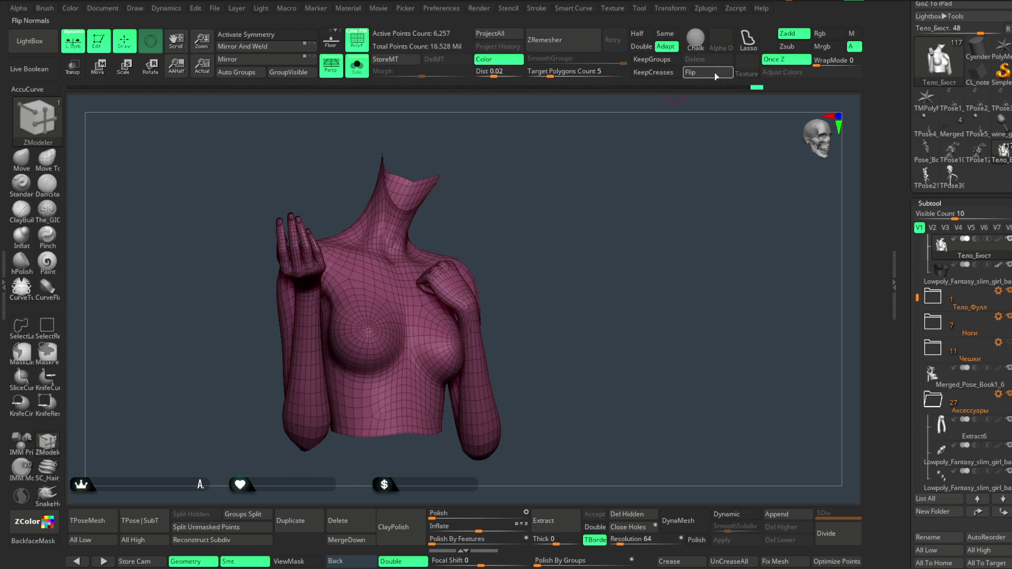
Enable KeepCreases, set target polygons to 5 with Same, run ZRemesher, then undo it.
left_click(654, 72)
left_click(582, 71)
key("Return")
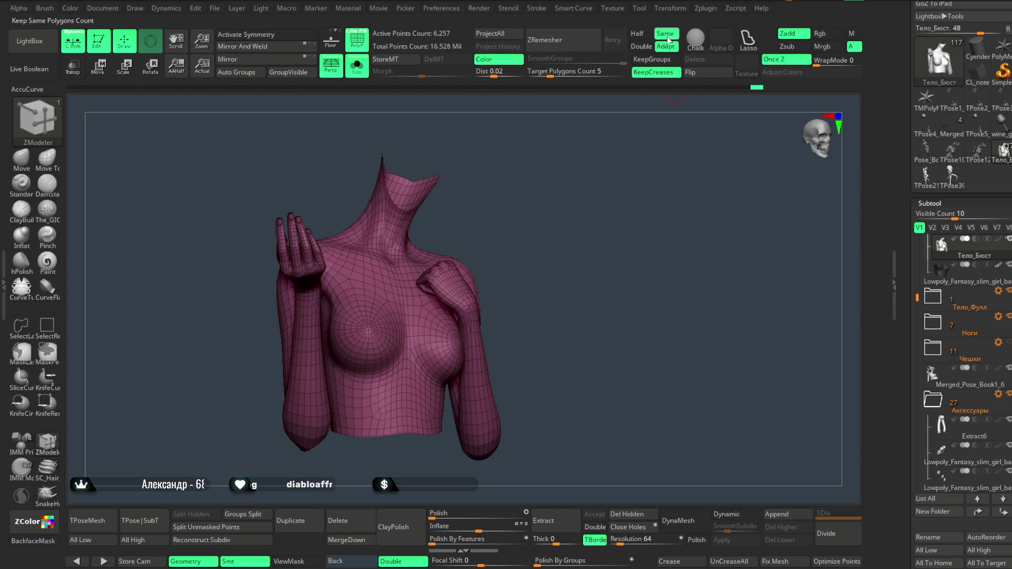
left_click(665, 33)
left_click(578, 40)
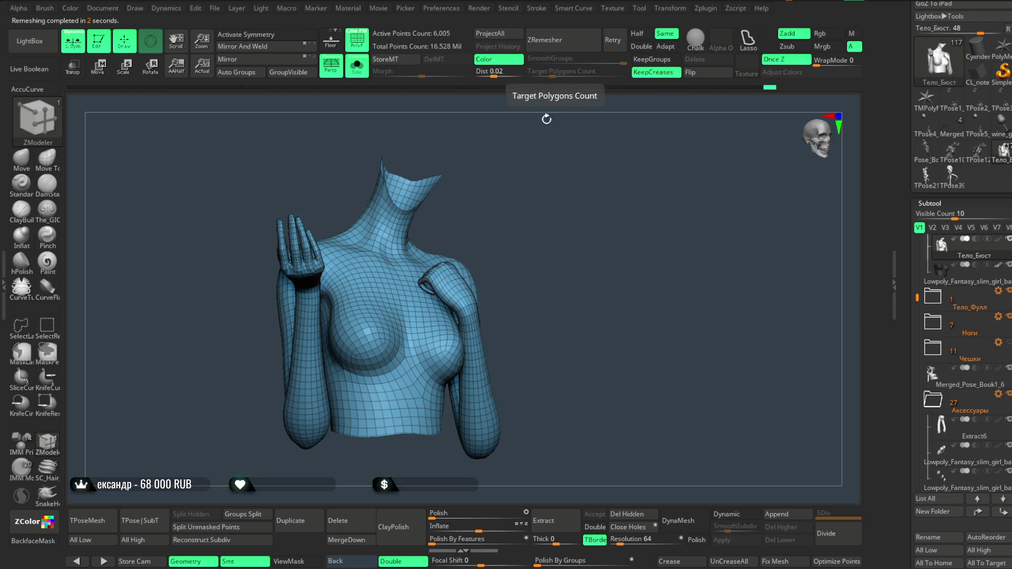
scroll(537, 199, "up", 5)
left_click_drag(542, 206, 547, 192)
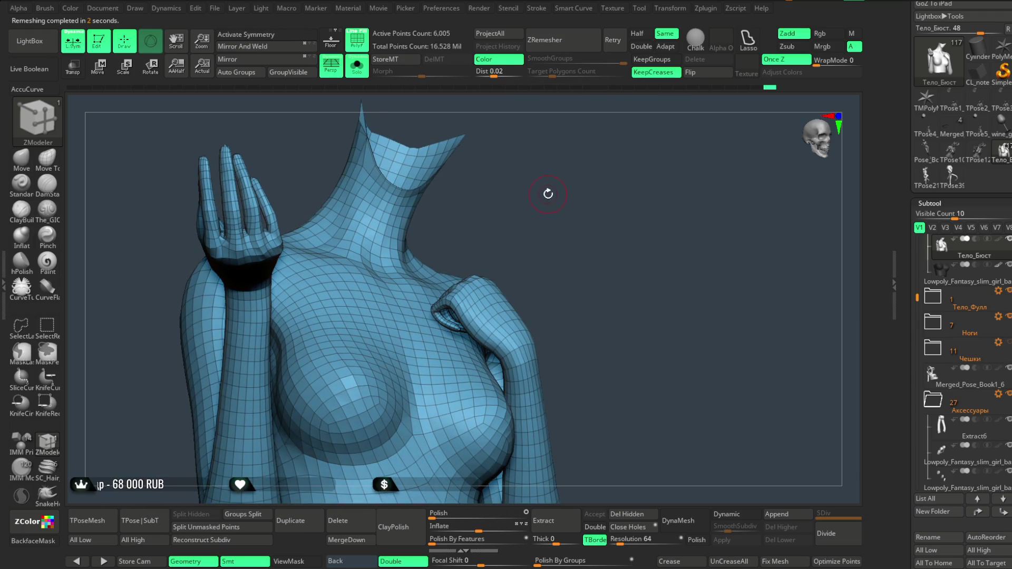
key("ctrl+z")
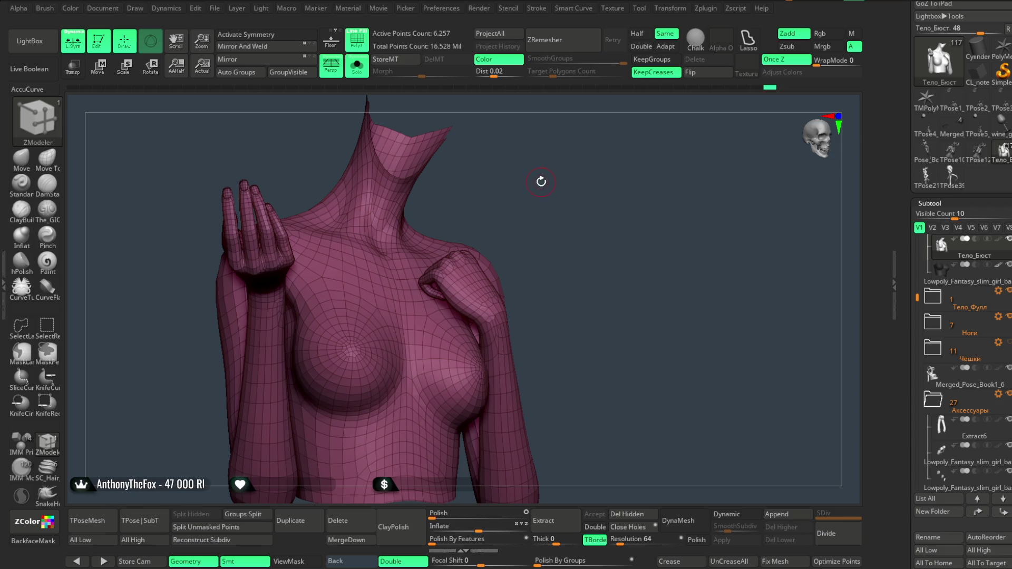
Duplicate the bust body into a new Тело_Бюст1 subtool.
left_click_drag(542, 185, 537, 184)
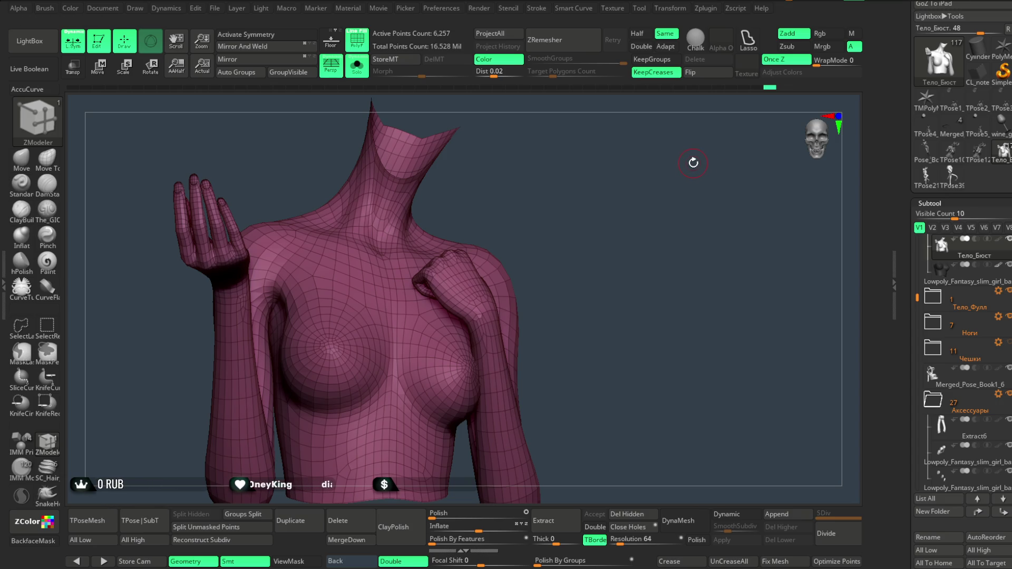
scroll(937, 414, "down", 5)
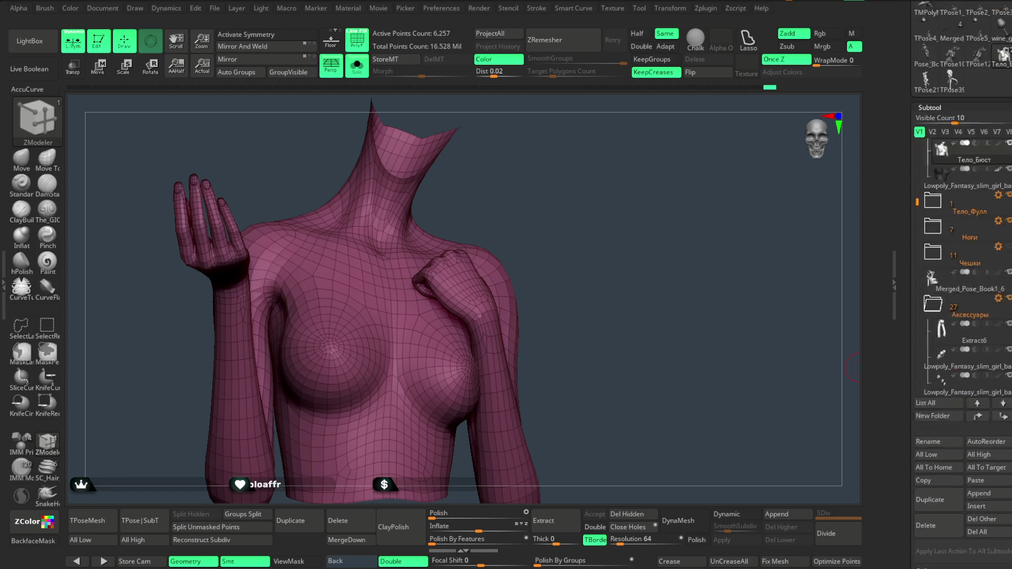
left_click(938, 415)
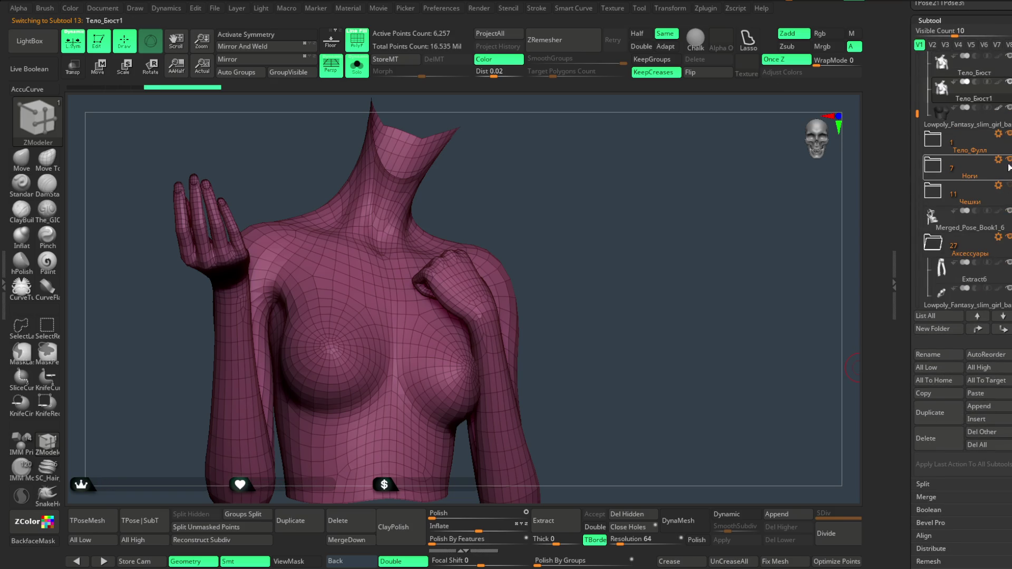
Turn Solo and PolyF off and discard the temporary TPose55 mesh to return to the posed character.
left_click_drag(727, 312, 627, 316)
mouse_move(510, 179)
left_mouse_down()
mouse_move(567, 228)
mouse_move(622, 221)
mouse_move(585, 210)
mouse_move(537, 318)
left_mouse_up()
left_click(356, 66)
left_click(363, 45)
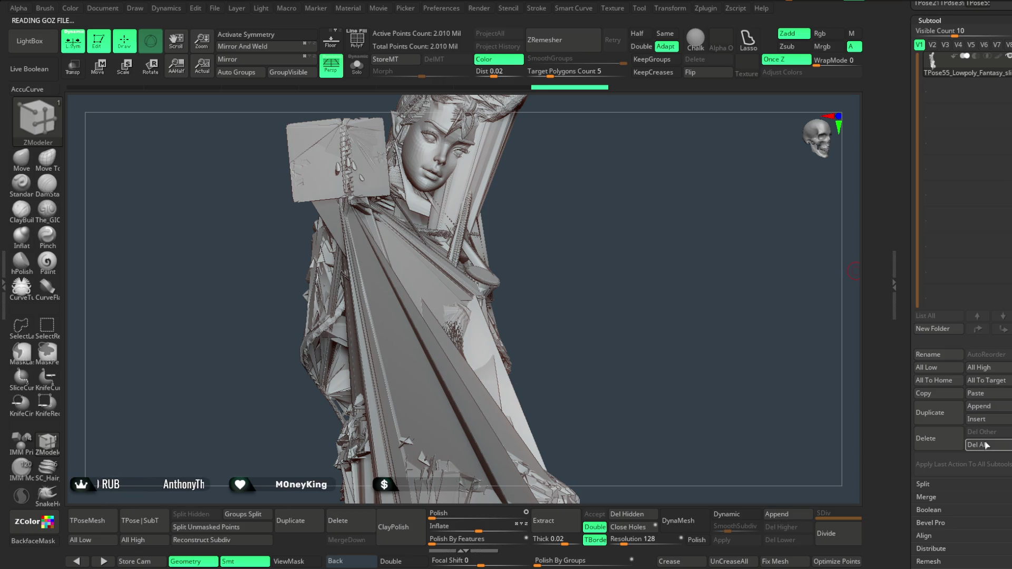
left_click(840, 468)
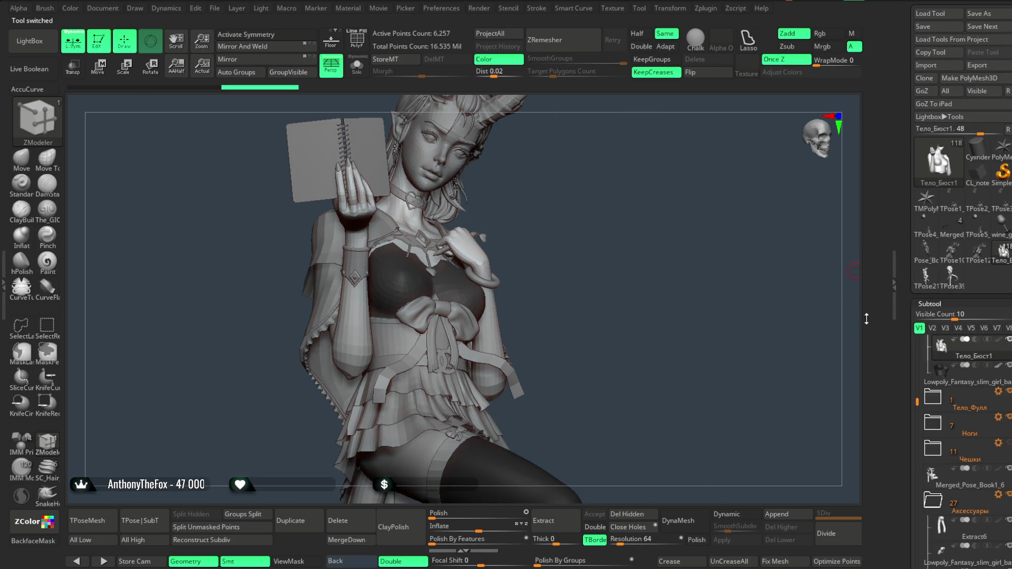
Merge the duplicate body down into Тело_Бюст and step through the subtool list.
left_click(346, 540)
left_click(221, 477)
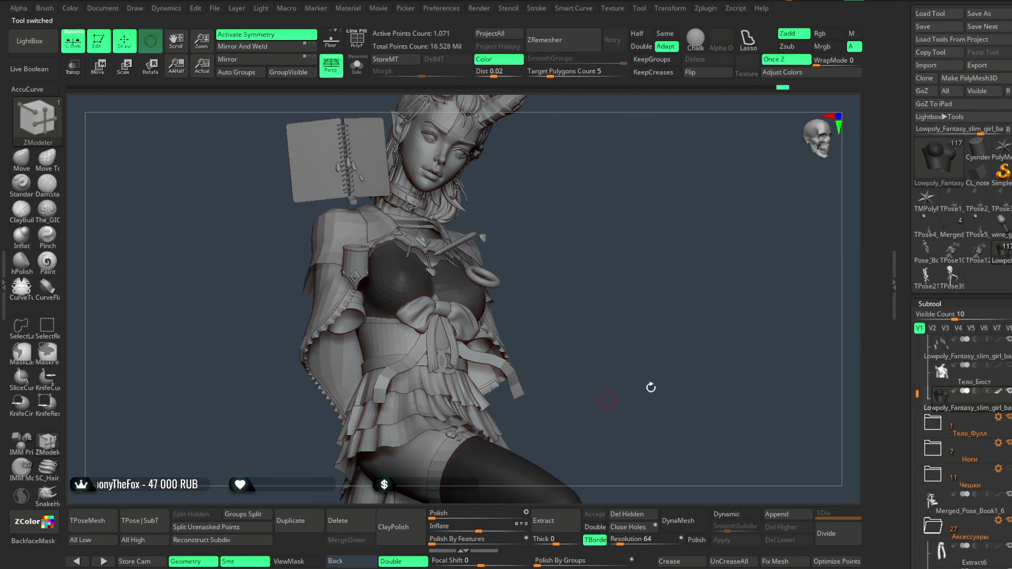
left_click(989, 381)
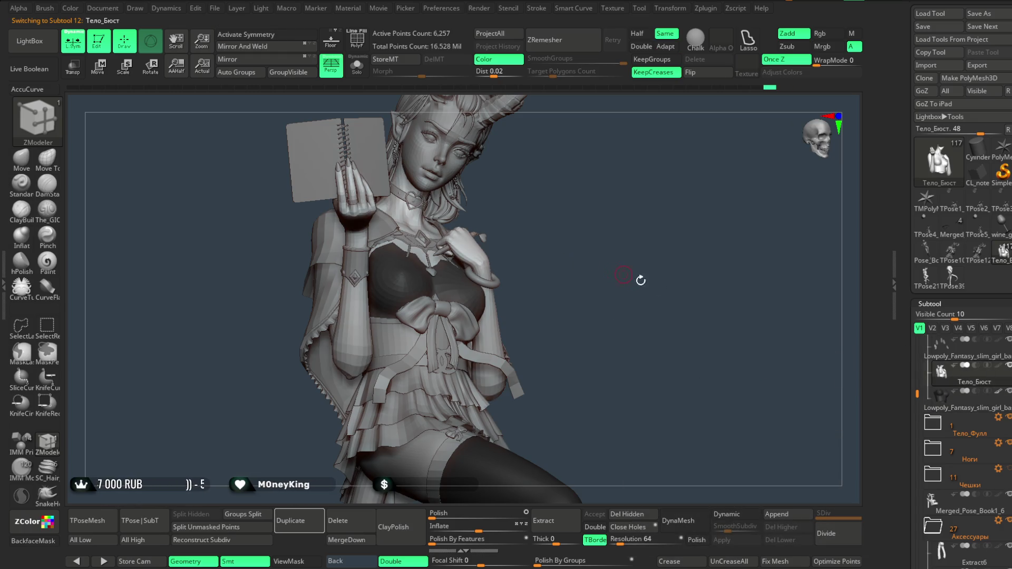
left_click(970, 406)
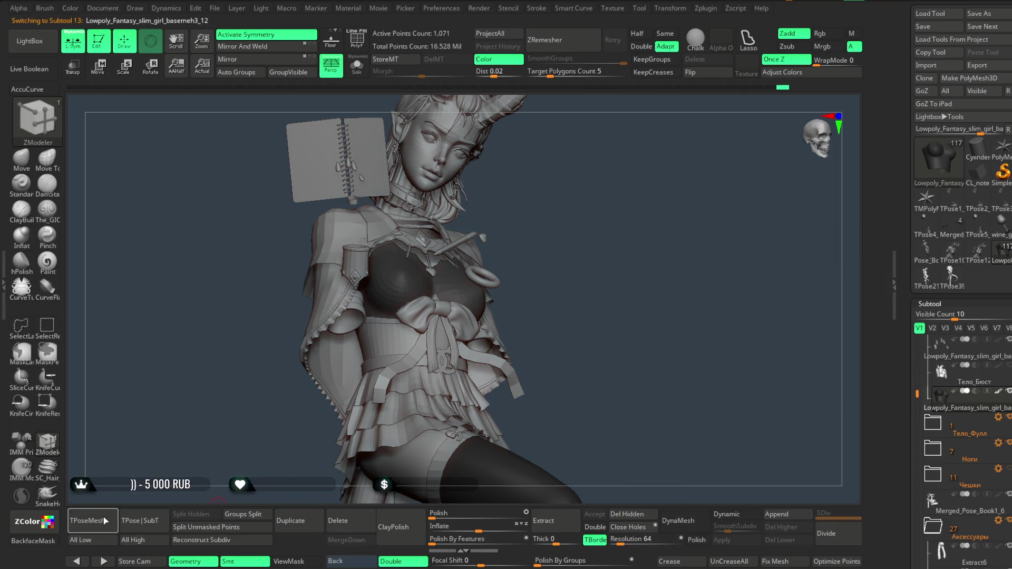
key("Down")
key("Down")
key("Down")
key("Down")
key("Down")
key("Down")
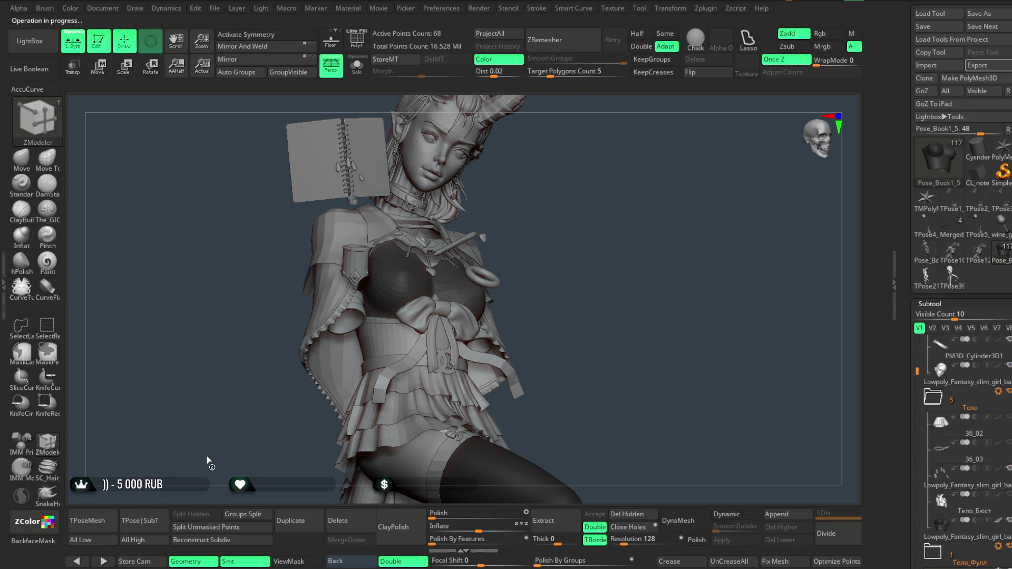
key("Down")
key("Down")
key("Down")
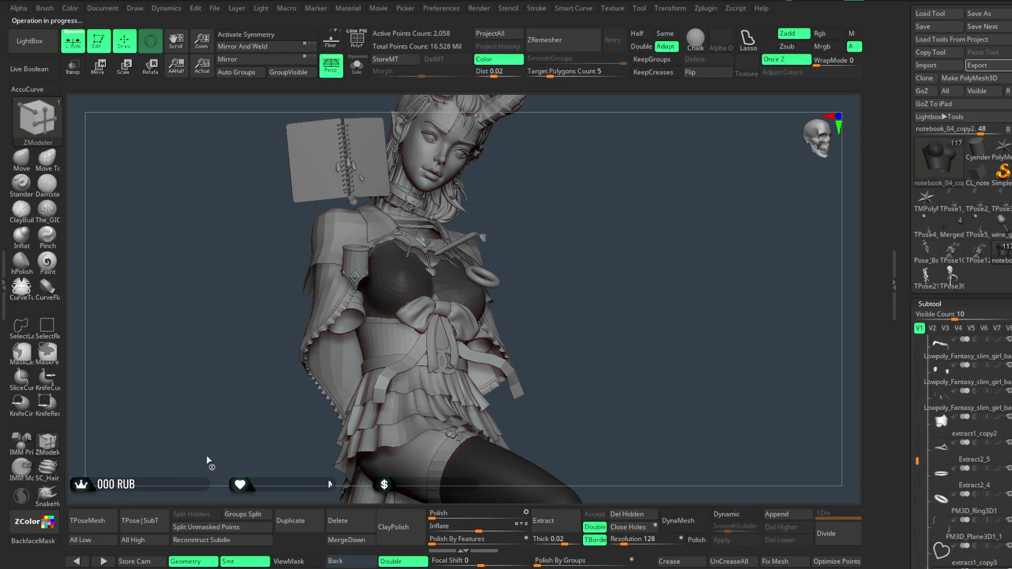
key("Down")
key("Down")
key("Down")
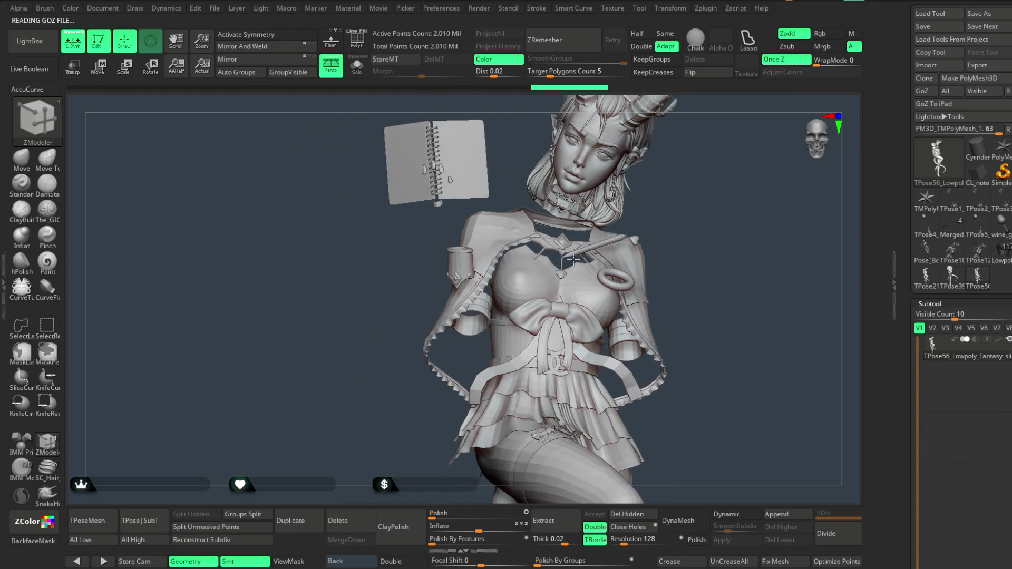
Discard the TPose56 mesh, reload the character, and show the Тело_Бюст bust alone.
left_click_drag(583, 260, 707, 321)
scroll(961, 316, "down", 5)
left_click(976, 400)
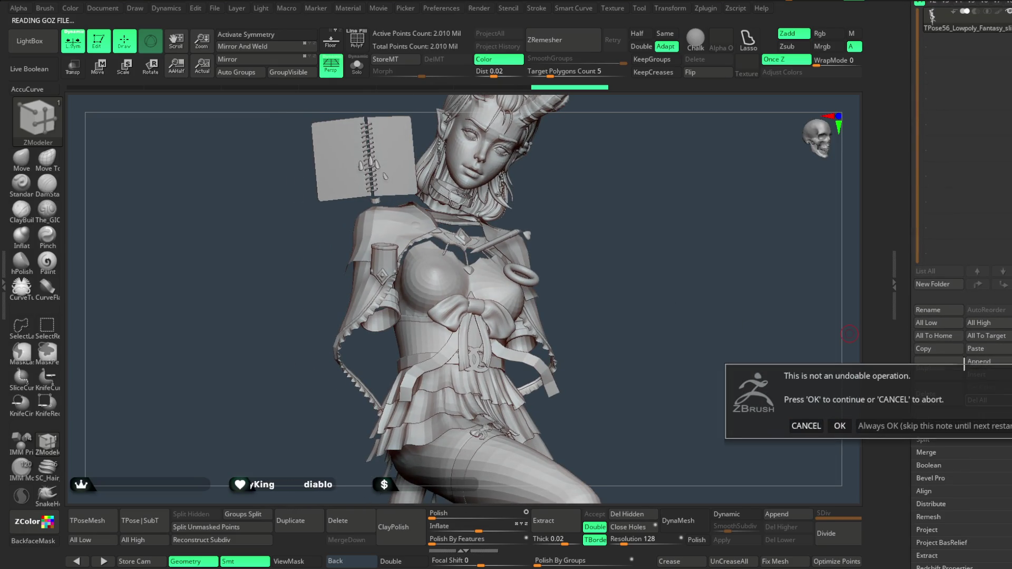
left_click(839, 426)
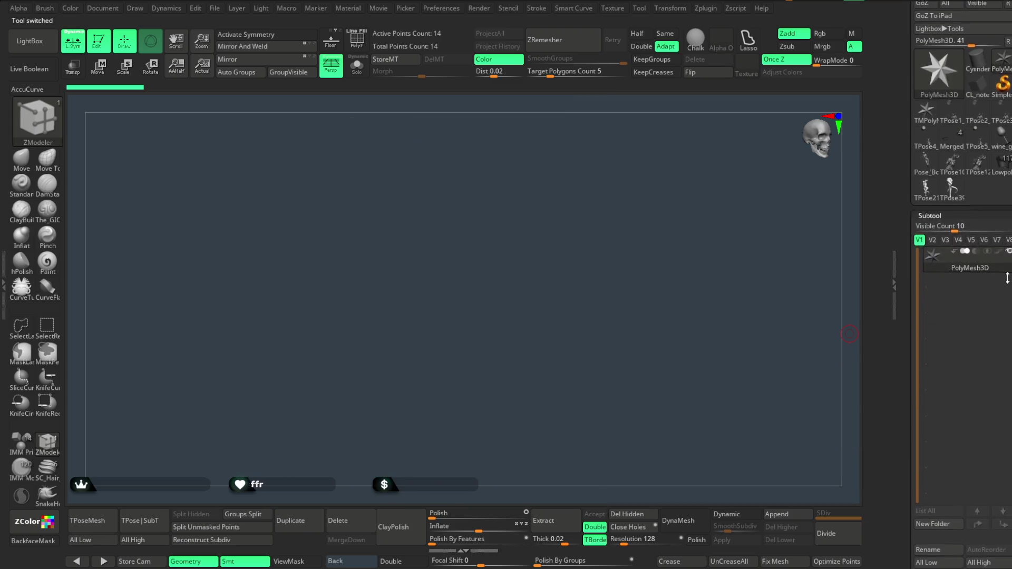
left_click(1005, 211)
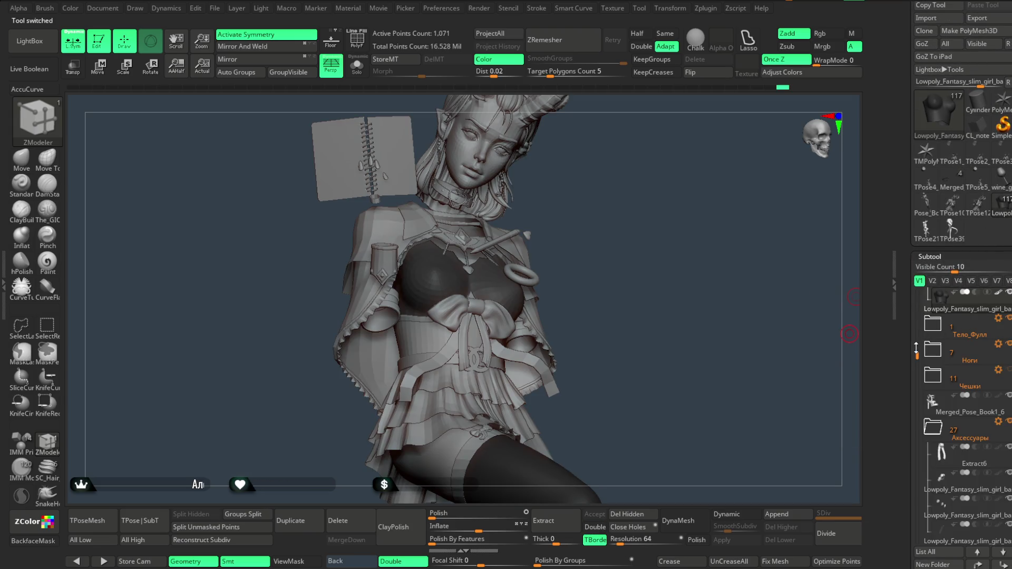
left_click_drag(916, 348, 916, 338)
left_click(988, 335)
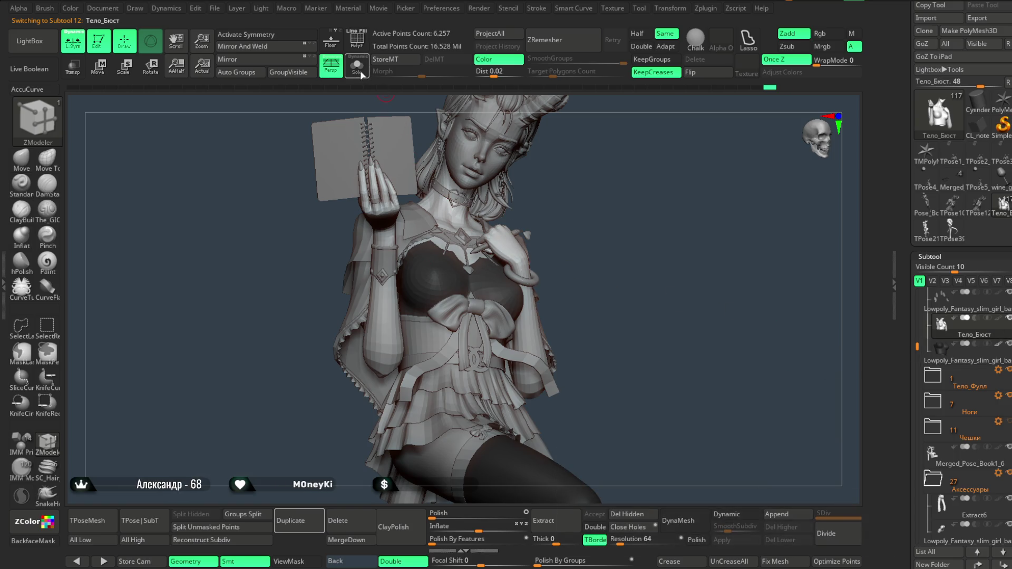
key("ctrl+shift+s")
mouse_move(555, 199)
left_mouse_down()
mouse_move(587, 192)
mouse_move(463, 289)
mouse_move(571, 169)
mouse_move(578, 178)
left_mouse_up()
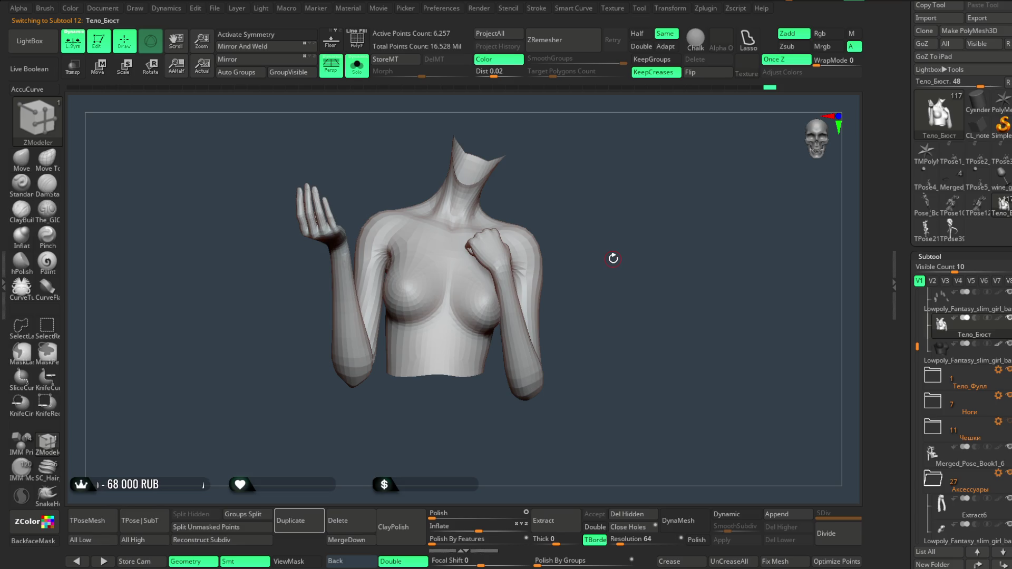
Save the project from the File menu with Ctrl+S.
left_click(215, 9)
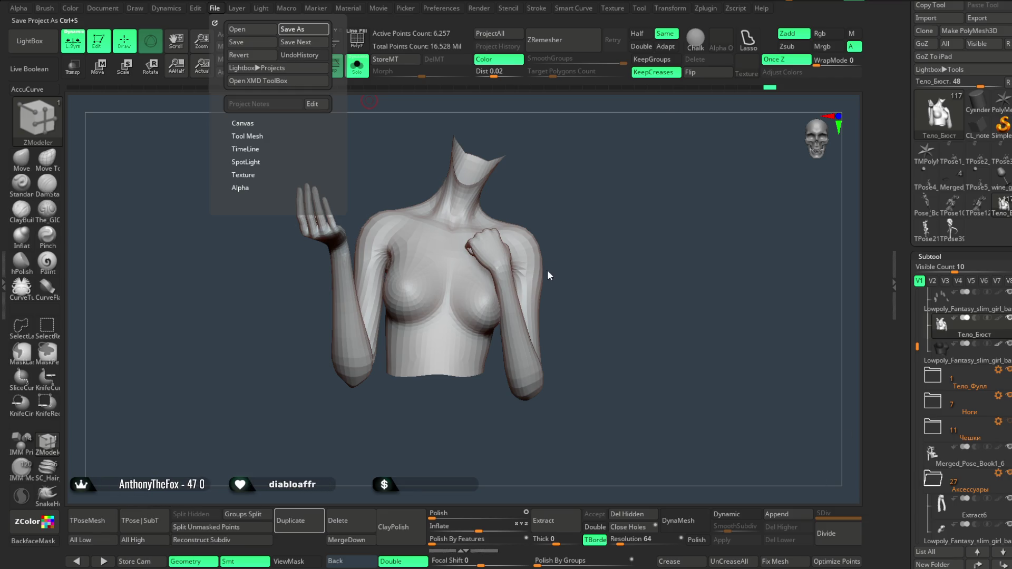
key("ctrl+s")
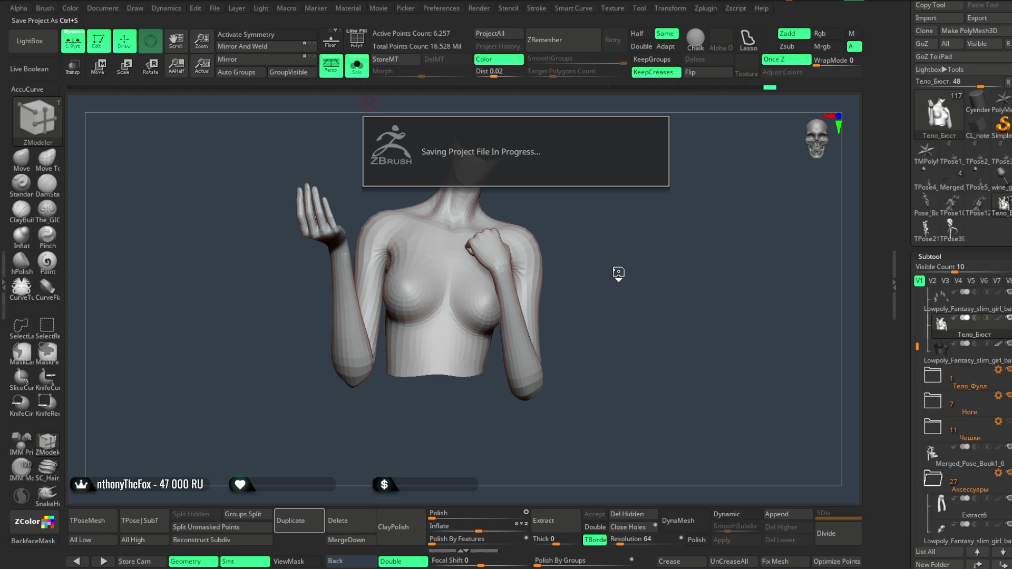
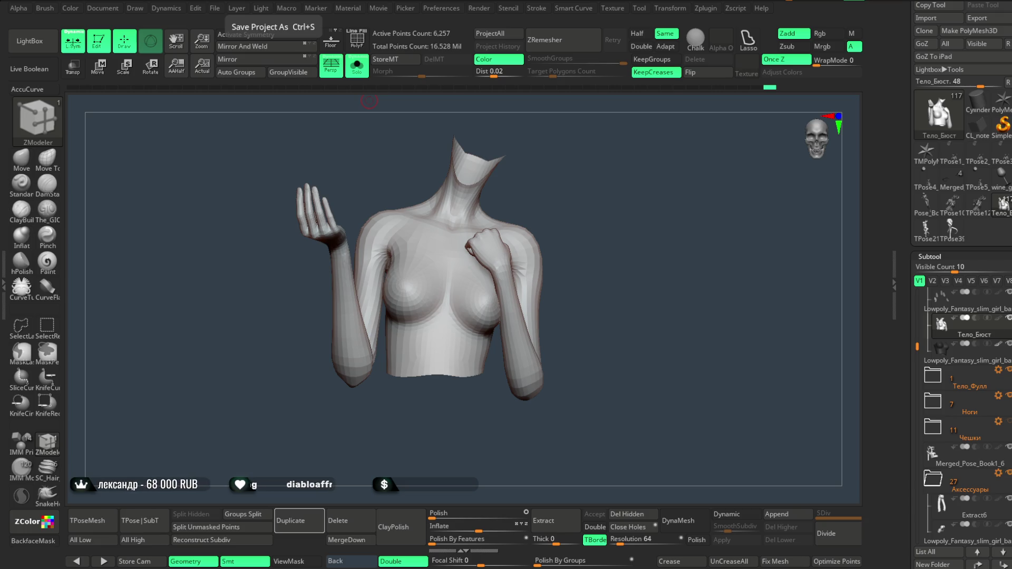
Turn on the PolyF polygroup wireframe and scrub Undo History back to an earlier raised-arm state.
left_click_drag(569, 287, 594, 262)
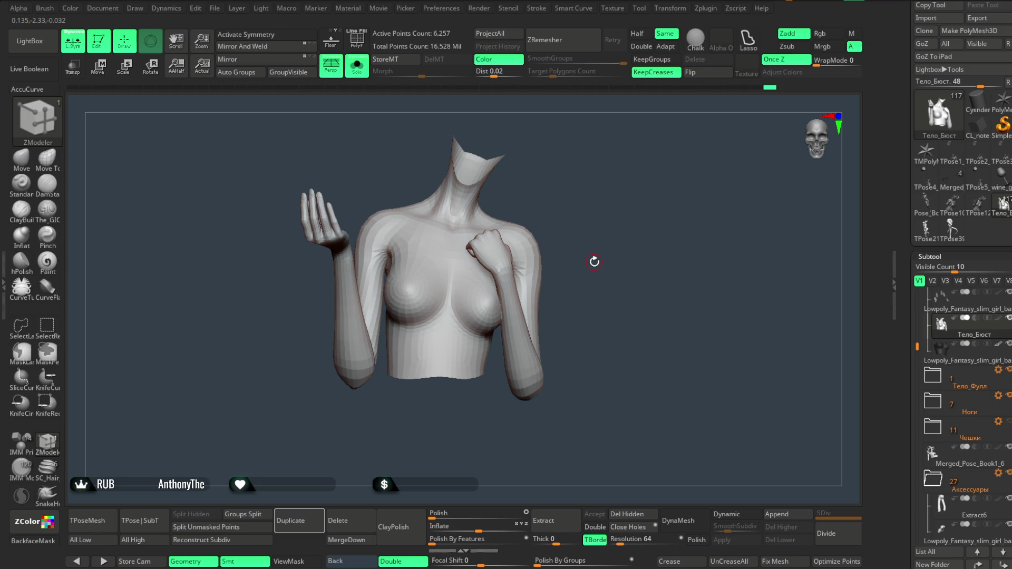
mouse_move(583, 228)
left_mouse_down()
mouse_move(605, 208)
mouse_move(606, 135)
mouse_move(538, 287)
mouse_move(522, 262)
left_mouse_up()
key("shift+f")
mouse_move(493, 207)
left_mouse_down()
mouse_move(524, 233)
mouse_move(528, 316)
mouse_move(515, 222)
mouse_move(513, 240)
mouse_move(551, 176)
mouse_move(576, 343)
mouse_move(552, 276)
mouse_move(564, 220)
mouse_move(529, 221)
mouse_move(472, 280)
mouse_move(599, 176)
mouse_move(575, 185)
mouse_move(578, 216)
left_mouse_up()
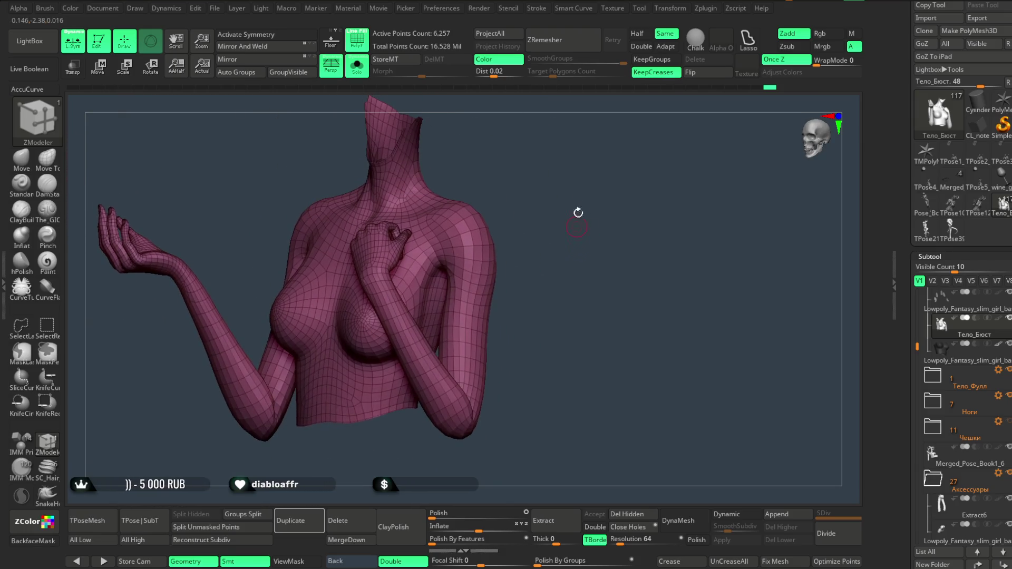
mouse_move(732, 88)
left_mouse_down()
mouse_move(697, 84)
mouse_move(715, 92)
left_mouse_up()
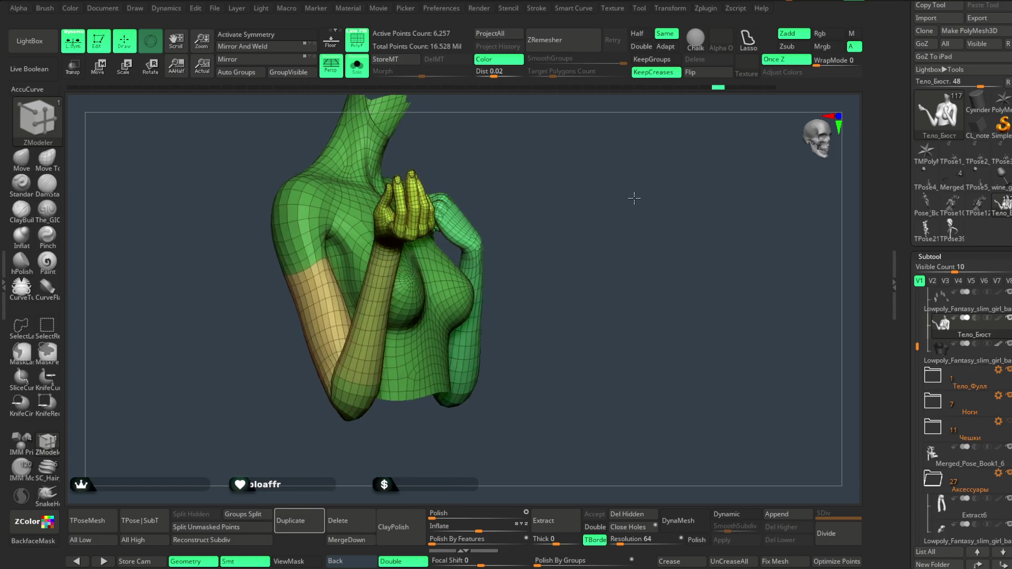
key("space")
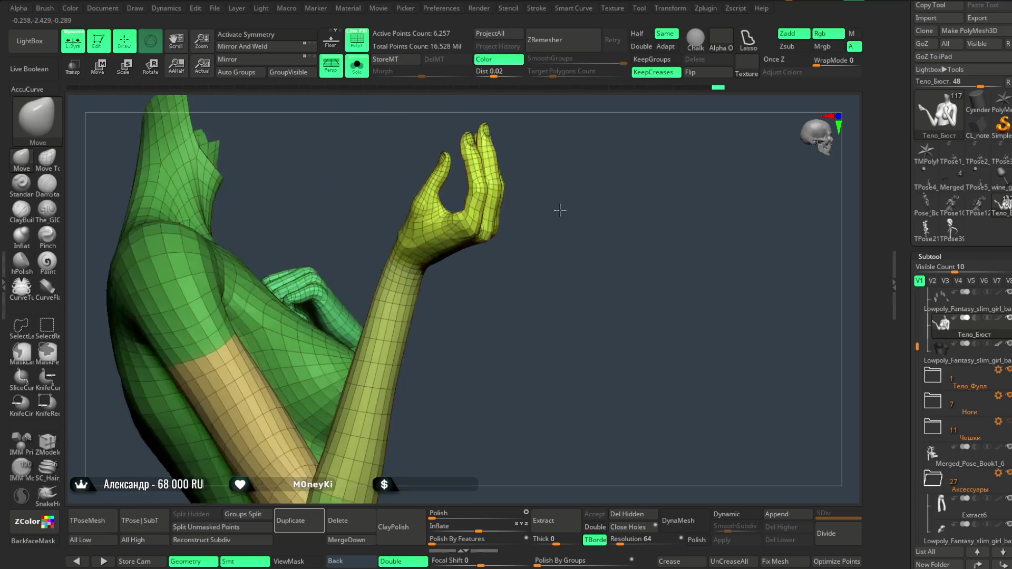
Pinch the raised hand's fingers tighter, masking the leftmost finger to protect it.
key("space")
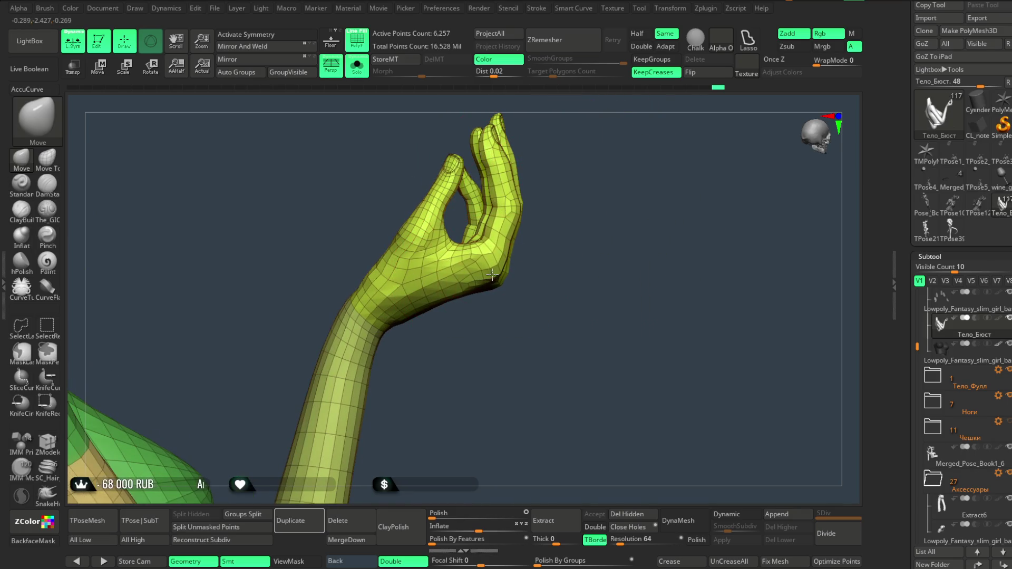
key("space")
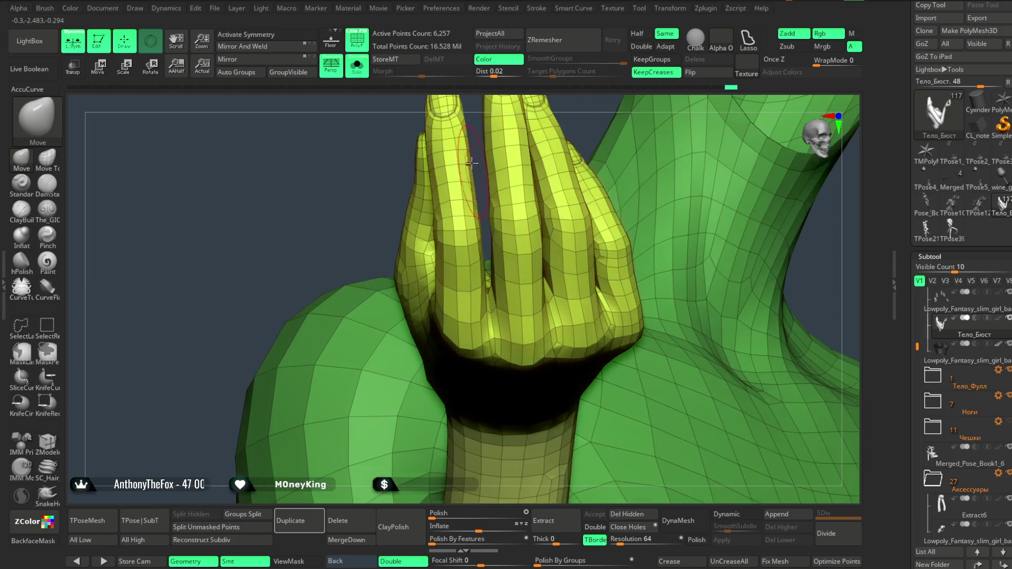
key("space")
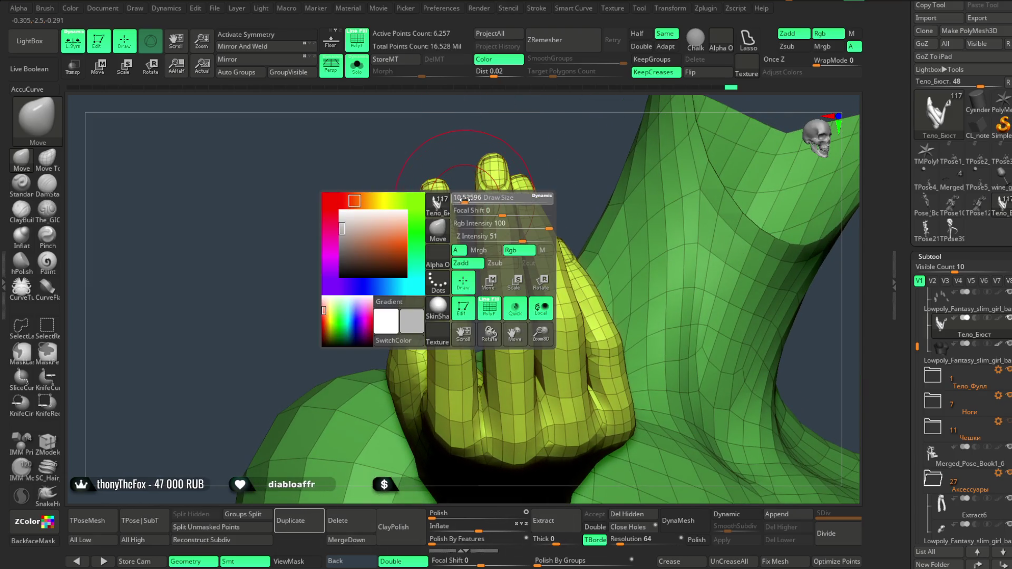
left_click(48, 238)
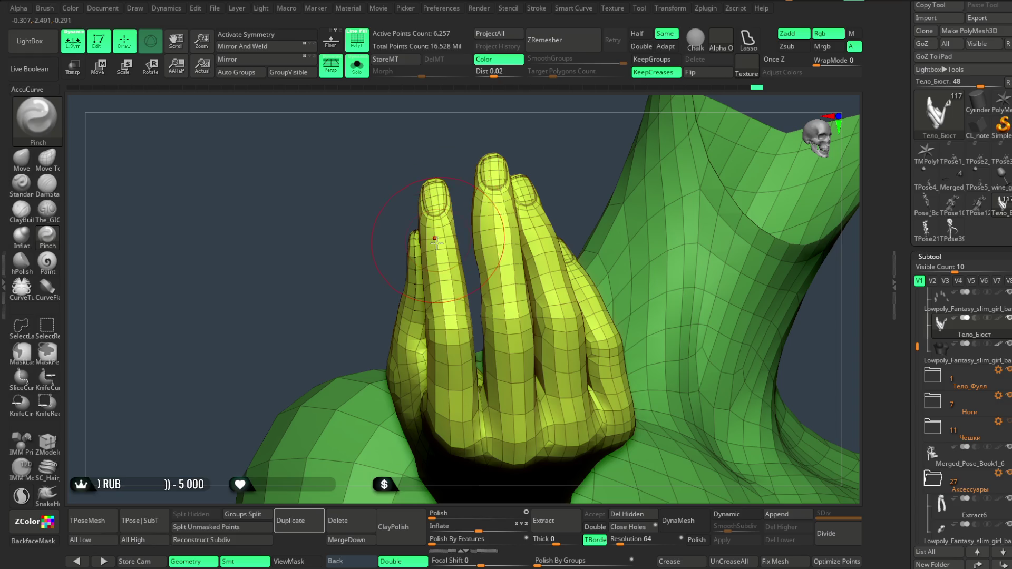
mouse_move(479, 121)
left_mouse_down()
mouse_move(460, 147)
mouse_move(514, 156)
mouse_move(522, 138)
mouse_move(533, 165)
mouse_move(639, 126)
mouse_move(601, 165)
mouse_move(578, 144)
left_mouse_up()
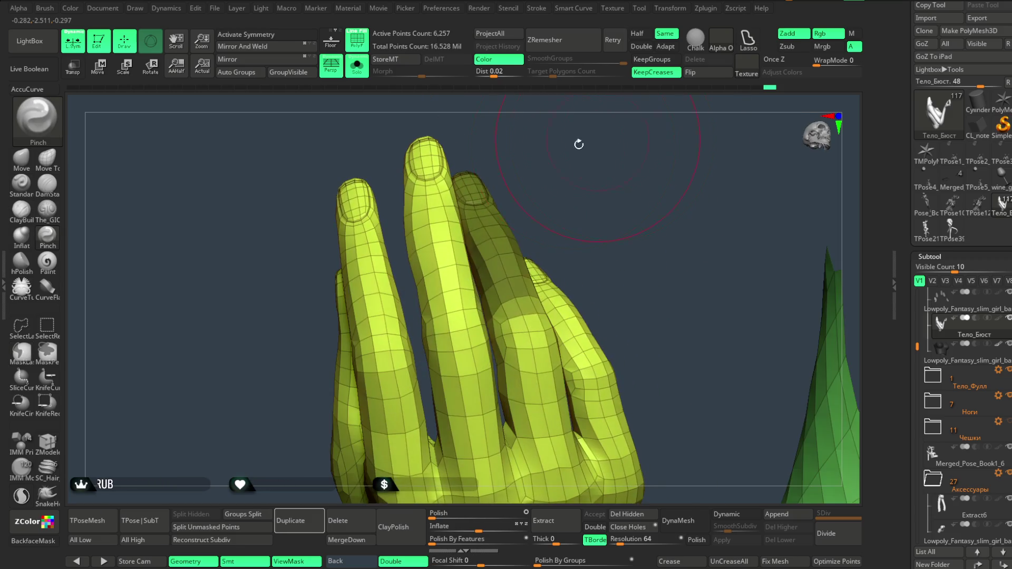
mouse_move(400, 159)
left_mouse_down("ctrl")
mouse_move(316, 166)
mouse_move(395, 158)
left_mouse_up("ctrl")
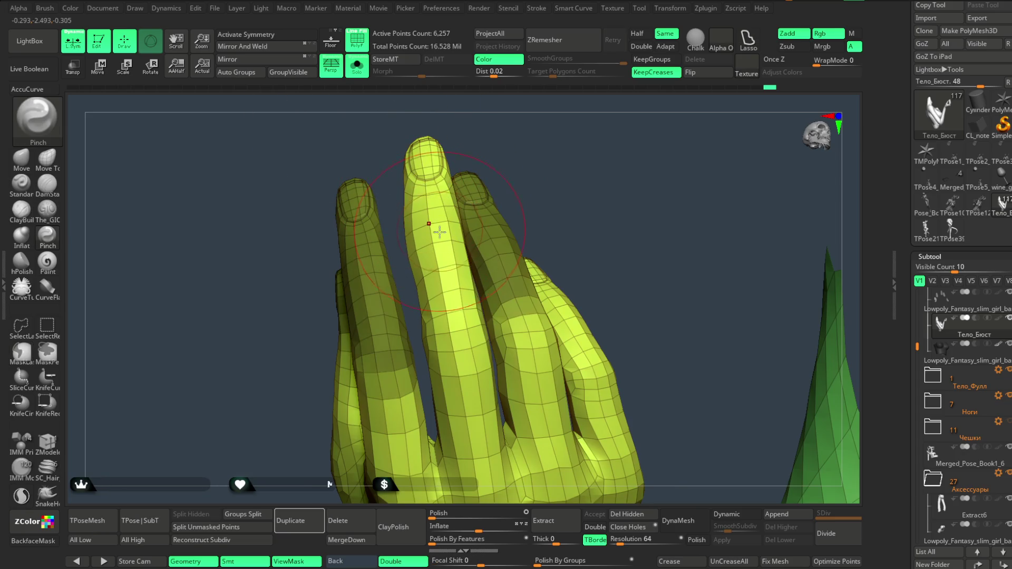
key("space")
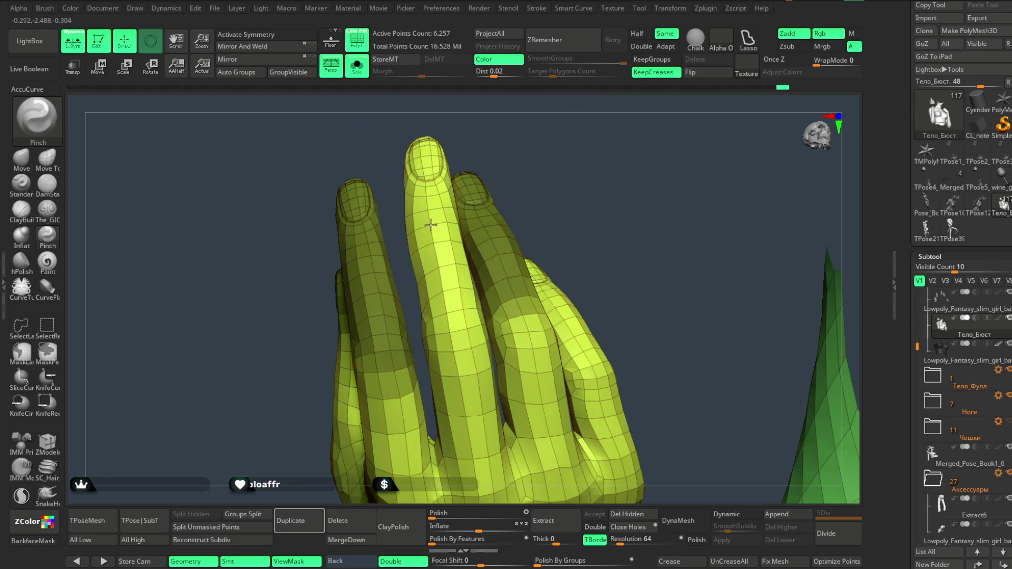
mouse_move(484, 129)
left_mouse_down()
mouse_move(497, 165)
mouse_move(426, 228)
left_mouse_up()
left_click_drag(474, 168, 505, 129)
key("space")
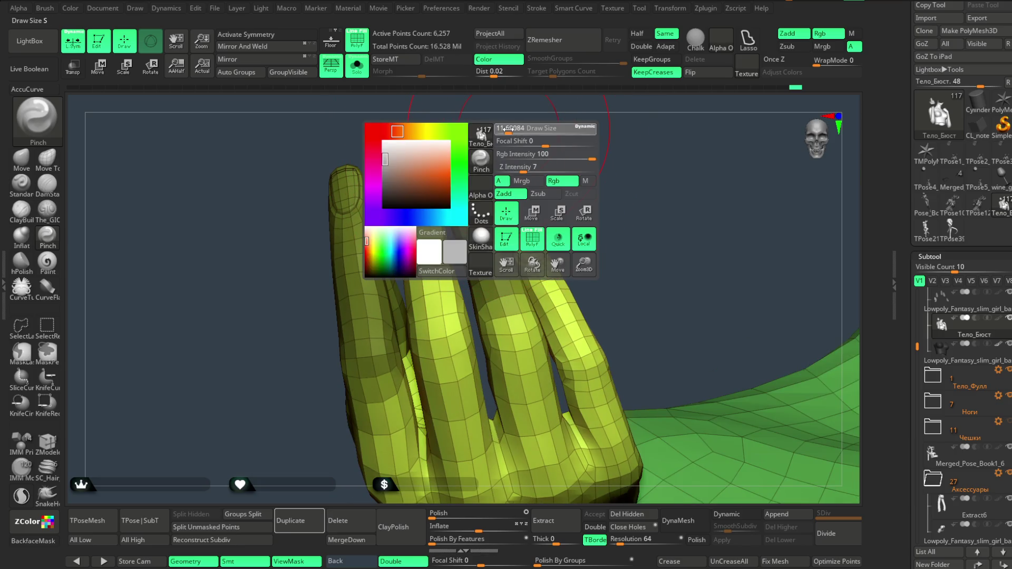
Re-pose the fingers with Move and Pinch at a smaller brush size, then show the whole figure.
left_click(23, 160)
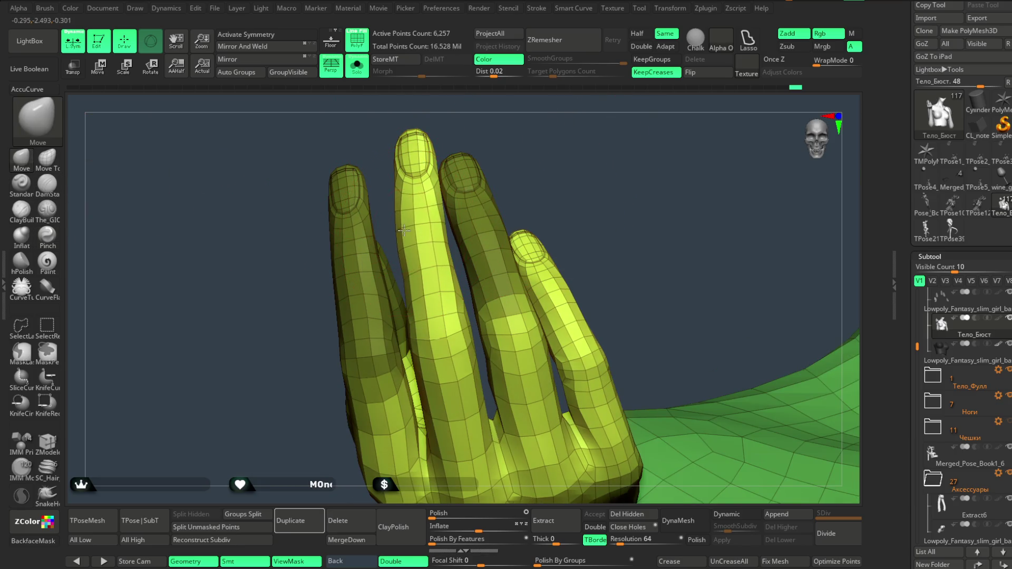
mouse_move(463, 174)
left_mouse_down()
mouse_move(490, 148)
mouse_move(517, 142)
mouse_move(485, 140)
mouse_move(523, 135)
mouse_move(527, 158)
left_mouse_up()
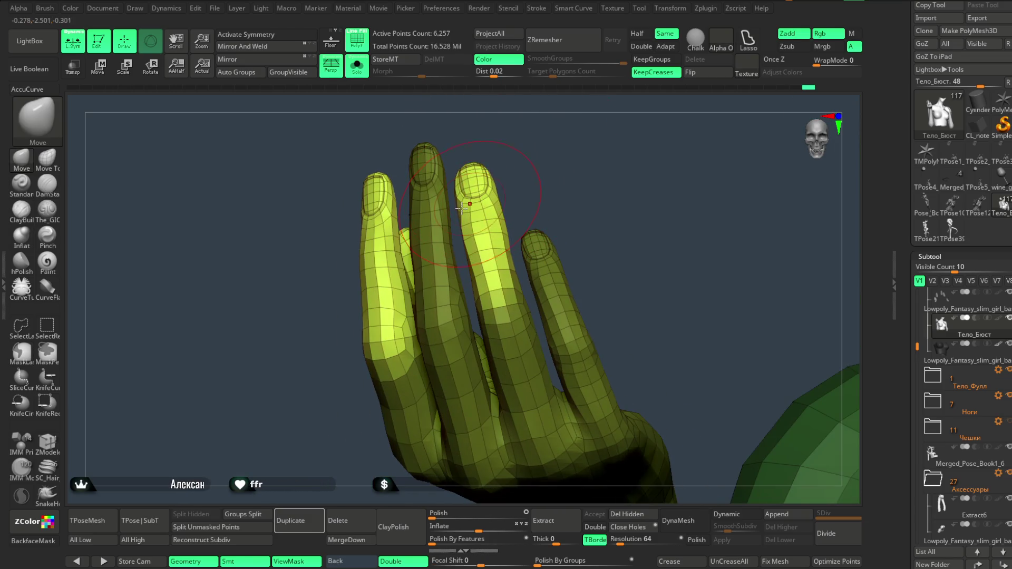
left_click(47, 235)
key("space")
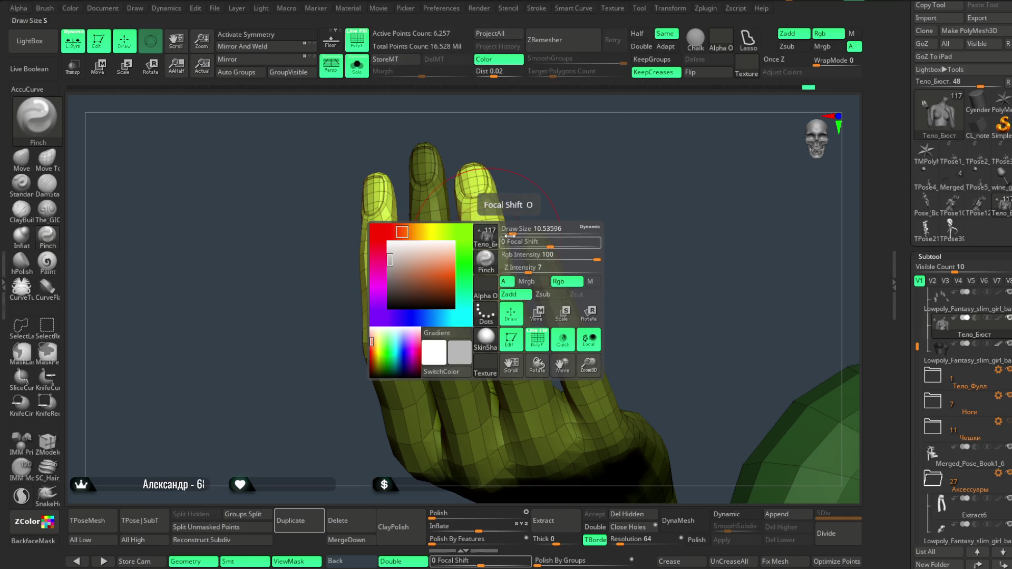
left_click_drag(515, 220, 481, 245)
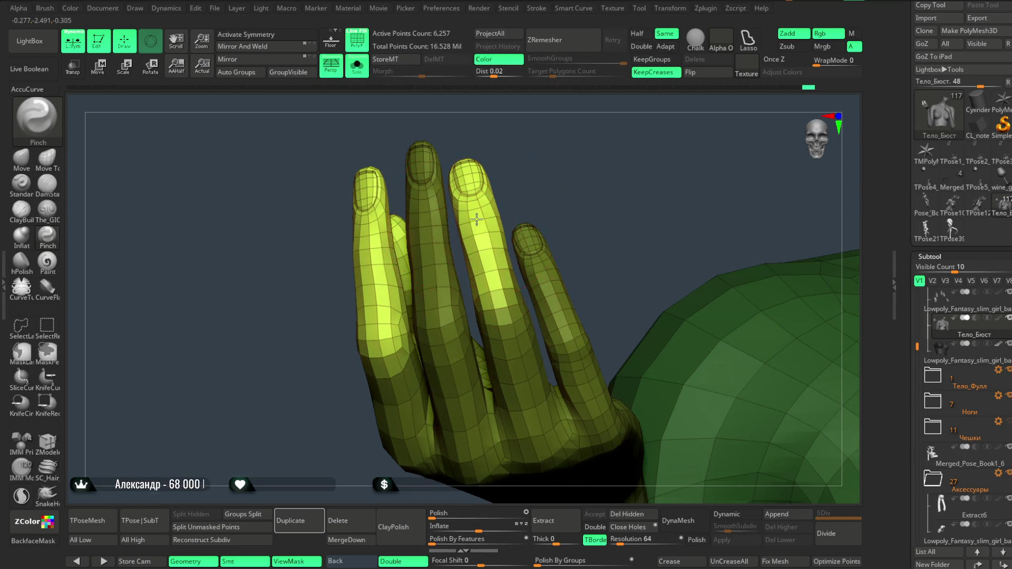
key("ctrl+z")
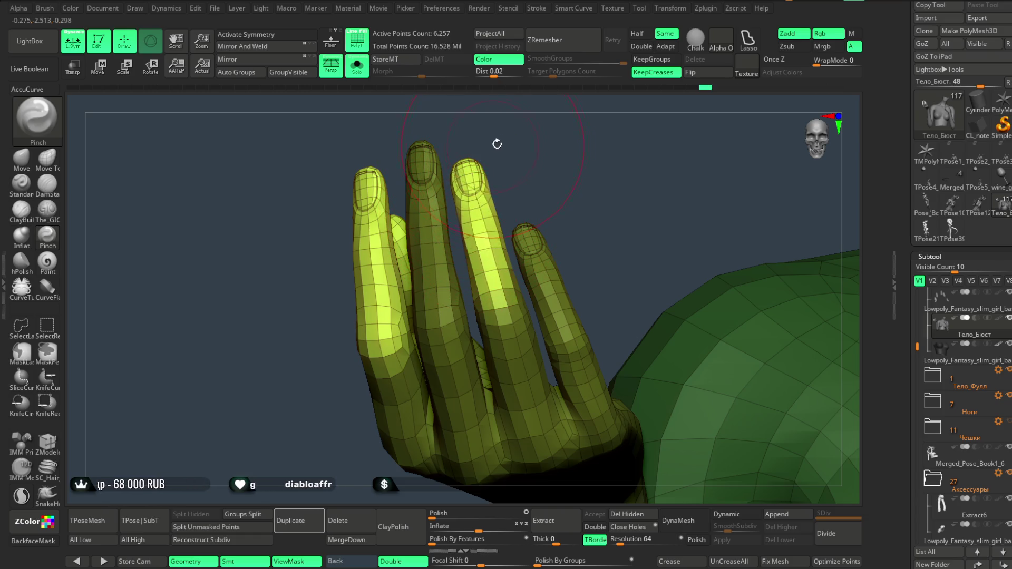
key("ctrl+shift+z")
mouse_move(393, 116)
left_mouse_down()
mouse_move(402, 154)
mouse_move(605, 147)
mouse_move(603, 130)
mouse_move(594, 176)
mouse_move(558, 208)
mouse_move(567, 187)
mouse_move(584, 204)
mouse_move(581, 300)
mouse_move(606, 195)
mouse_move(597, 217)
mouse_move(621, 228)
mouse_move(531, 239)
left_mouse_up()
left_click(21, 157)
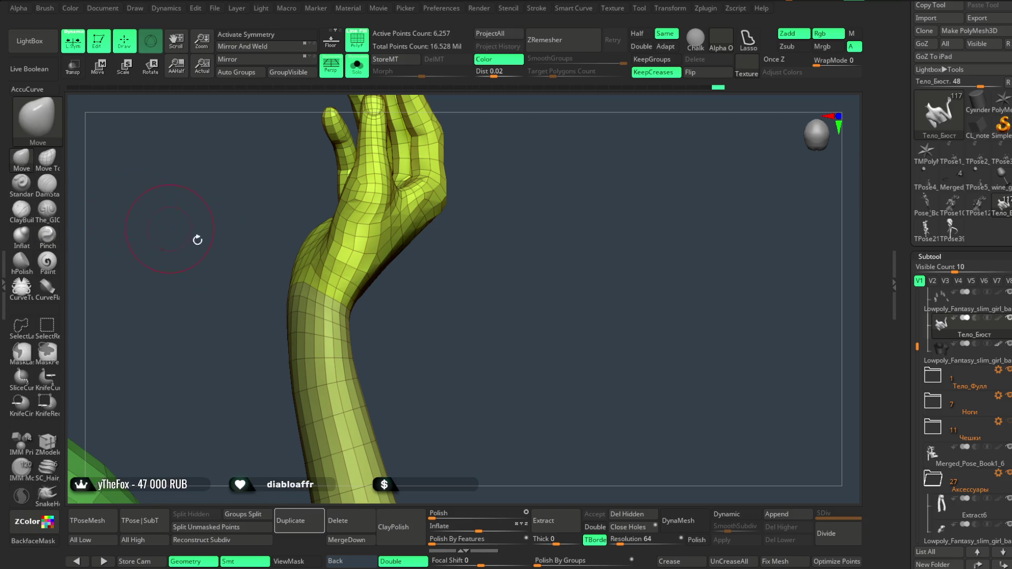
mouse_move(398, 312)
left_mouse_down()
mouse_move(448, 305)
mouse_move(419, 251)
left_mouse_up()
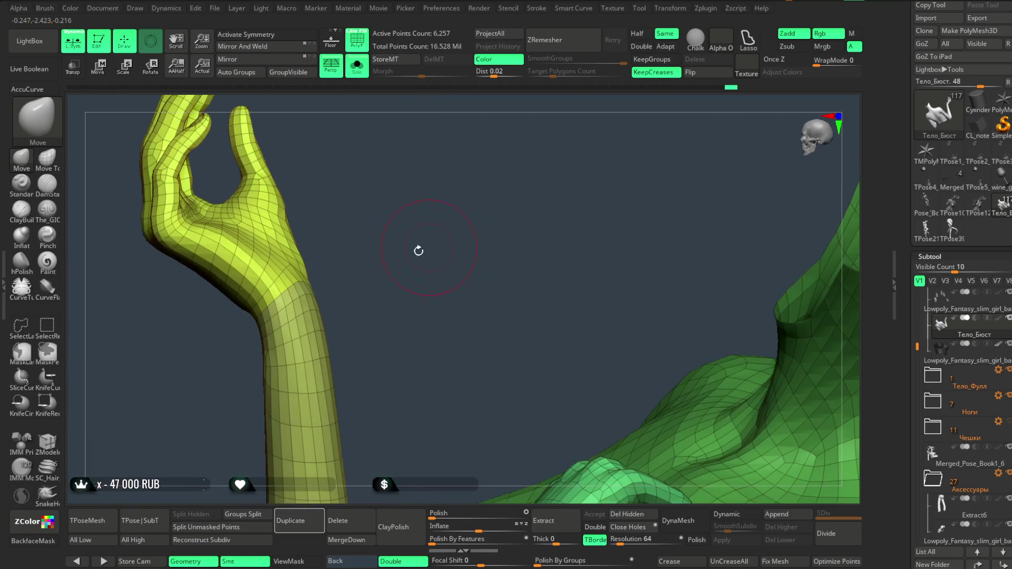
mouse_move(311, 287)
left_mouse_down()
mouse_move(384, 269)
mouse_move(339, 248)
mouse_move(276, 258)
mouse_move(319, 237)
left_mouse_up()
key("space")
key("space")
mouse_move(374, 221)
left_mouse_down()
mouse_move(361, 222)
mouse_move(411, 232)
mouse_move(362, 237)
mouse_move(357, 264)
mouse_move(338, 253)
mouse_move(396, 240)
mouse_move(444, 203)
mouse_move(432, 169)
left_mouse_up()
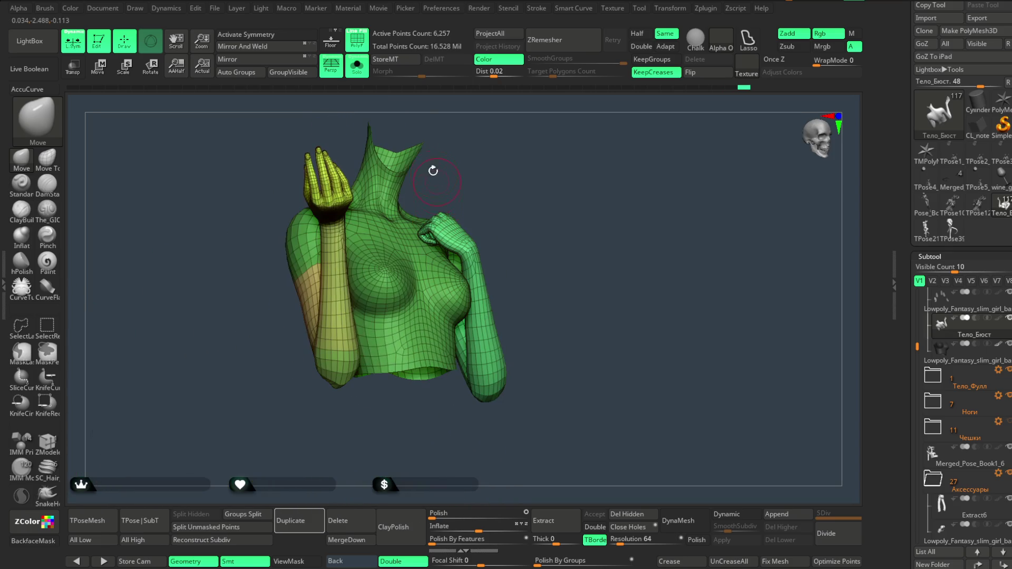
left_click(357, 71)
Frame the whole figure and save the project with Ctrl+S.
mouse_move(543, 214)
left_mouse_down()
mouse_move(533, 176)
mouse_move(405, 168)
left_mouse_up()
left_click(214, 8)
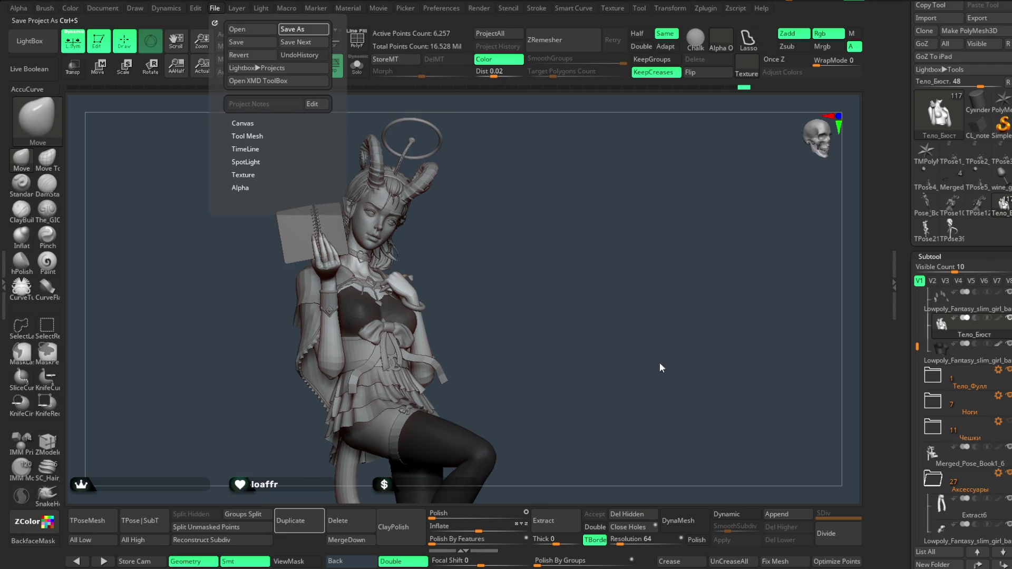
key("ctrl+s")
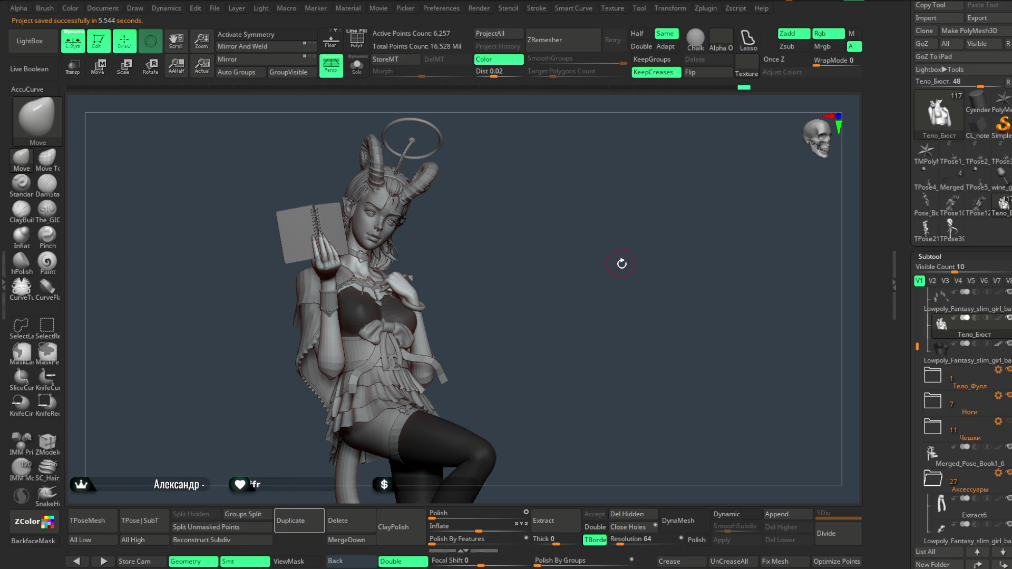
Select Pose_Book1_5 and step down through the subtools to the Тело_Бюст bust.
left_click(338, 264, "alt")
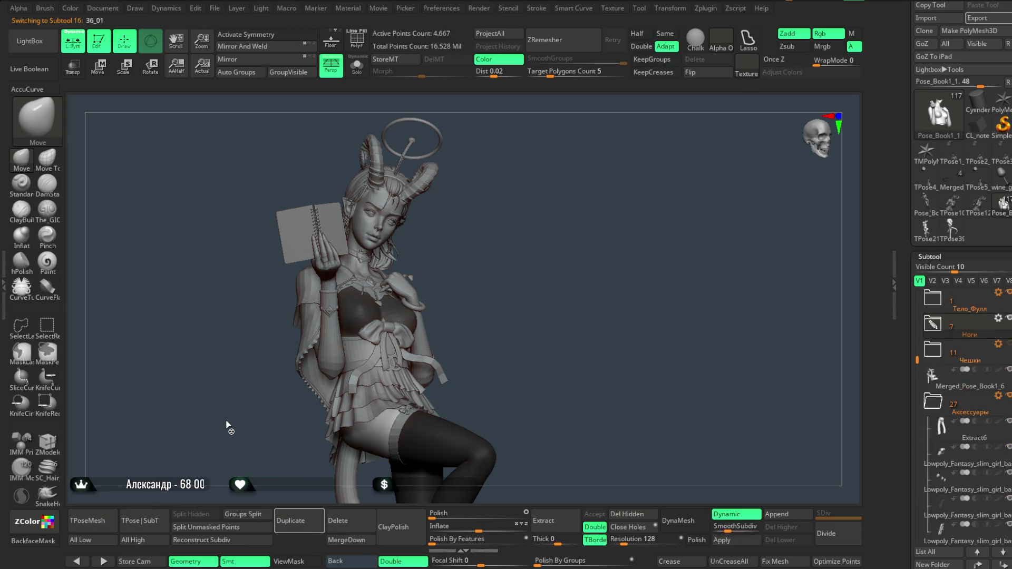
key("Down")
key("Down")
key("Down")
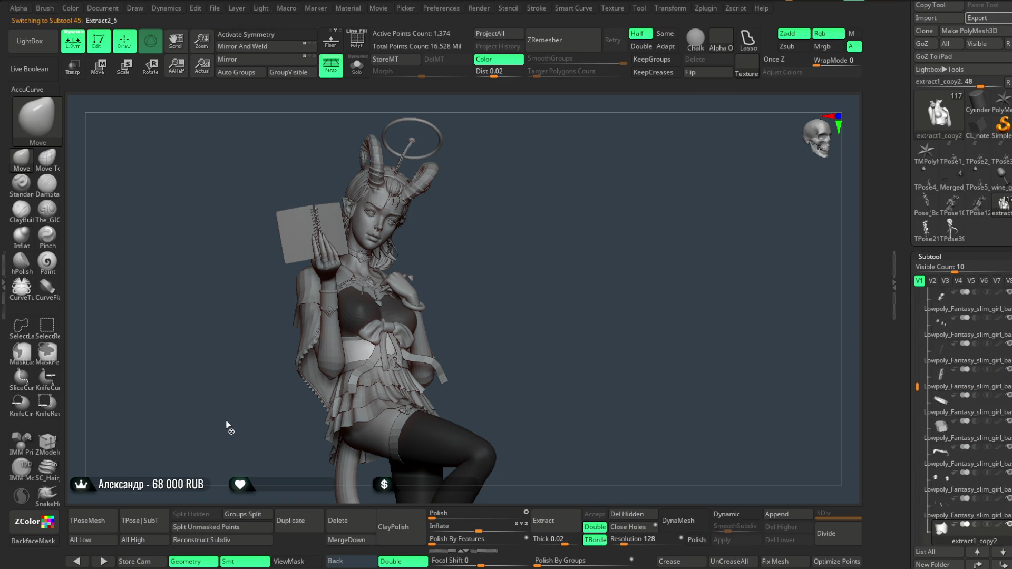
key("Down")
key("Down")
key("Down")
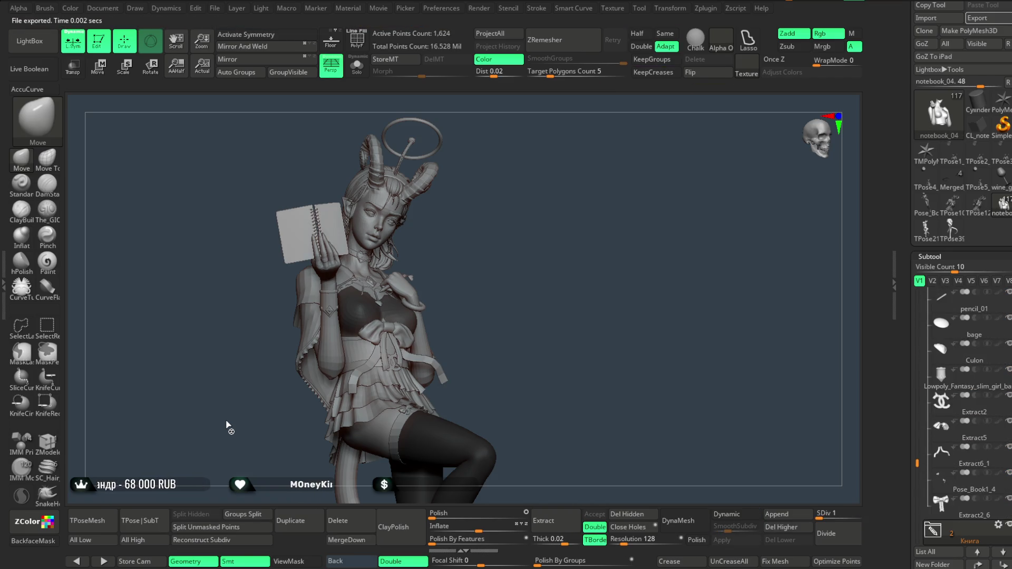
key("Down")
key("Down")
key("Down")
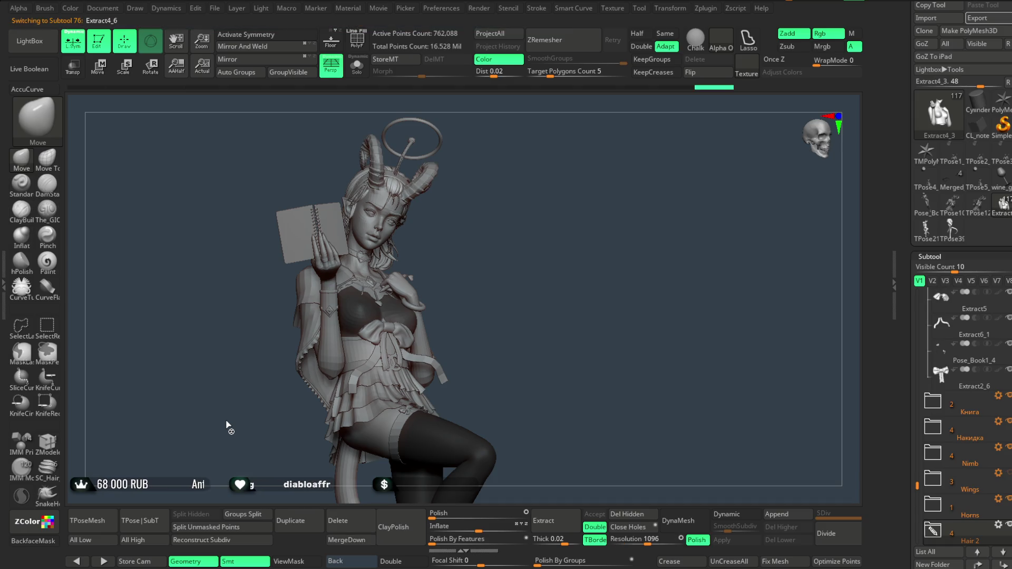
key("Down")
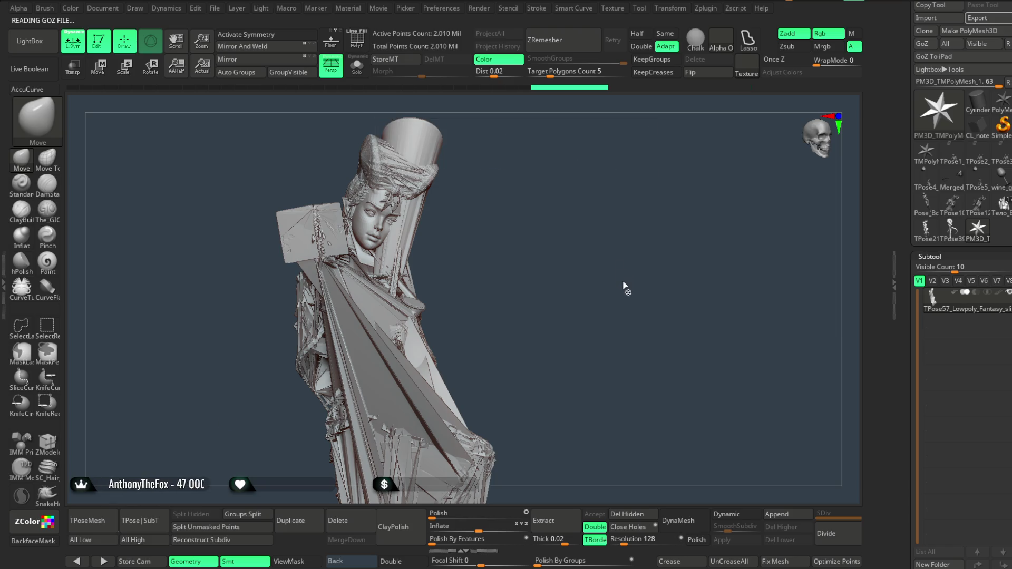
Delete the GoZ-imported subtool and reload the Тело_Бюст tool from the Tool palette.
left_click(925, 456)
left_click(853, 481)
scroll(1001, 159, "up", 5)
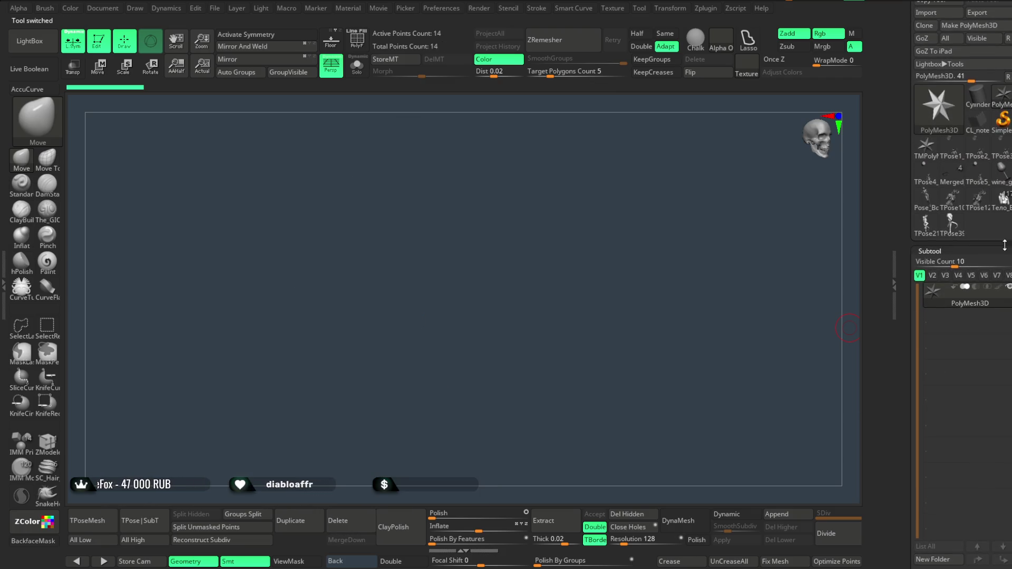
left_click(1003, 203)
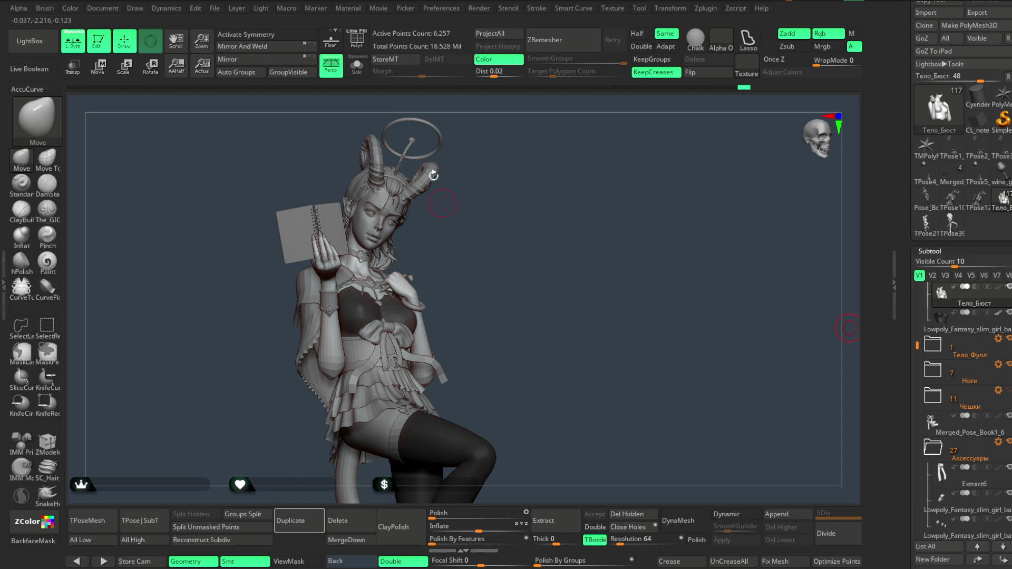
Solo the bust and temporarily hide the raised hand to inspect the torso without it.
left_click(357, 66)
mouse_move(409, 131)
left_mouse_down()
mouse_move(436, 134)
mouse_move(416, 137)
left_mouse_up()
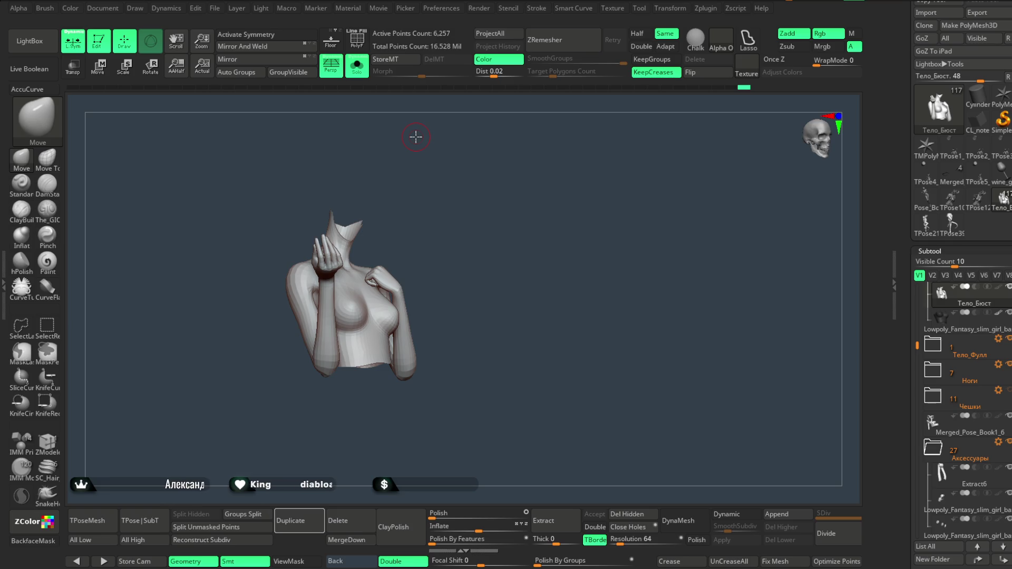
scroll(527, 290, "up", 10)
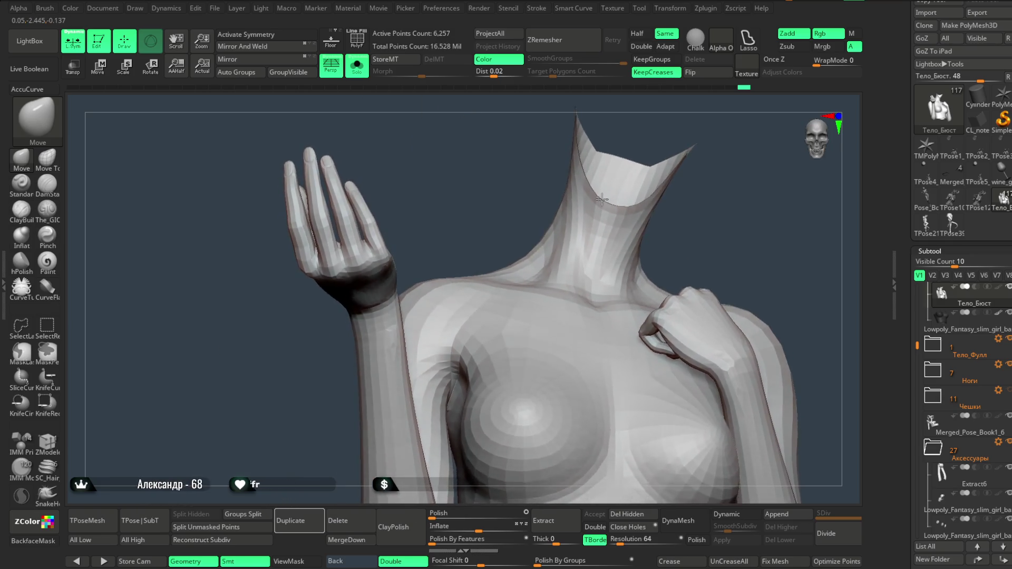
scroll(602, 199, "down", 5)
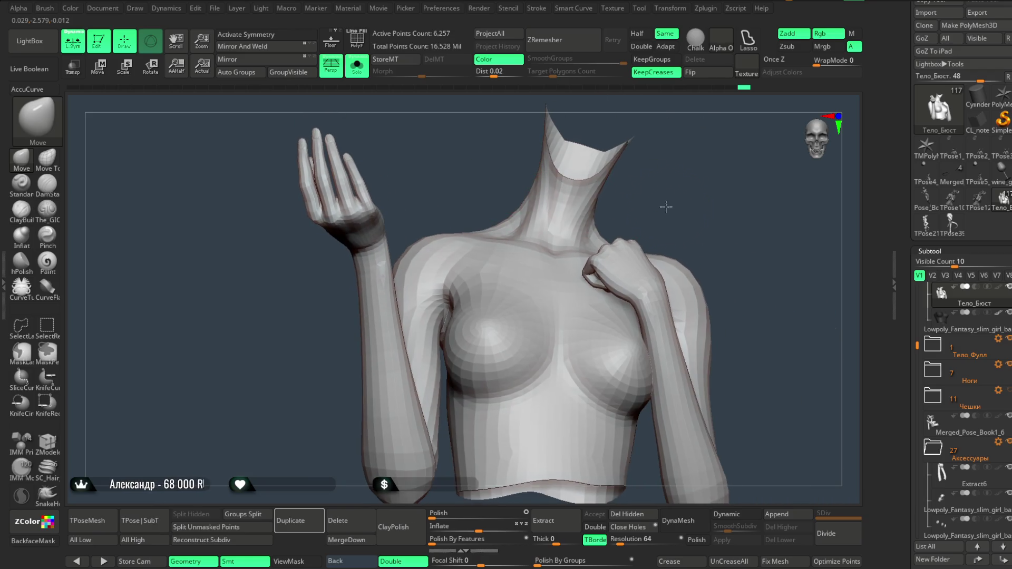
scroll(651, 195, "down", 5)
mouse_move(633, 220)
left_mouse_down()
mouse_move(600, 261)
mouse_move(622, 212)
mouse_move(576, 289)
left_mouse_up()
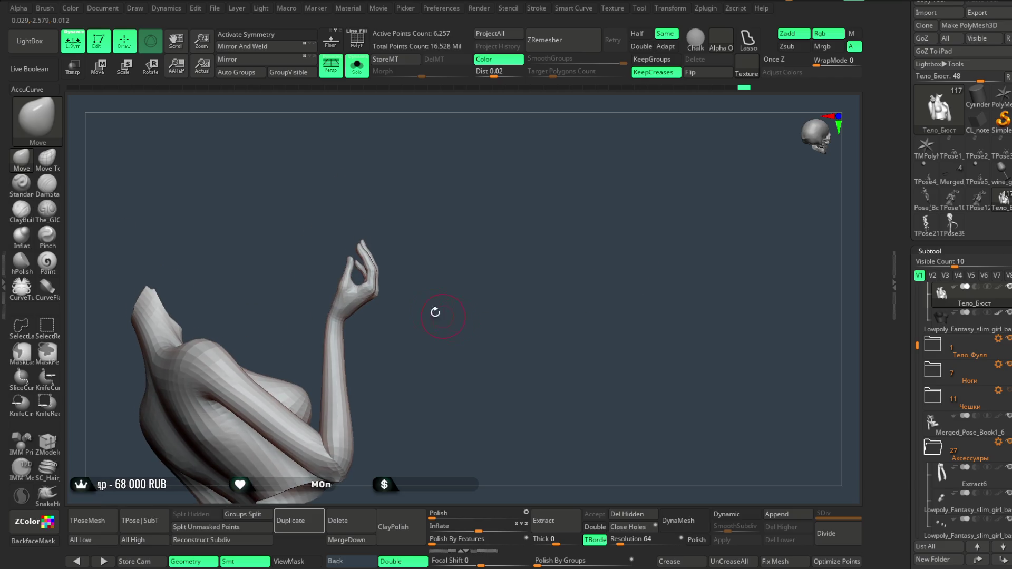
left_click(372, 283, "ctrl+shift")
left_click(429, 282, "ctrl+shift")
left_click_drag(456, 228, 519, 396)
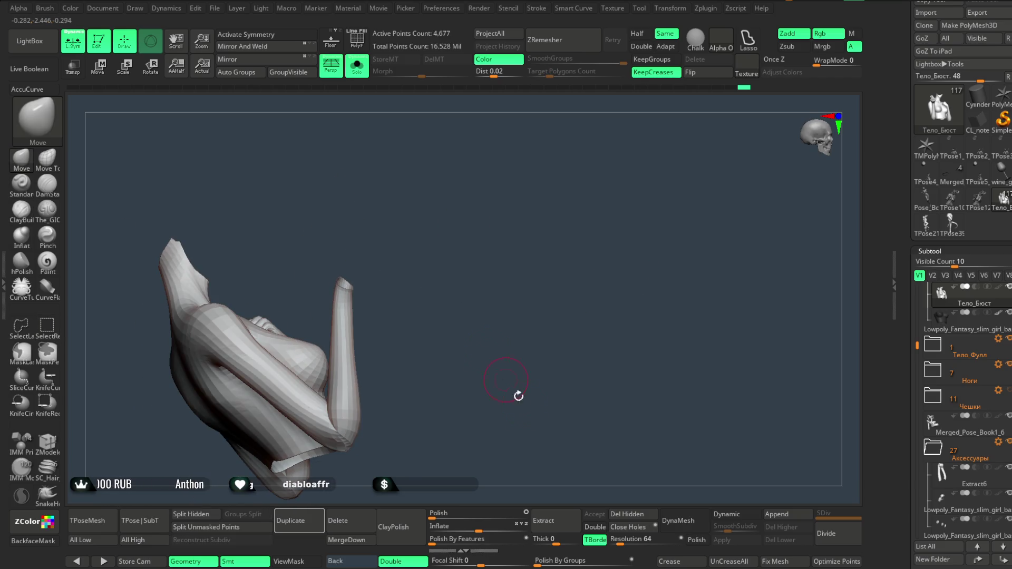
left_click_drag(617, 422, 610, 386)
left_click(610, 387, "ctrl+shift")
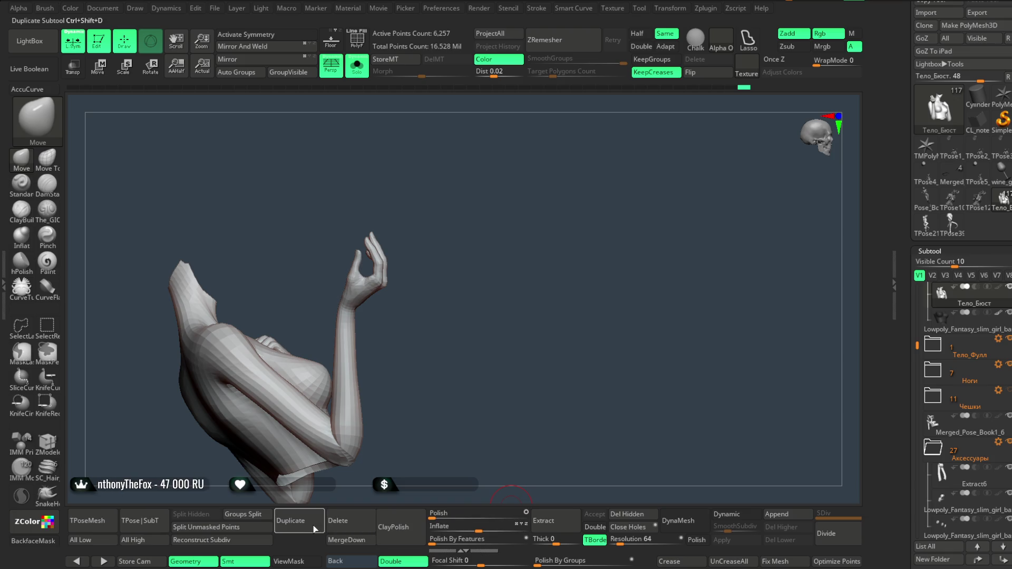
Duplicate the bust as Тело_Бюст1, hide the hand on the copy, and turn Solo off.
left_click(290, 521)
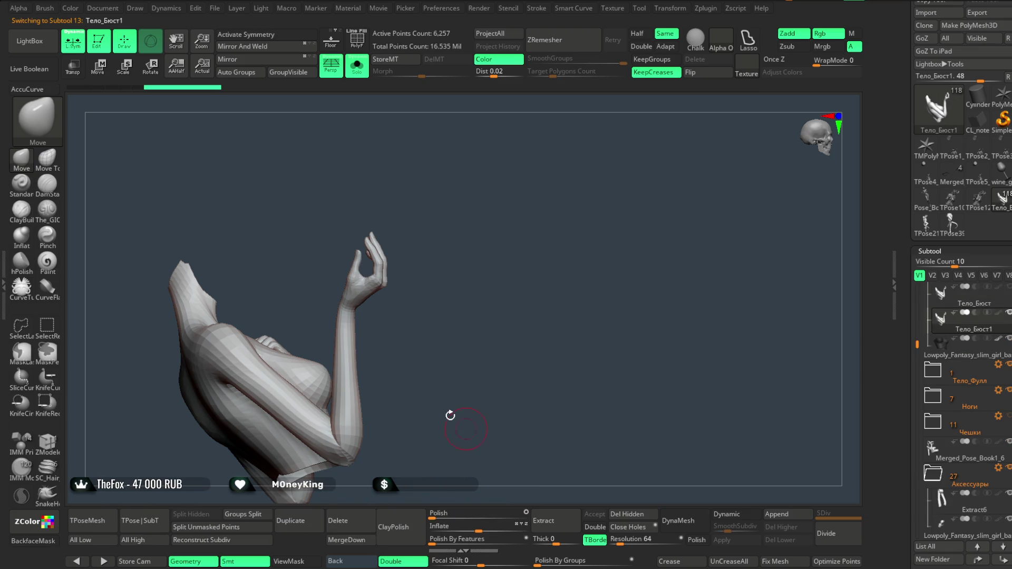
key("ctrl+z")
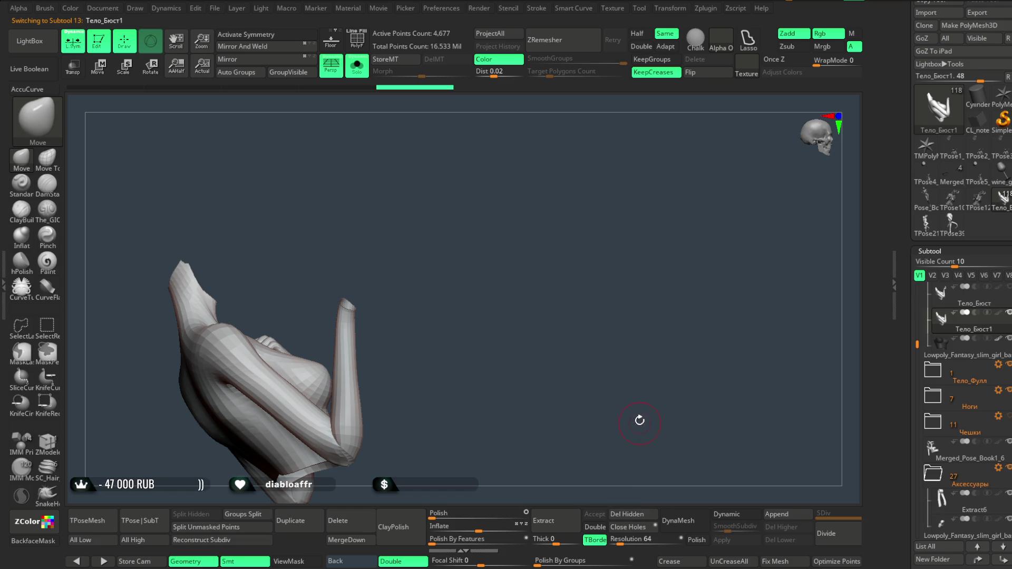
left_click_drag(639, 420, 539, 341)
left_click(356, 66)
mouse_move(509, 163)
left_mouse_down()
mouse_move(601, 176)
mouse_move(587, 216)
left_mouse_up()
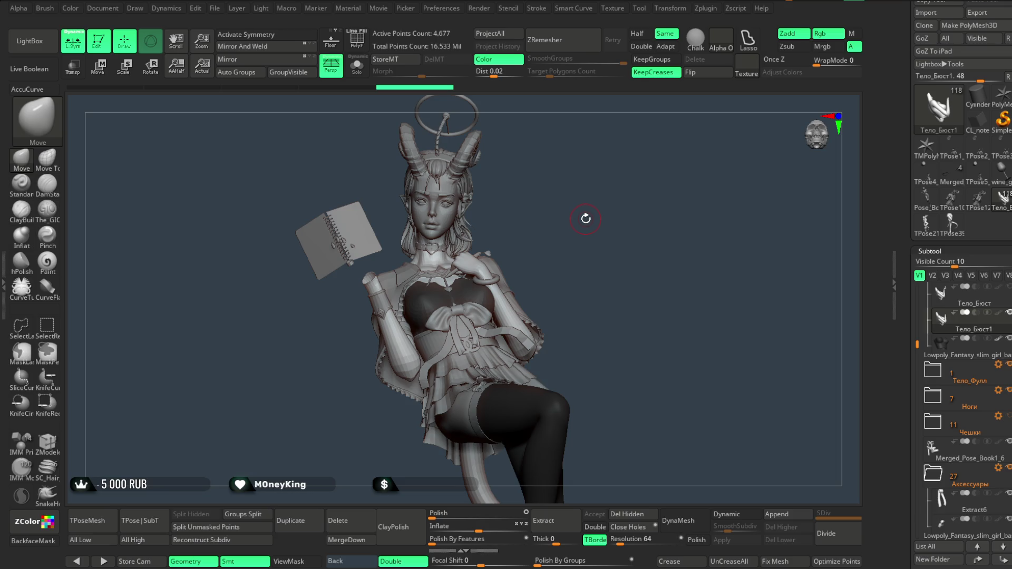
Delete the imported low-poly mesh tool and reopen the Тело_Бюст1 character tool.
left_click_drag(586, 219, 576, 228)
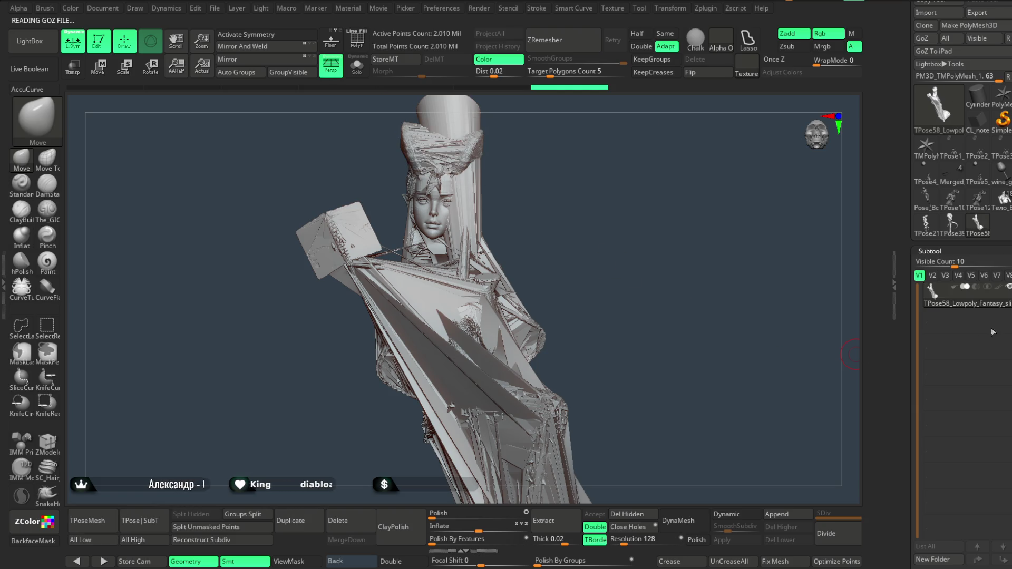
scroll(980, 369, "down", 5)
left_click(945, 482)
left_click(843, 500)
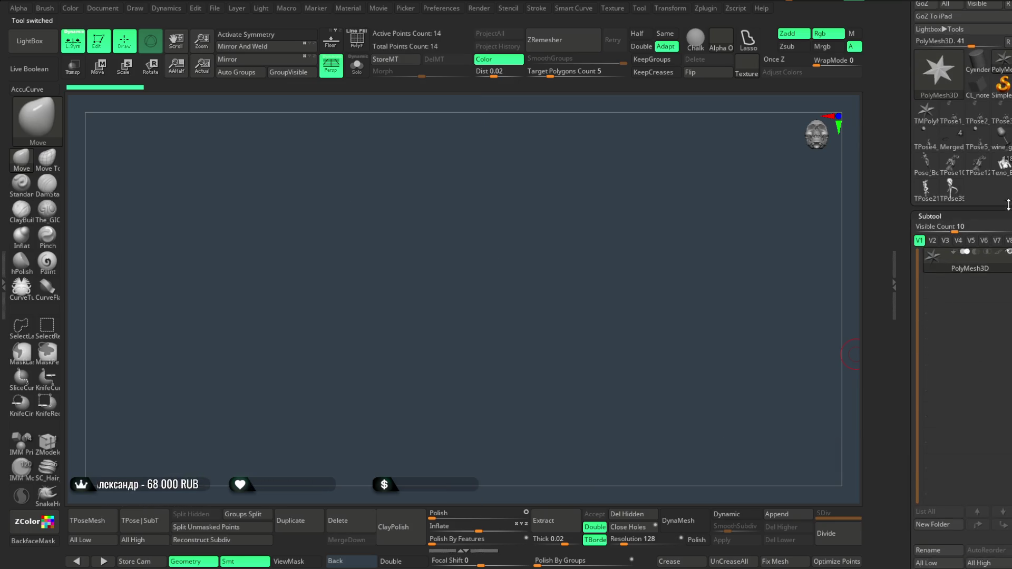
left_click(1004, 166)
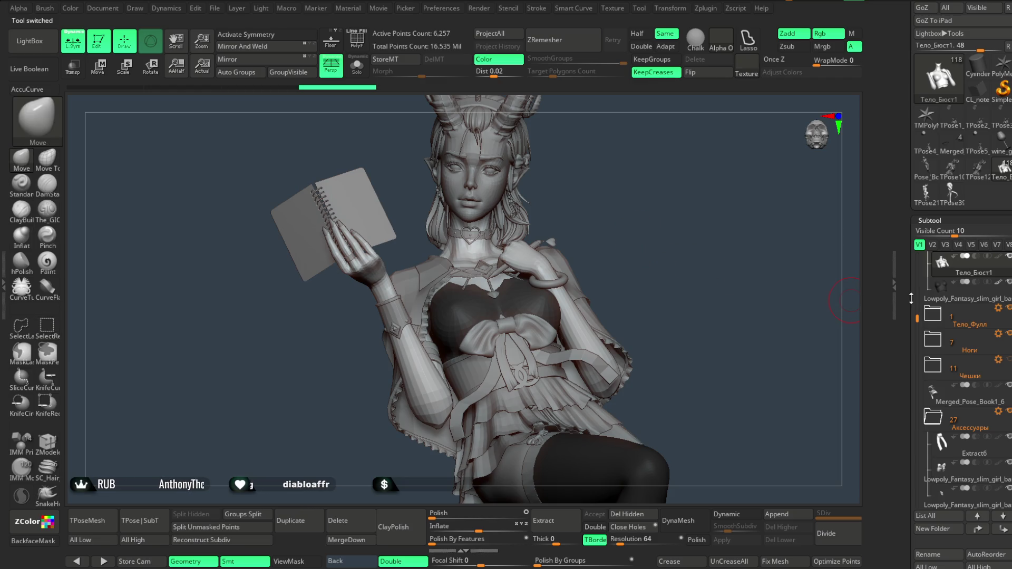
Delete the newly imported low-poly mesh and reload the Тело_Бюст character sculpt.
scroll(911, 299, "up", 2)
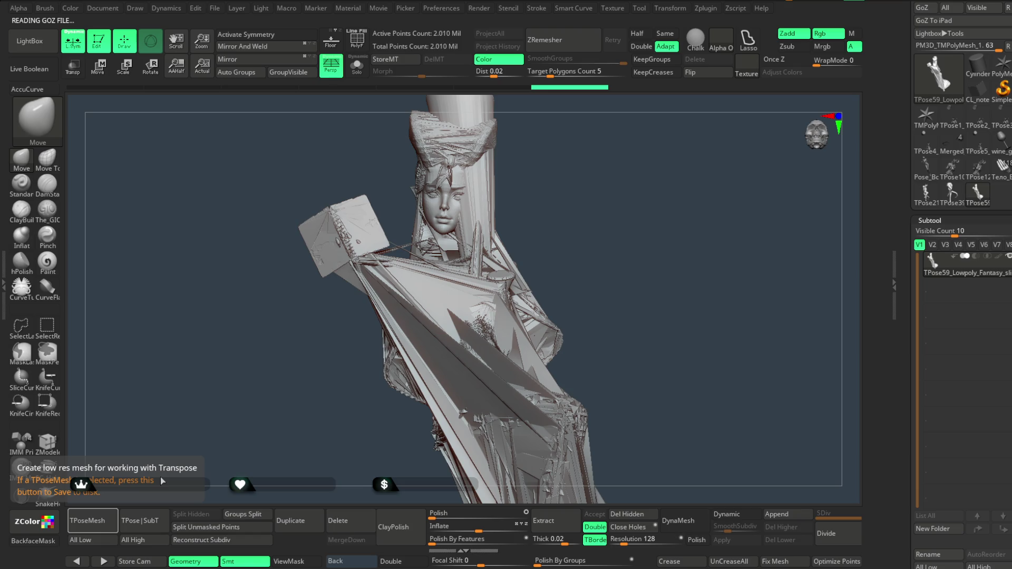
scroll(960, 317, "down", 5)
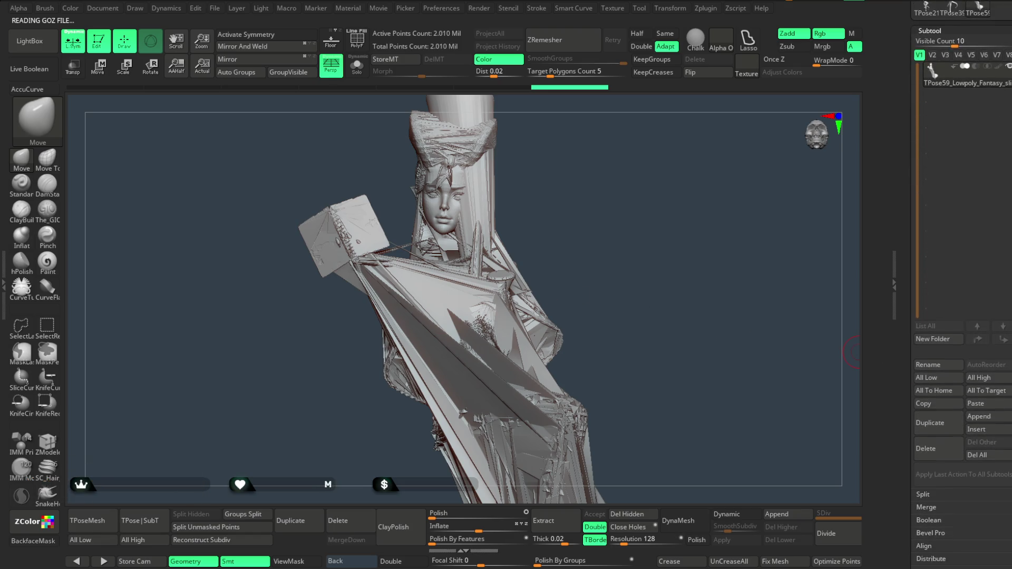
left_click(931, 438)
left_click(840, 468)
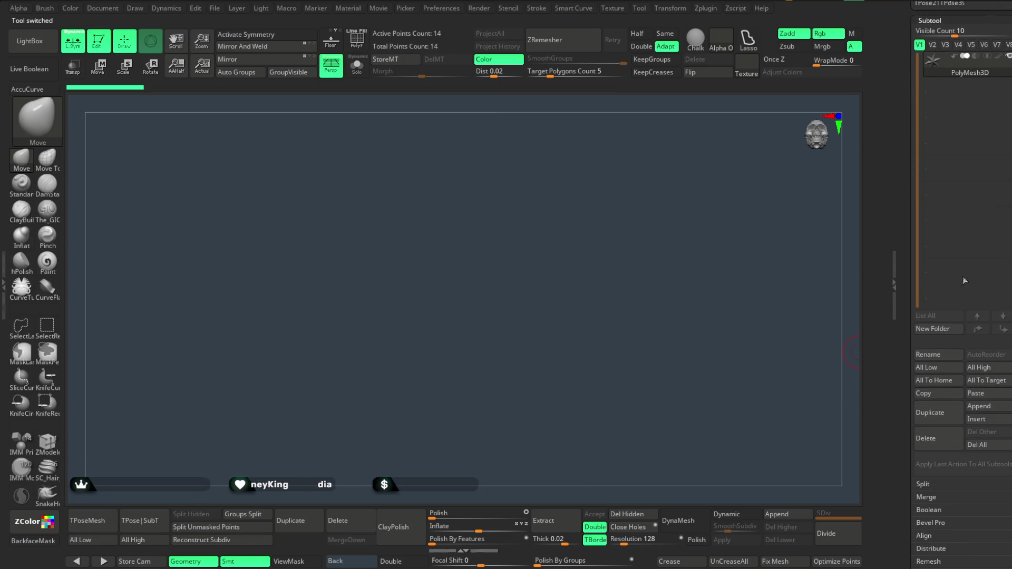
scroll(1008, 272, "up", 5)
left_click(1004, 203)
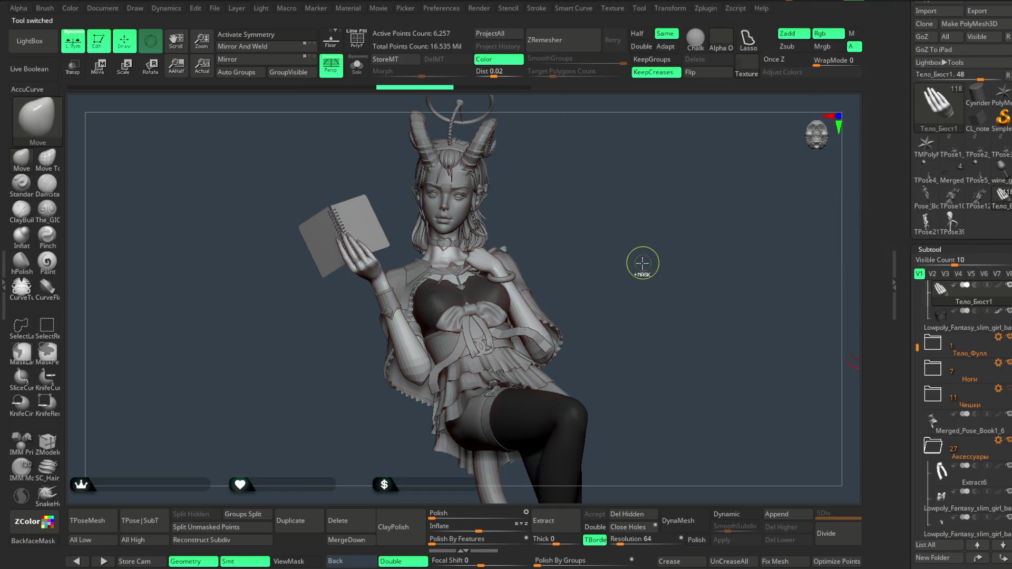
Solo the torso, then select and delete the TPose39 low-poly subtool.
left_click_drag(646, 256, 646, 256)
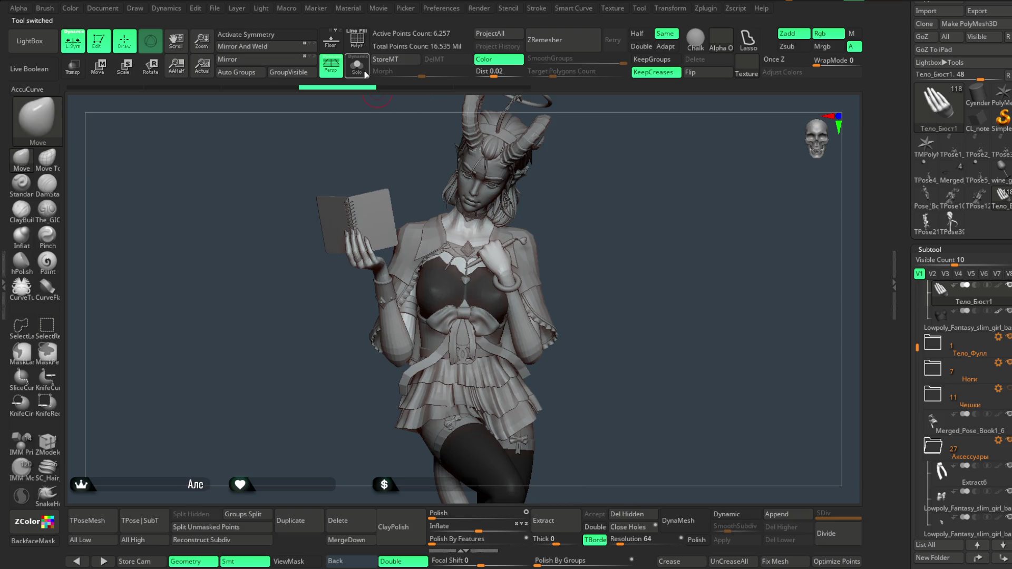
left_click(357, 66)
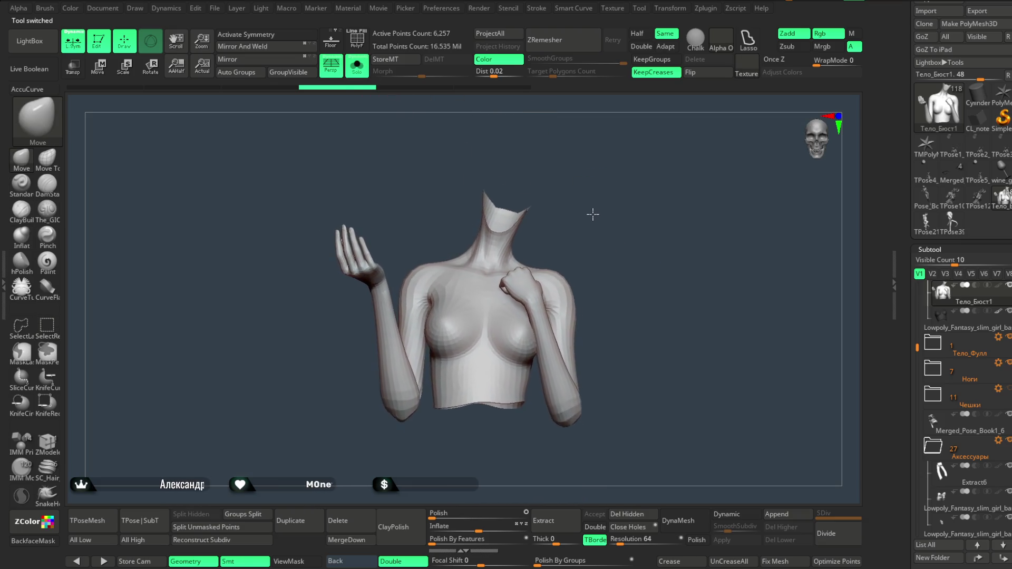
left_click(648, 470, "alt")
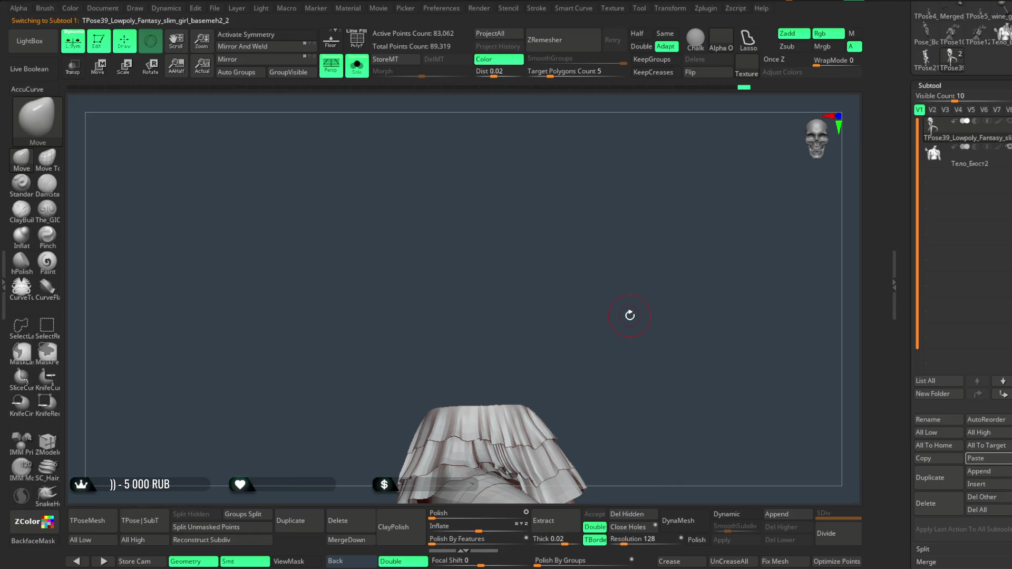
left_click(926, 503)
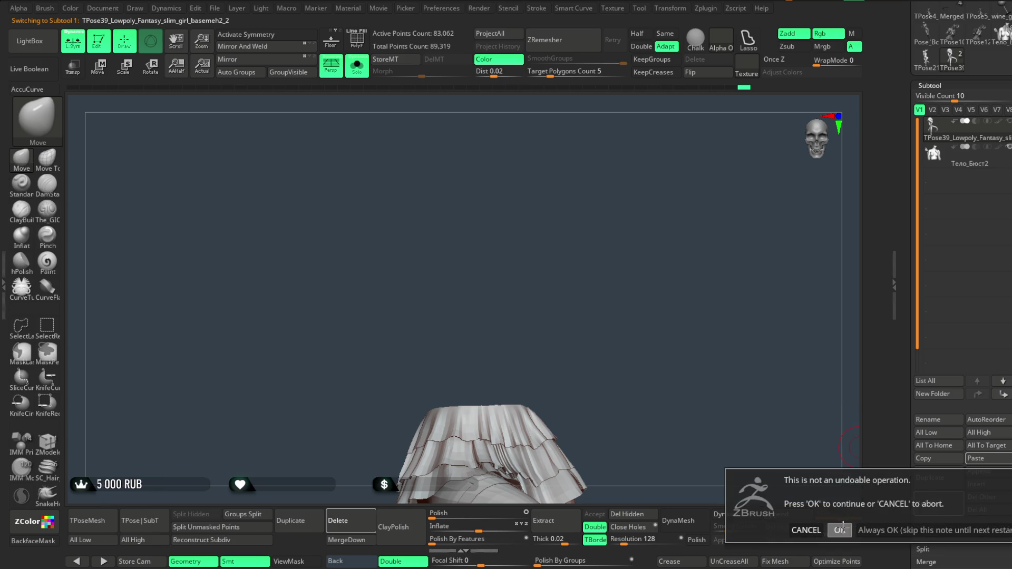
left_click(840, 524)
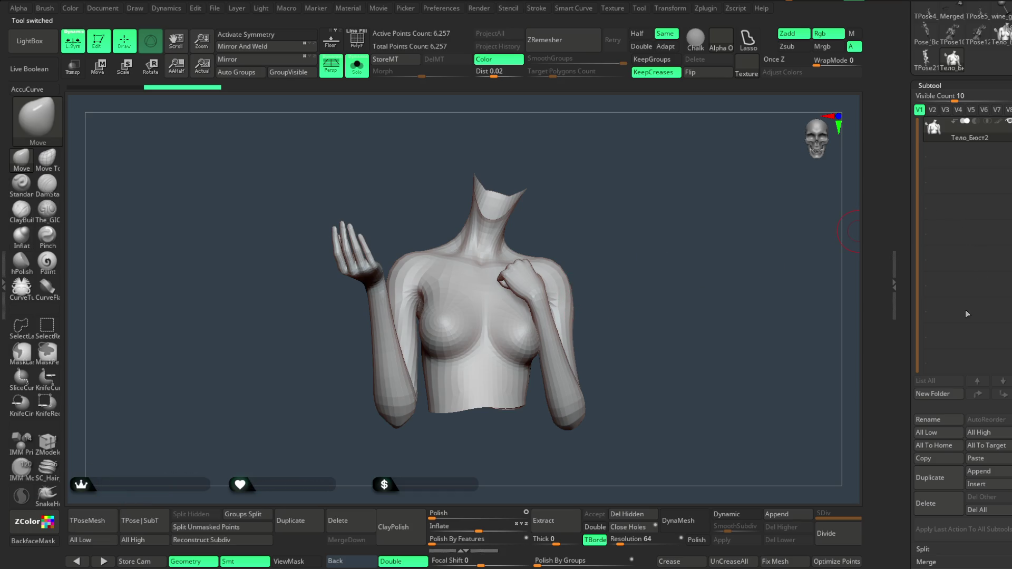
Delete the bust copy, reload the full character, turn Solo off, and select the basemesh4 subtool.
left_click(926, 503)
left_click(840, 527)
left_click(1000, 32)
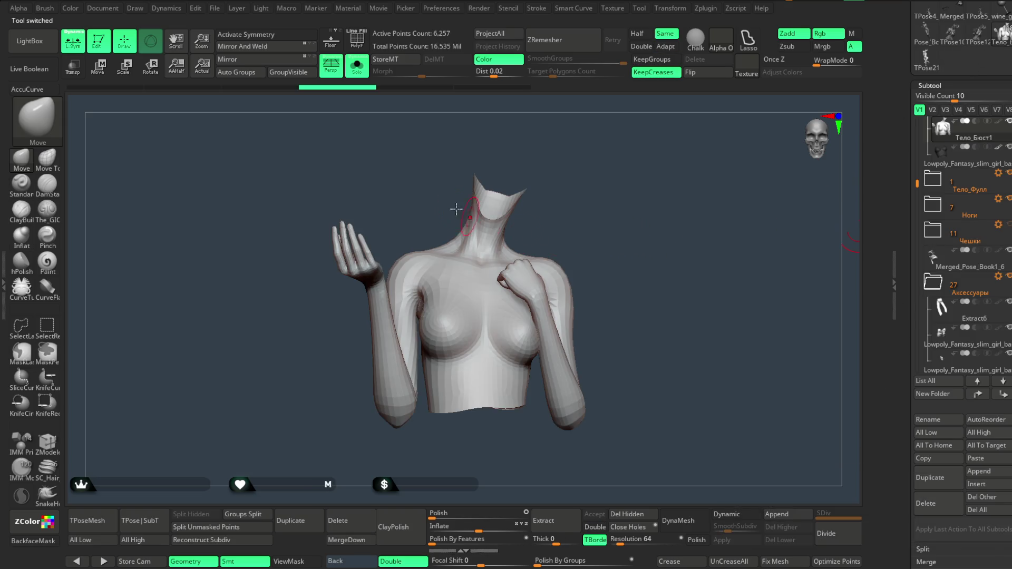
left_click(357, 71)
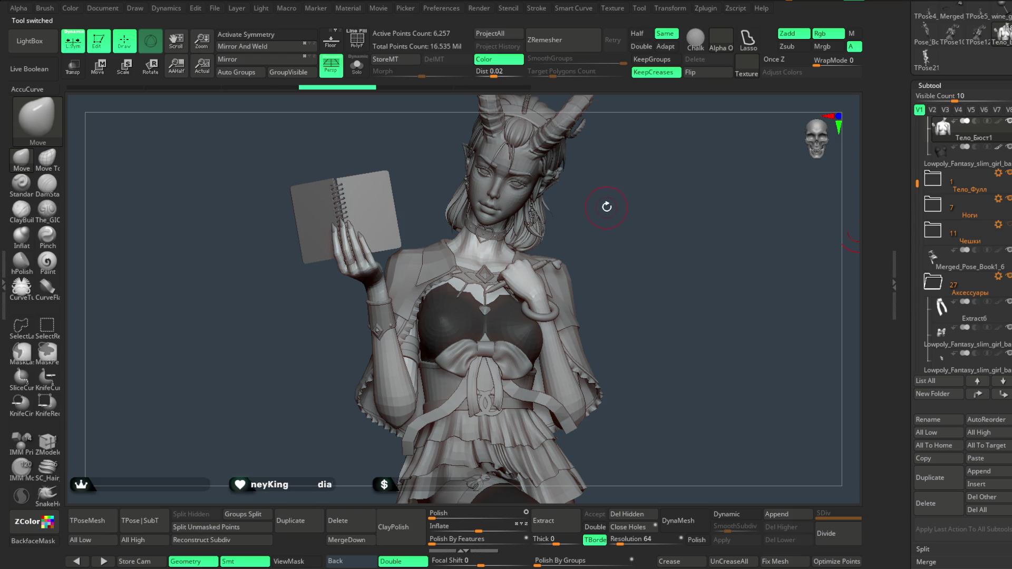
left_click_drag(607, 207, 580, 225)
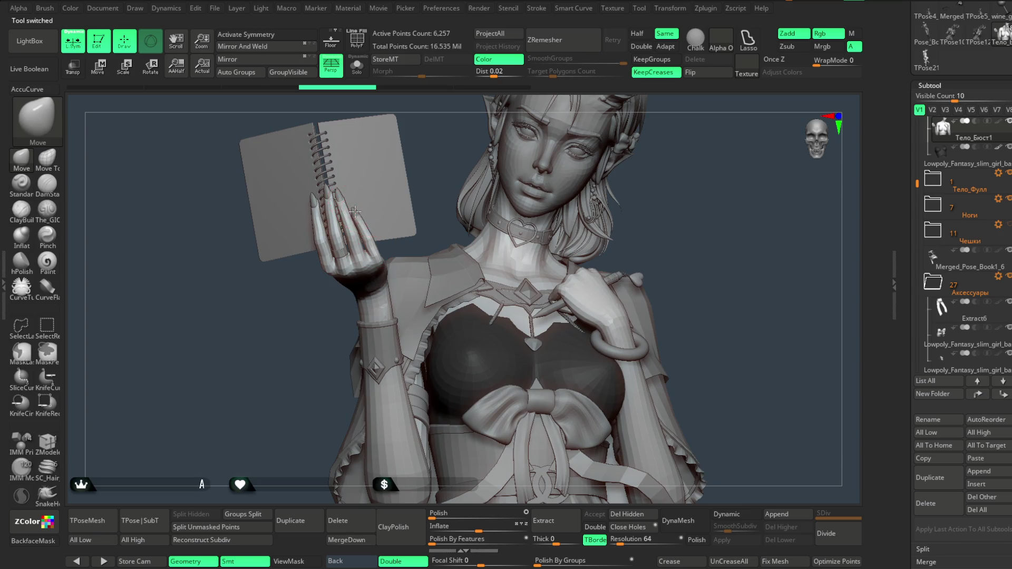
left_click(422, 230, "alt")
scroll(733, 274, "down", 3)
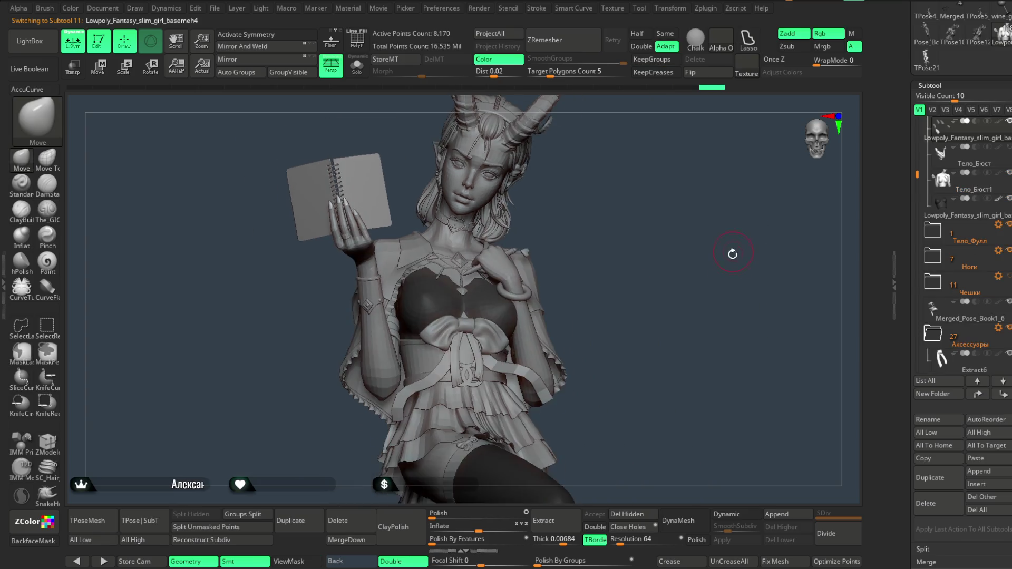
Delete the GoZ-imported low-poly pose tool and begin saving the project under a file name.
left_click_drag(725, 291, 727, 297)
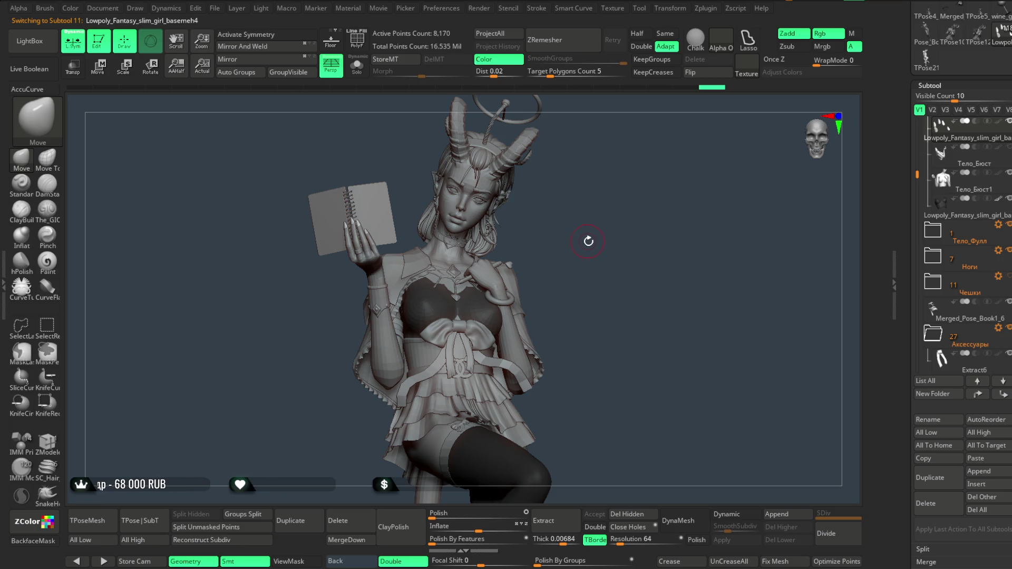
mouse_move(594, 244)
left_mouse_down()
mouse_move(602, 253)
mouse_move(582, 253)
left_mouse_up()
left_click(488, 299, "alt")
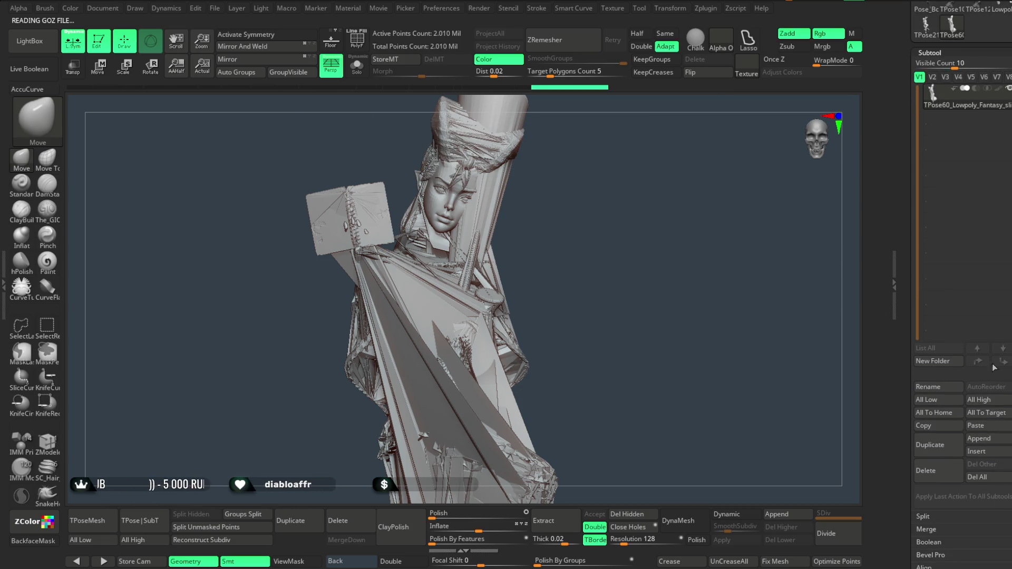
left_click(921, 477)
left_click(839, 498)
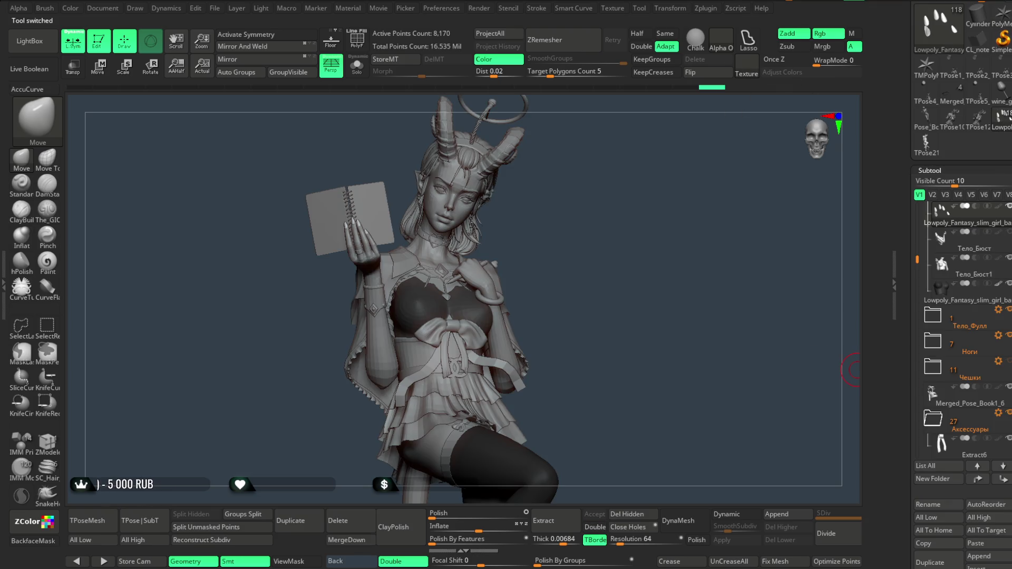
left_click(214, 10)
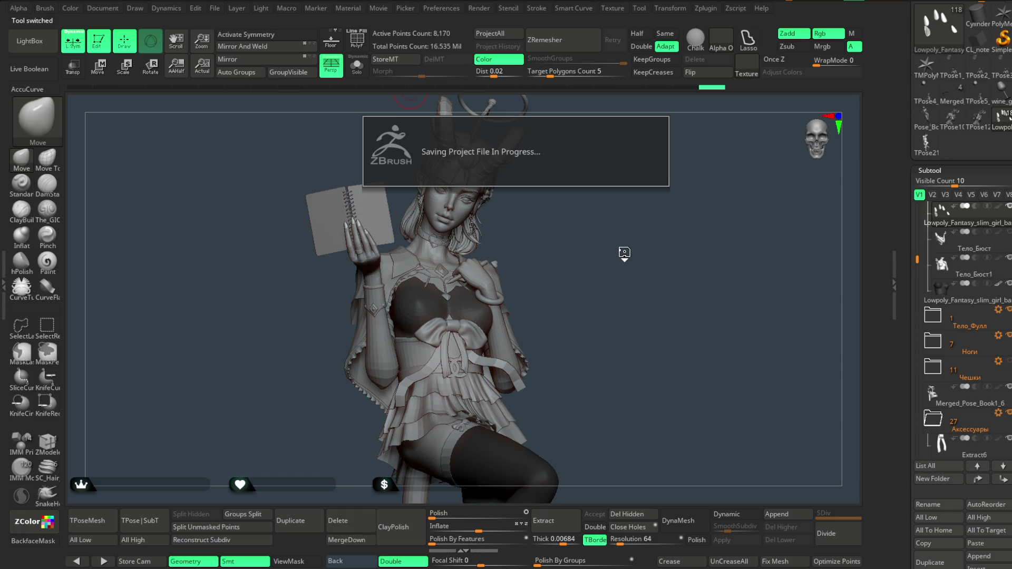
Browse saved projects in LightBox, close it, and start opening a file from the File menu.
left_click_drag(637, 242, 641, 239)
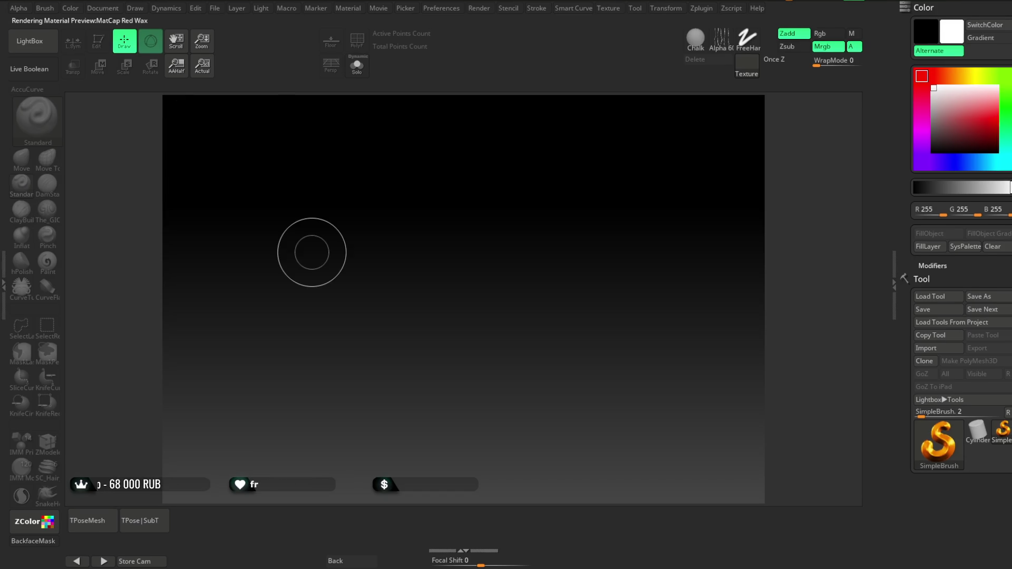
key("comma")
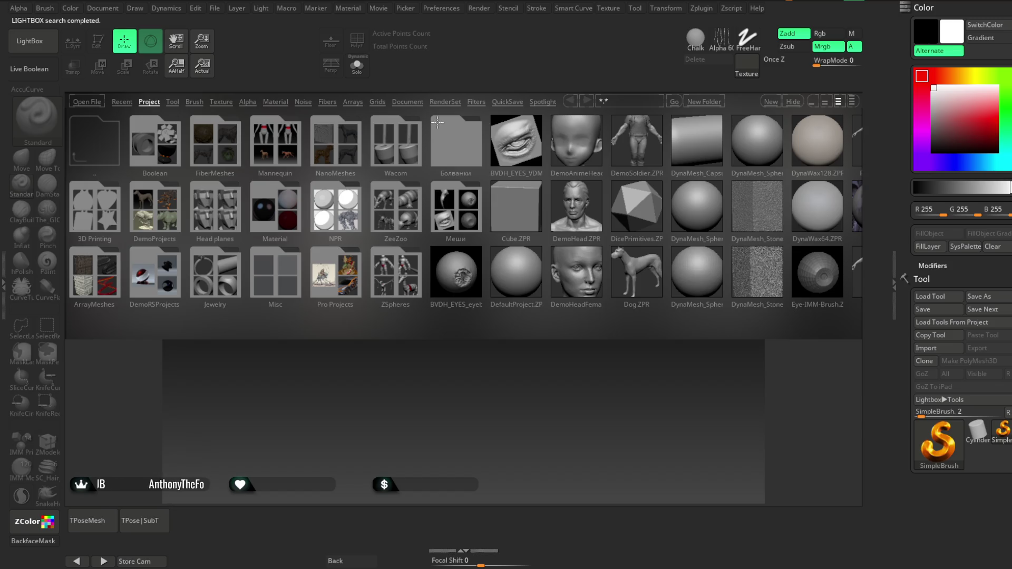
left_click(40, 53)
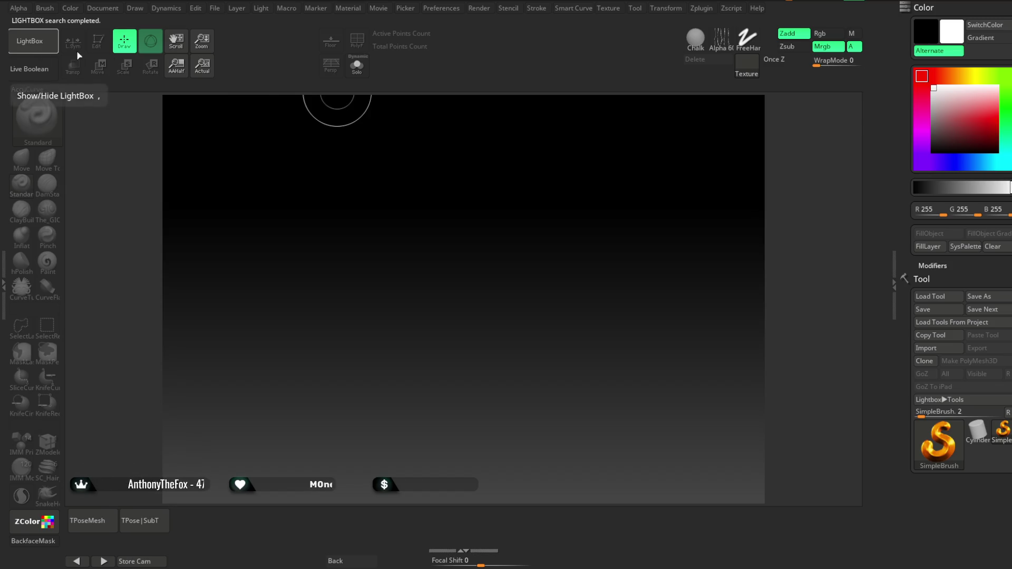
left_click(216, 8)
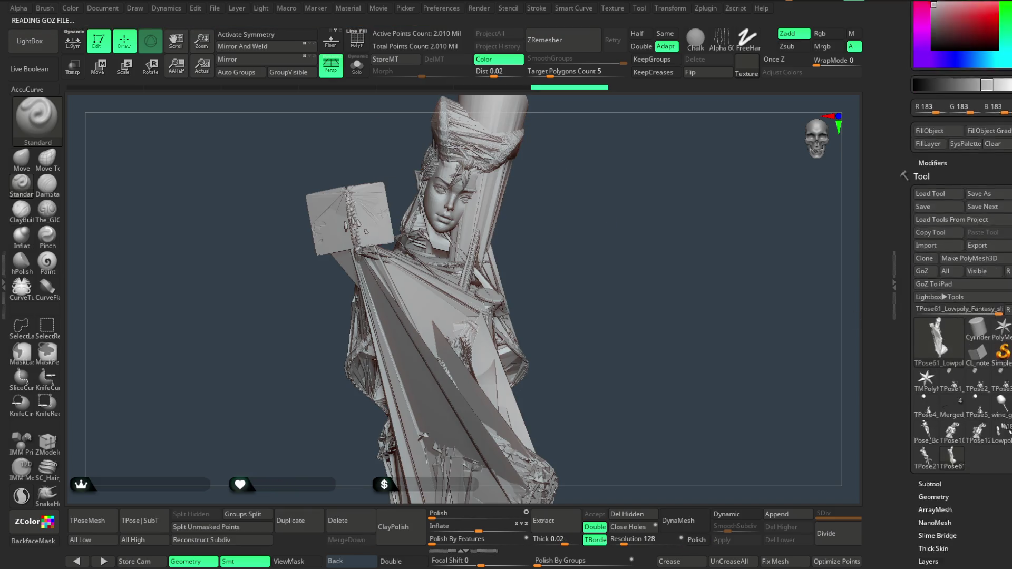
Delete the broken transferred mesh, reload the girl sculpt, and select the Тело_Бюст1 body piece.
left_click(940, 345)
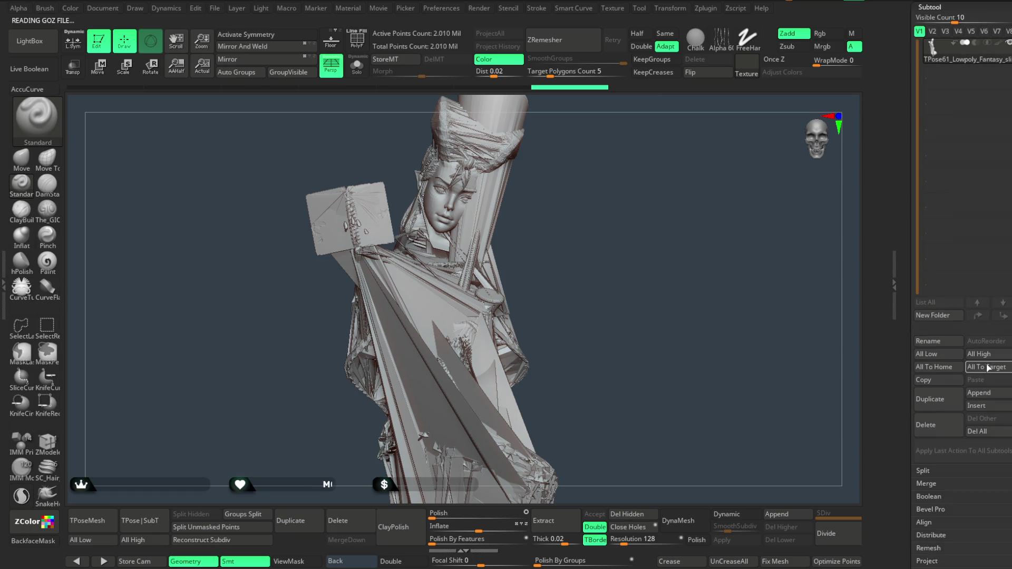
left_click(928, 425)
left_click(833, 447)
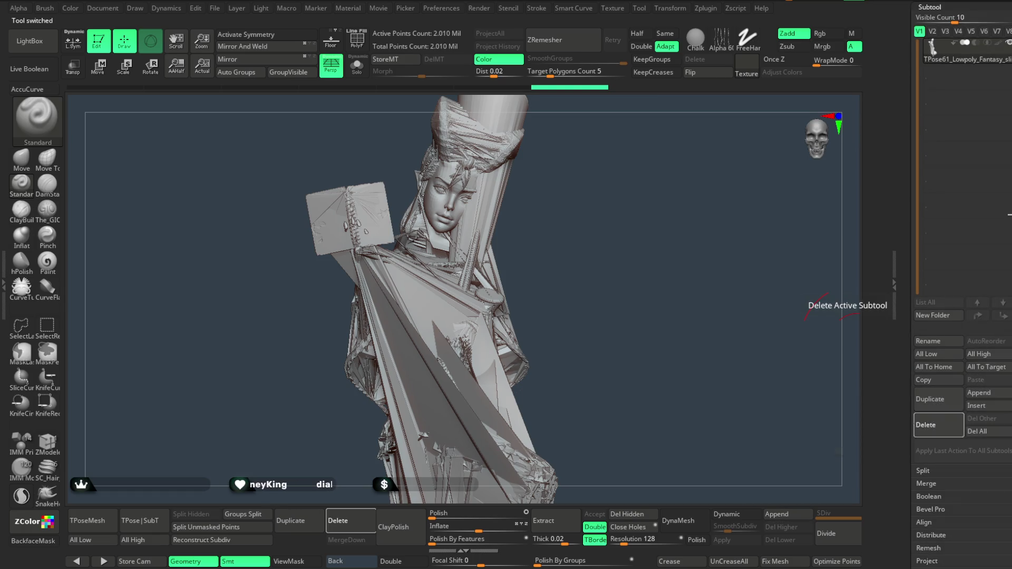
left_click(1001, 113)
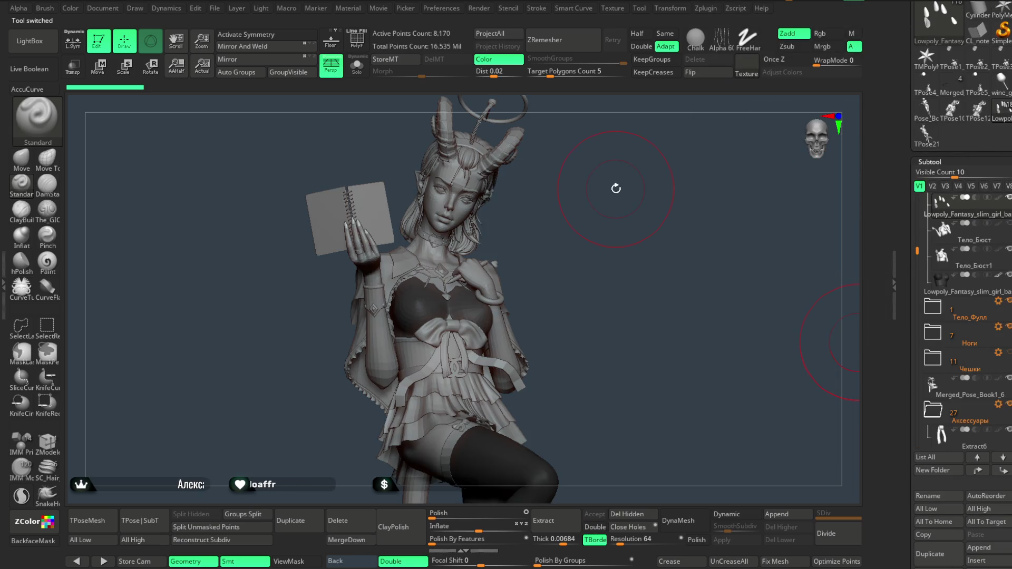
left_click_drag(615, 187, 618, 183)
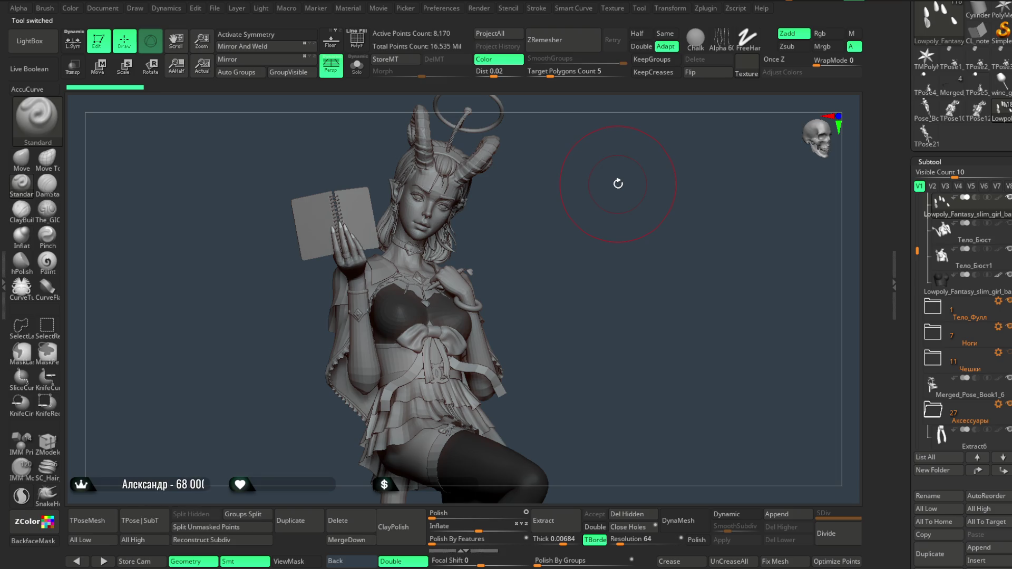
left_click_drag(618, 184, 610, 186)
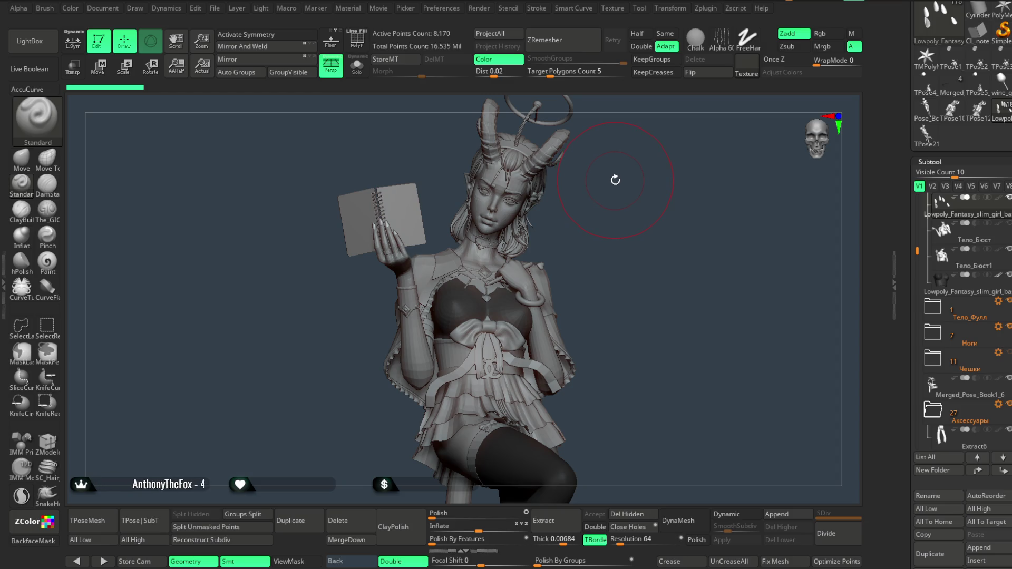
left_click(545, 264, "alt")
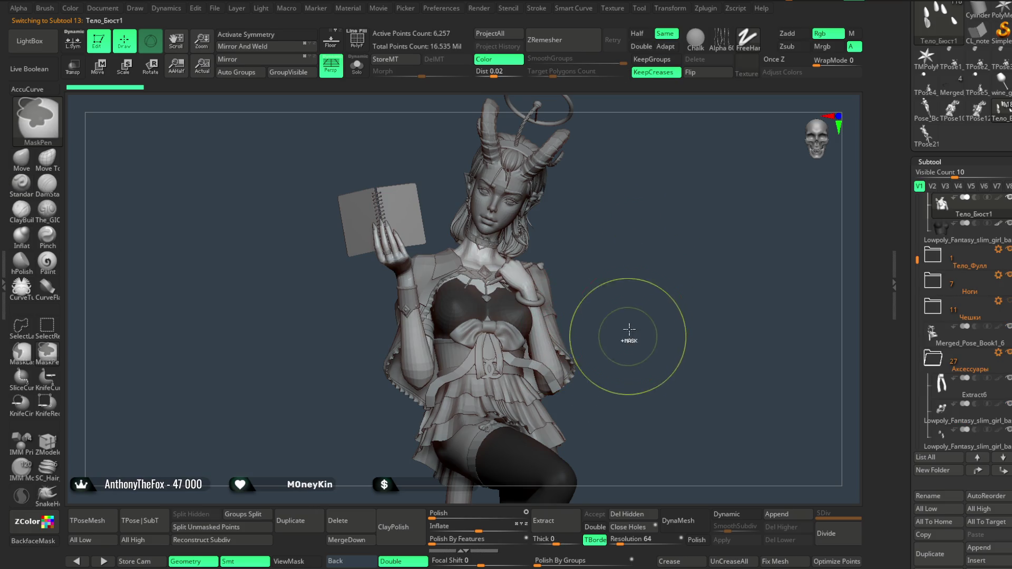
Generate a T-pose mesh from the low-poly base with TPoseMesh, then delete that PolyMesh.
mouse_move(623, 273)
left_mouse_down("alt")
mouse_move(632, 294)
mouse_move(635, 214)
mouse_move(645, 237)
left_mouse_up("alt")
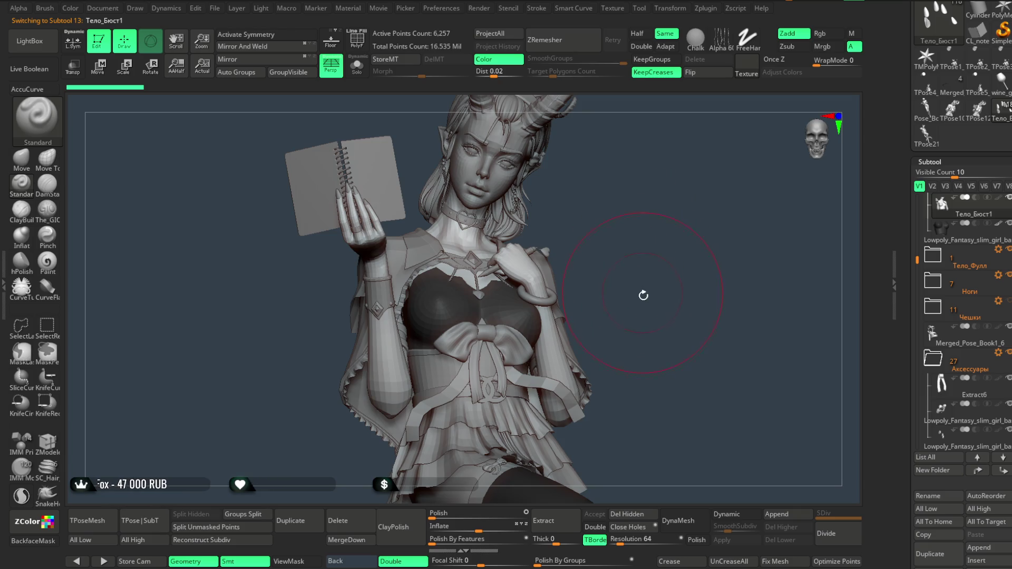
left_click_drag(643, 295, 644, 282)
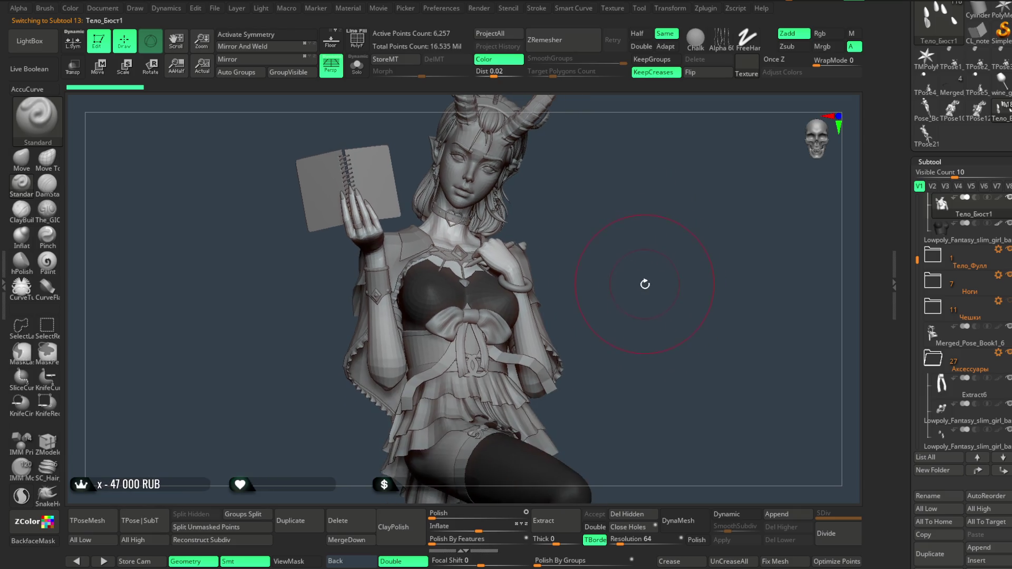
left_click(981, 225)
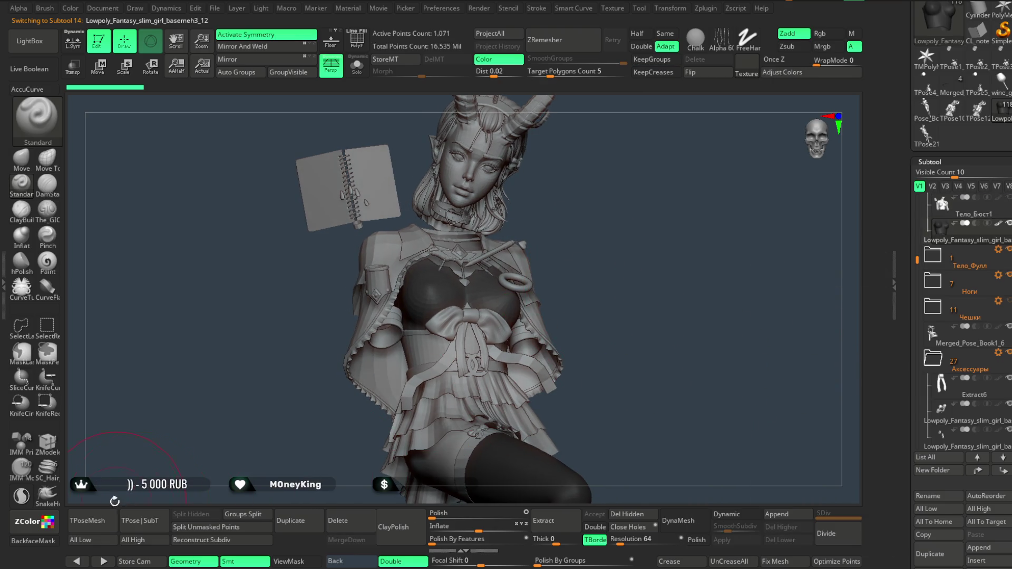
left_click(106, 519)
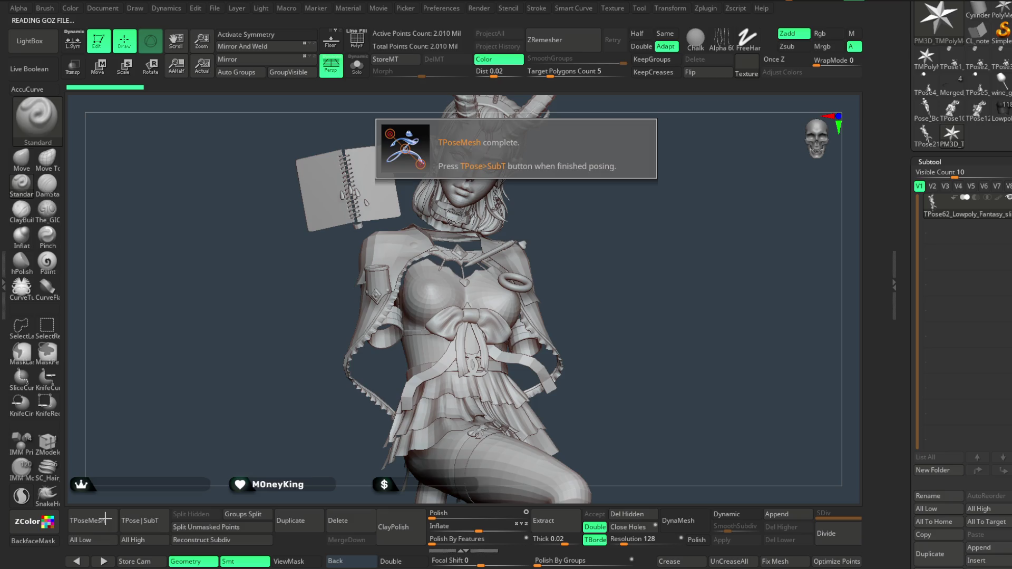
scroll(959, 369, "down", 3)
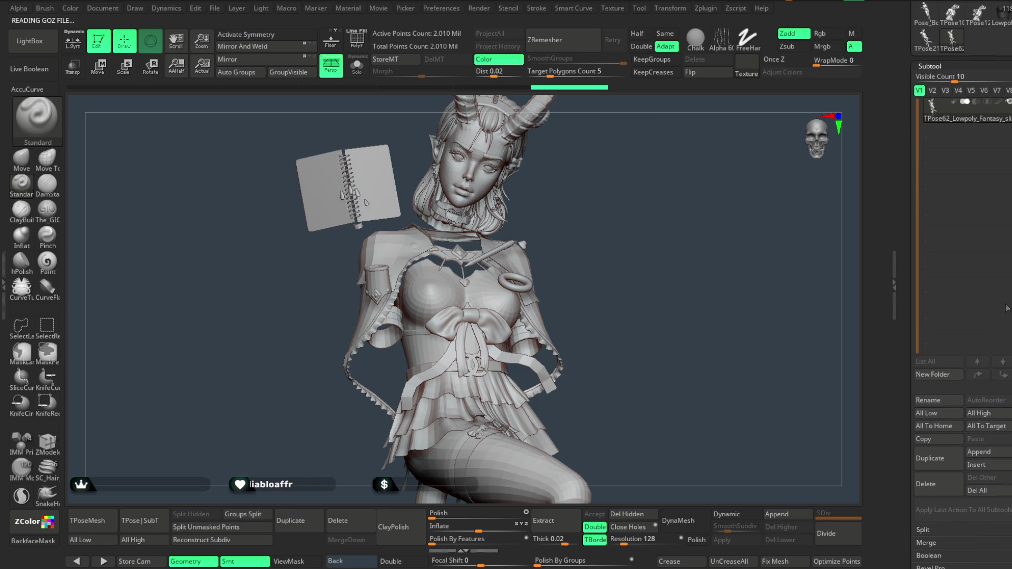
left_click(939, 491)
key("Return")
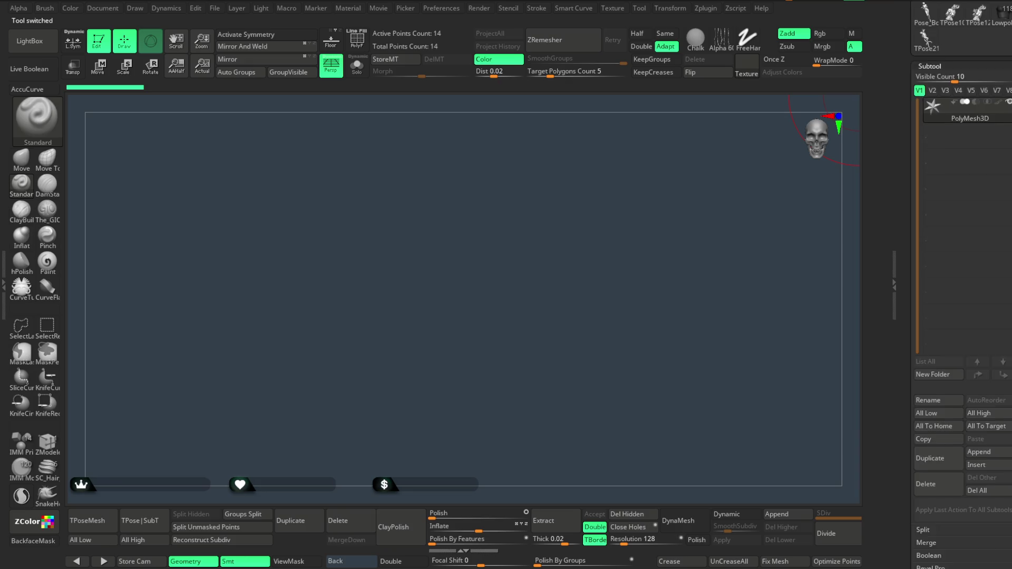
Reload the girl sculpt and show the Тело_Бюст1 subtool alone with Solo.
left_click(1001, 15)
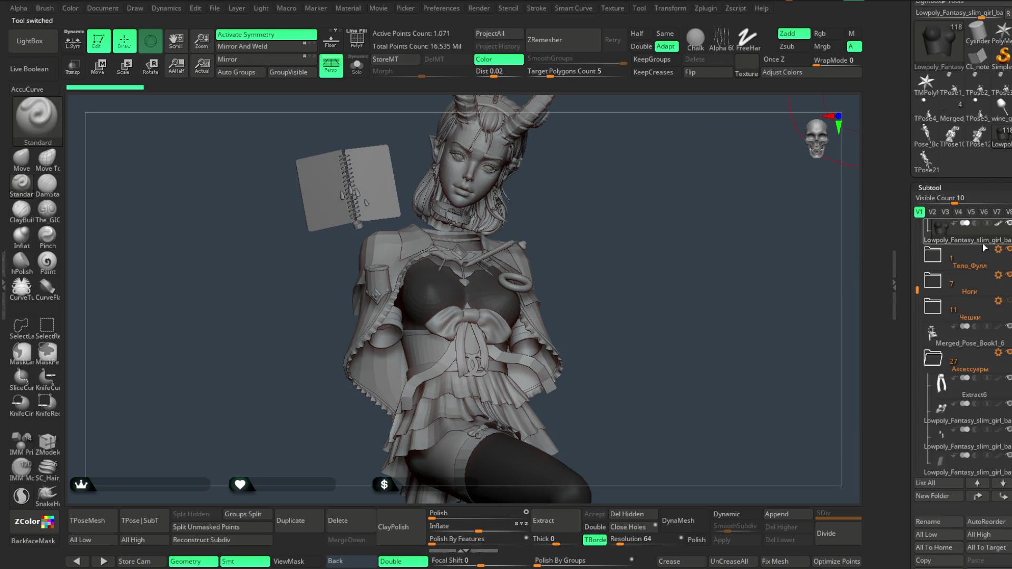
scroll(919, 287, "up", 3)
left_click(978, 287)
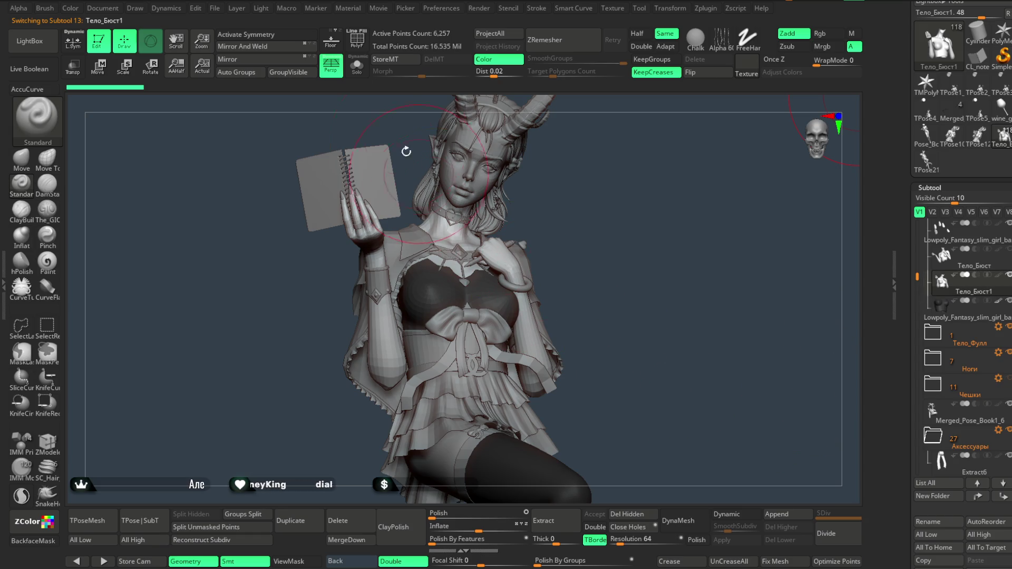
left_click(357, 65)
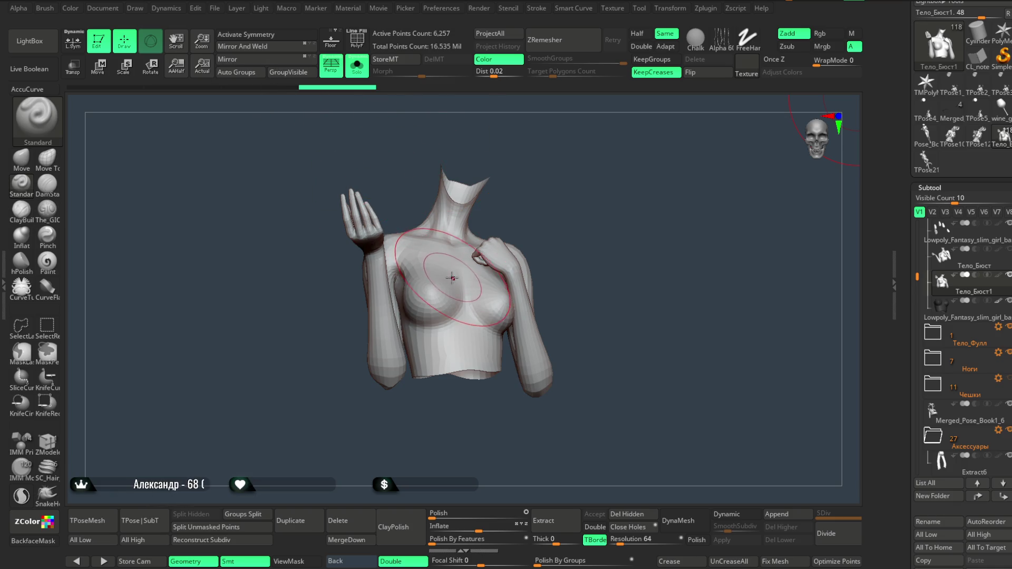
Turn on PolyF, merge the torso into one polygroup, and give the masked arm its own group.
key("ctrl+shift")
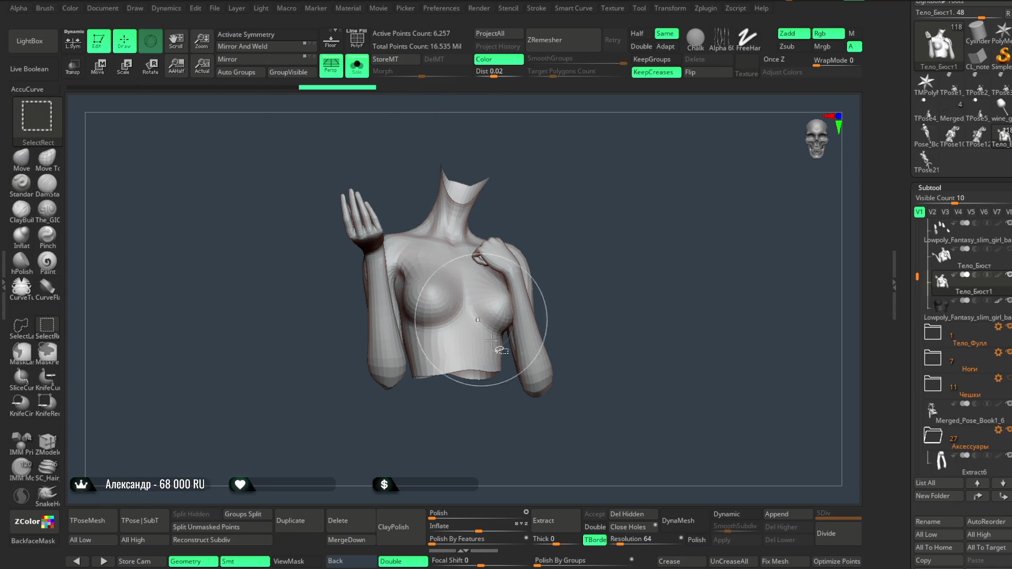
left_click(626, 514)
right_click_drag(628, 343, 474, 274, "ctrl")
key("ctrl+shift")
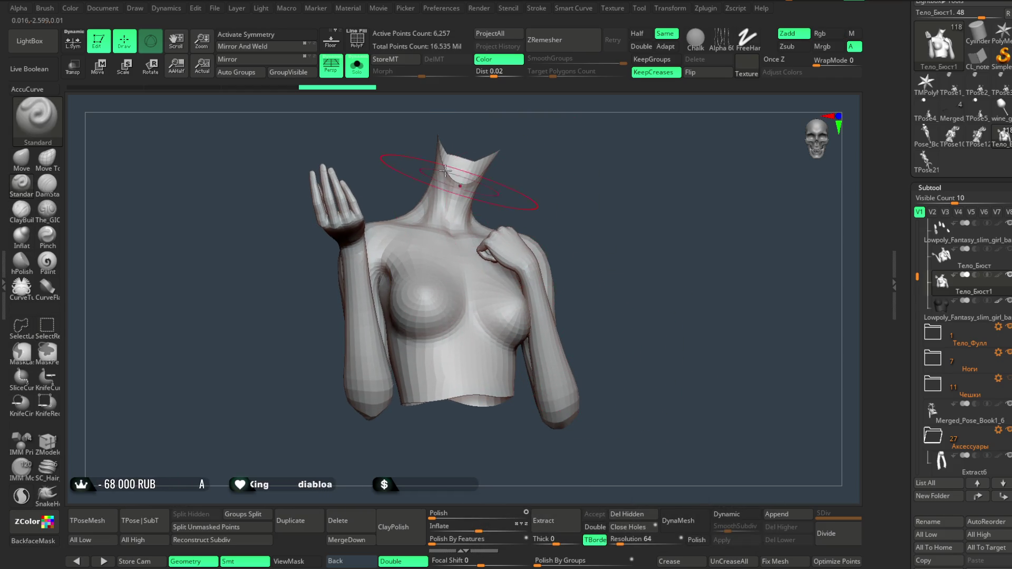
left_click(357, 40)
left_click(241, 73)
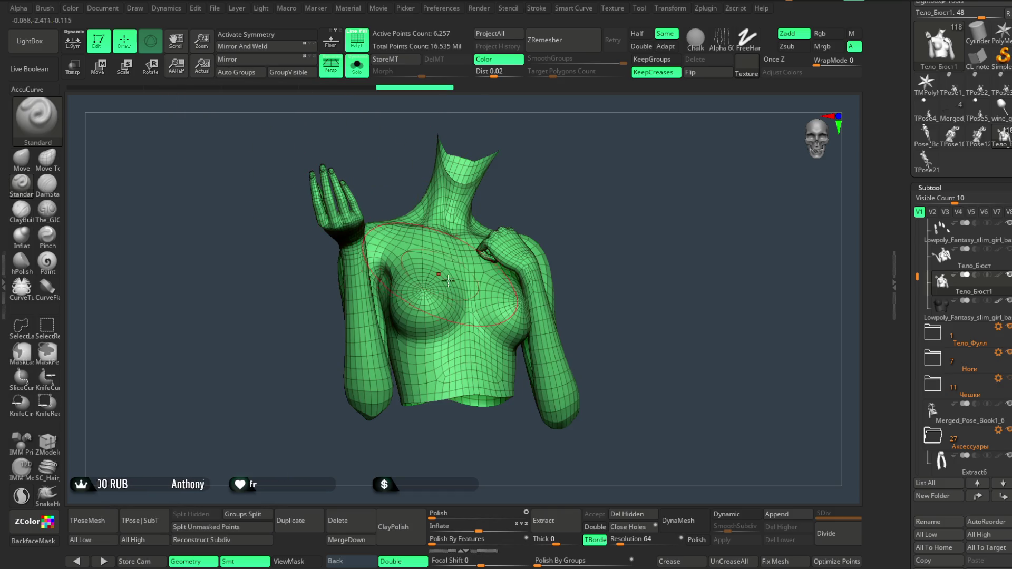
key("ctrl+shift")
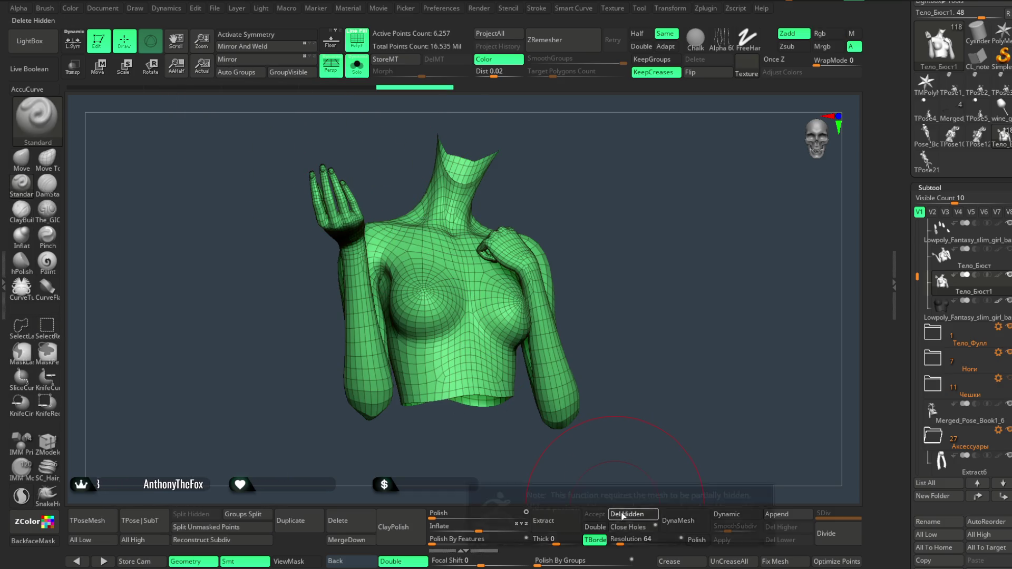
mouse_move(648, 423)
right_mouse_down("ctrl")
mouse_move(645, 315)
mouse_move(653, 339)
mouse_move(667, 137)
mouse_move(655, 384)
mouse_move(663, 199)
mouse_move(643, 301)
mouse_move(671, 152)
mouse_move(653, 332)
mouse_move(658, 273)
mouse_move(666, 284)
mouse_move(662, 273)
mouse_move(680, 280)
mouse_move(730, 258)
mouse_move(701, 273)
mouse_move(662, 271)
right_mouse_up("ctrl")
key("ctrl+w")
Enlarge the brush and switch to the Move brush with Focal Shift 0.
key("space")
left_click_drag(701, 266, 709, 266)
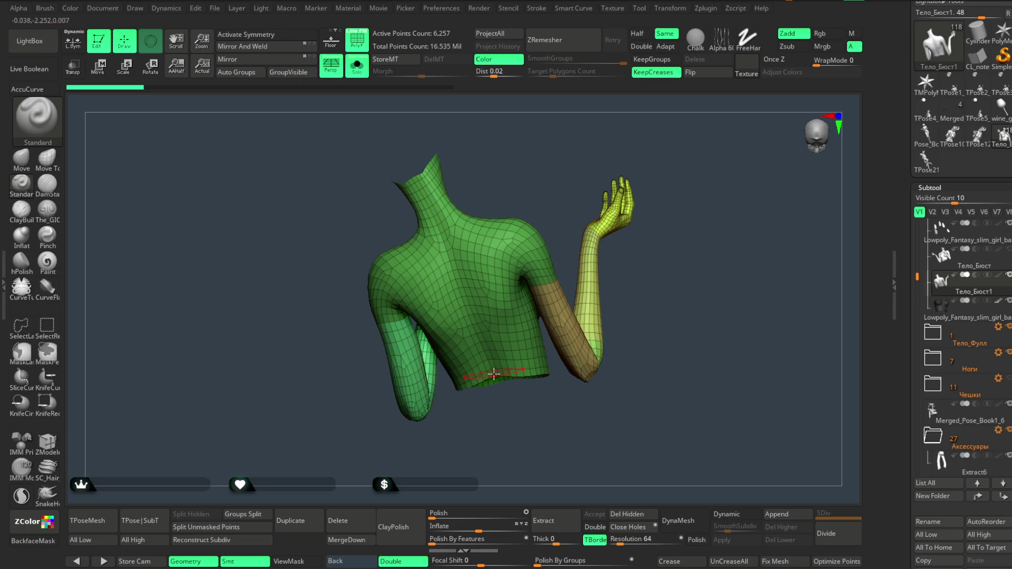
left_click(21, 158)
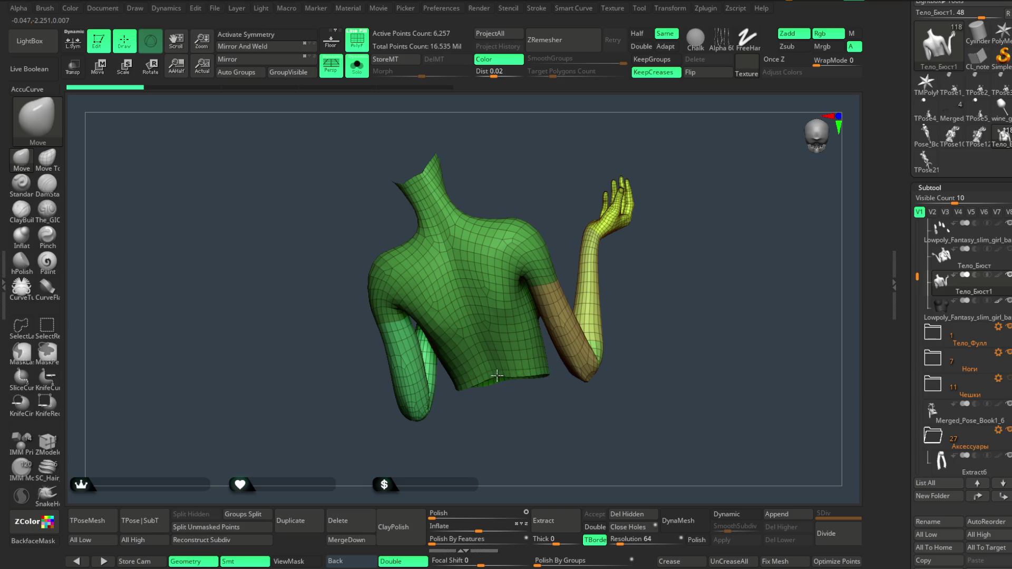
scroll(496, 375, "up", 3)
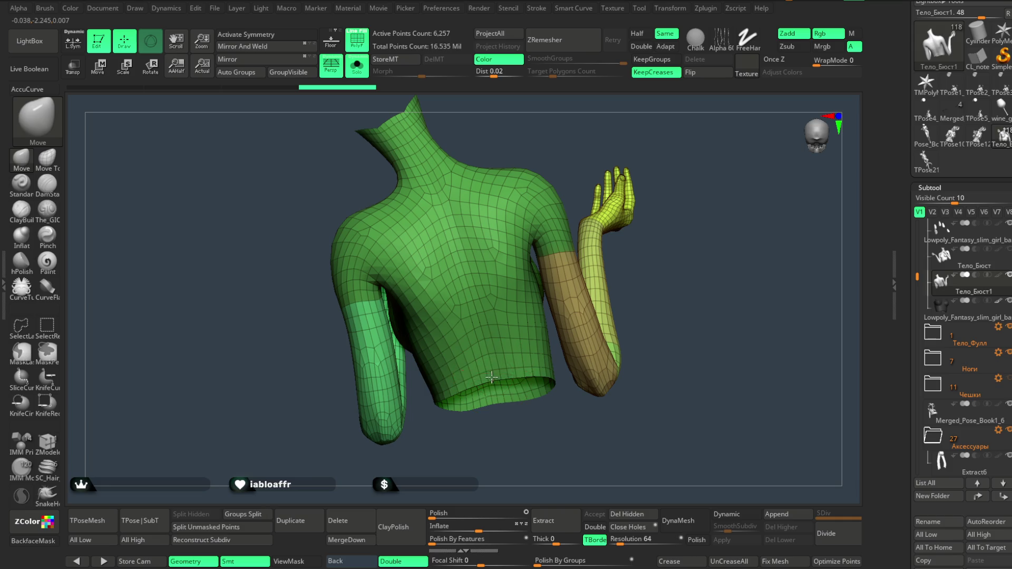
mouse_move(492, 422)
left_mouse_down()
mouse_move(647, 228)
mouse_move(553, 290)
left_mouse_up()
key("space")
key("Return")
Isolate the raised hand and move it into a new position.
right_click_drag(490, 317, 545, 288)
key("space")
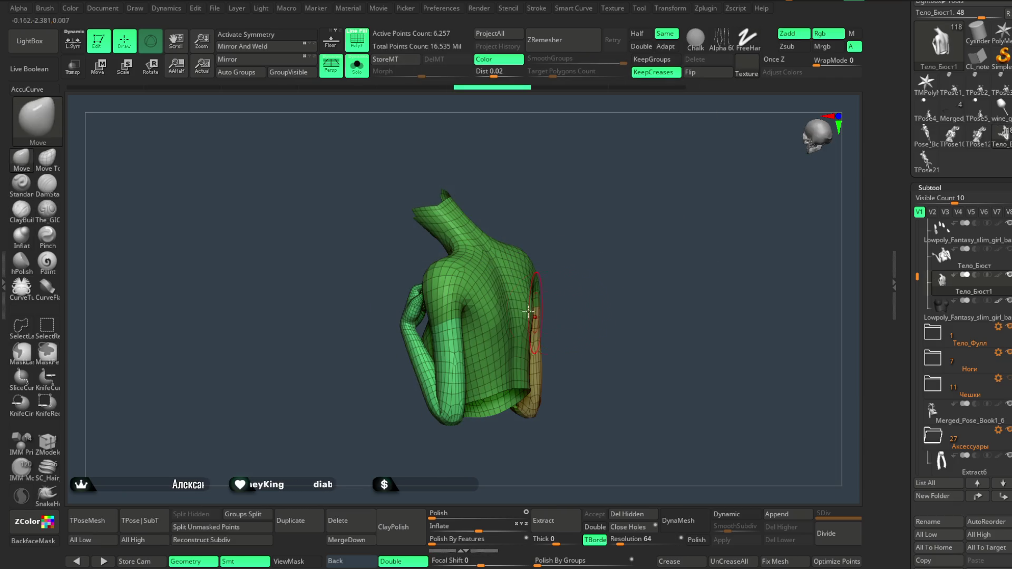
mouse_move(574, 276)
right_mouse_down("shift")
mouse_move(502, 349)
mouse_move(536, 474)
right_mouse_up("shift")
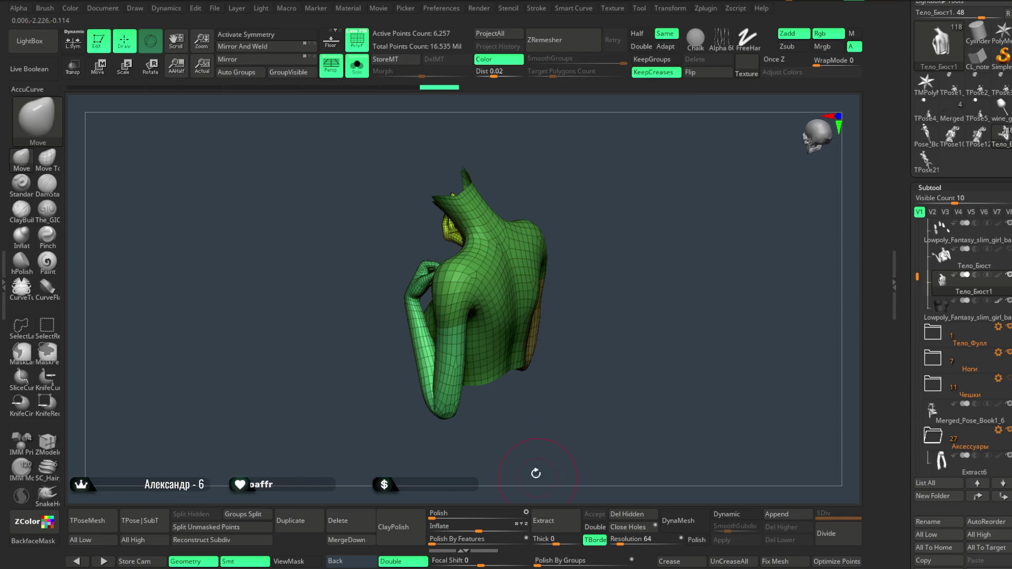
mouse_move(485, 303)
right_mouse_down()
mouse_move(594, 271)
mouse_move(585, 242)
mouse_move(603, 238)
mouse_move(614, 311)
mouse_move(685, 275)
right_mouse_up()
key("space")
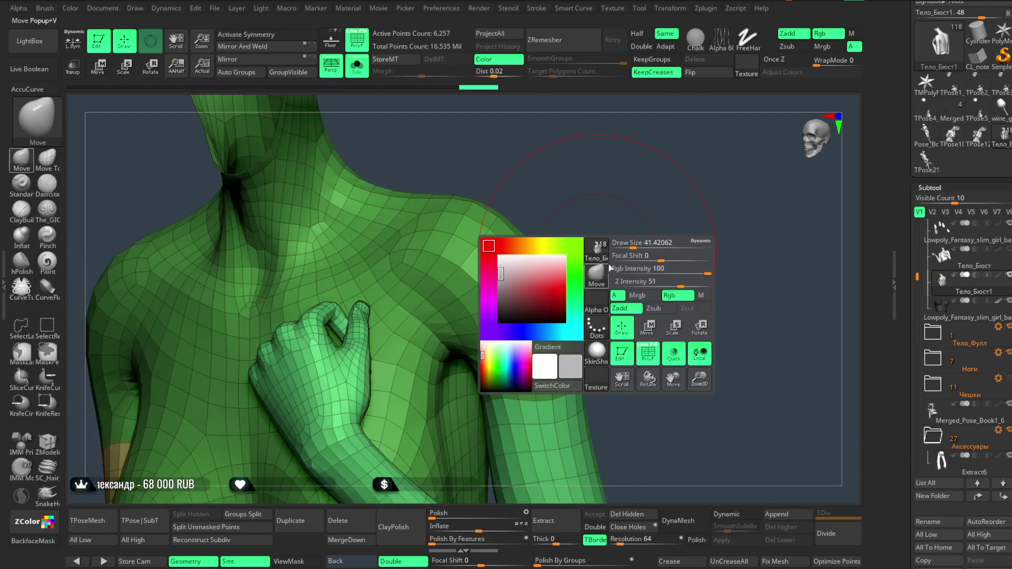
right_click_drag(617, 237, 592, 255)
left_click(362, 406, "ctrl+shift")
mouse_move(361, 406)
right_mouse_down()
mouse_move(571, 277)
mouse_move(490, 291)
mouse_move(619, 407)
right_mouse_up()
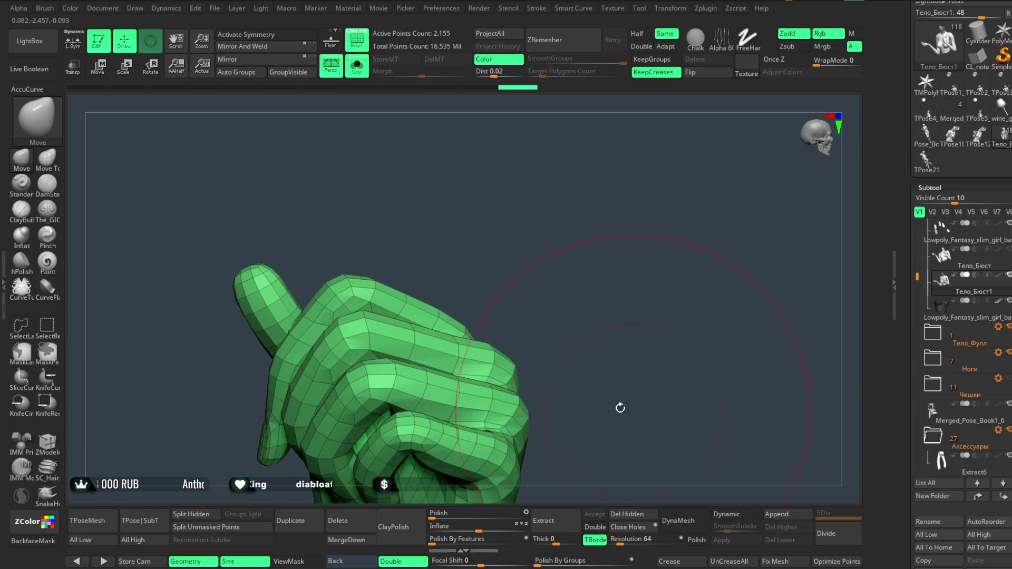
Shrink the Move brush to about 2.6 and refine the fingers up close.
mouse_move(265, 302)
right_mouse_down("ctrl")
mouse_move(415, 260)
mouse_move(452, 223)
right_mouse_up("ctrl")
key("space")
left_click_drag(452, 233, 438, 234)
mouse_move(437, 233)
right_mouse_down()
mouse_move(391, 197)
mouse_move(420, 199)
mouse_move(413, 158)
mouse_move(440, 199)
mouse_move(441, 163)
mouse_move(427, 154)
mouse_move(441, 201)
mouse_move(429, 142)
mouse_move(421, 164)
mouse_move(497, 232)
mouse_move(479, 170)
mouse_move(513, 154)
mouse_move(498, 112)
mouse_move(500, 269)
right_mouse_up()
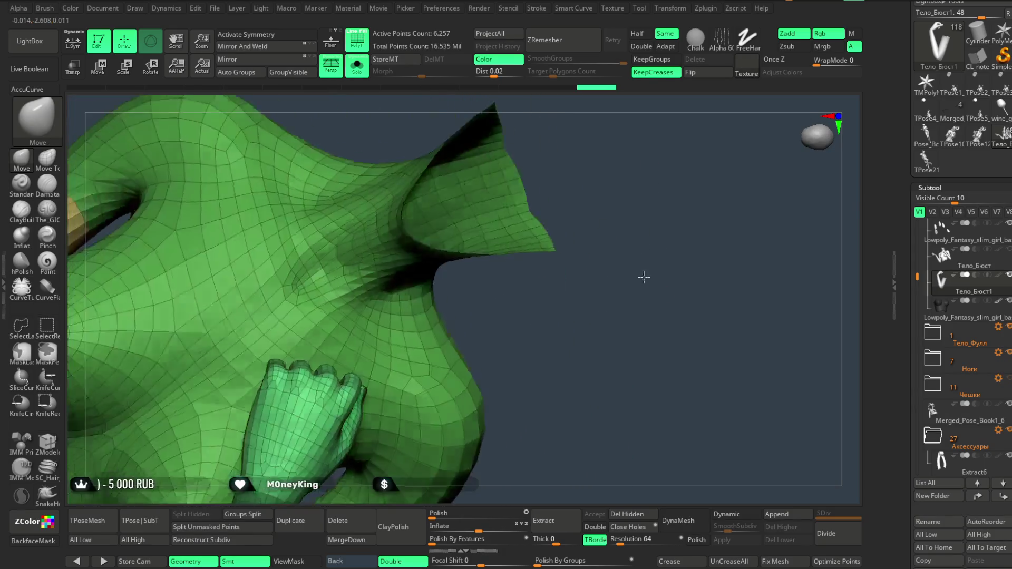
mouse_move(662, 139)
left_mouse_down()
mouse_move(667, 129)
mouse_move(652, 200)
mouse_move(660, 125)
mouse_move(627, 194)
mouse_move(633, 158)
mouse_move(558, 227)
left_mouse_up()
right_click(558, 227)
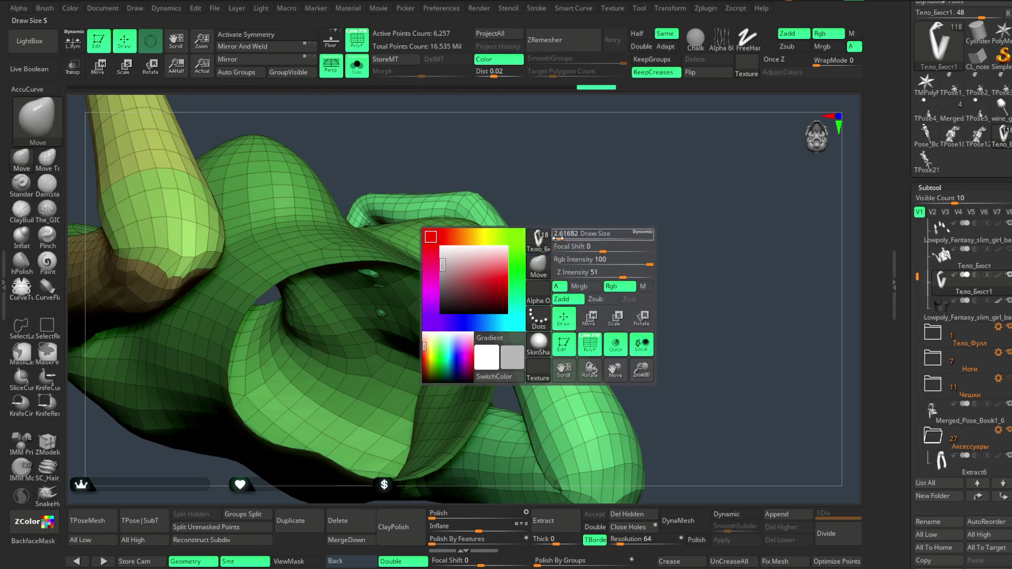
Hide the right forearm and delete the hidden geometry.
key("f")
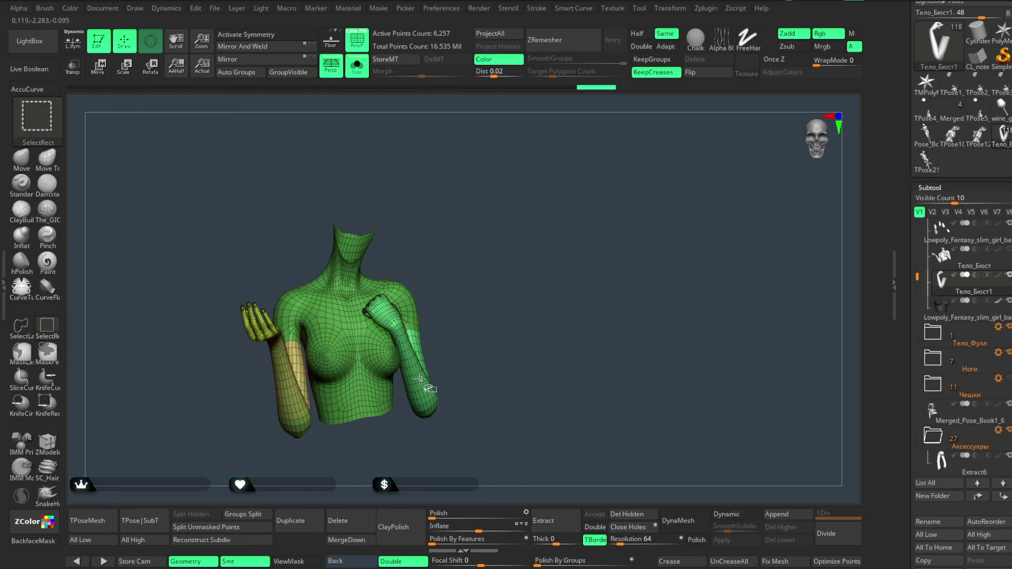
left_click(411, 369, "ctrl+shift")
key("f")
mouse_move(495, 253)
left_mouse_down("ctrl+shift")
mouse_move(526, 301)
mouse_move(445, 442)
left_mouse_up("ctrl+shift")
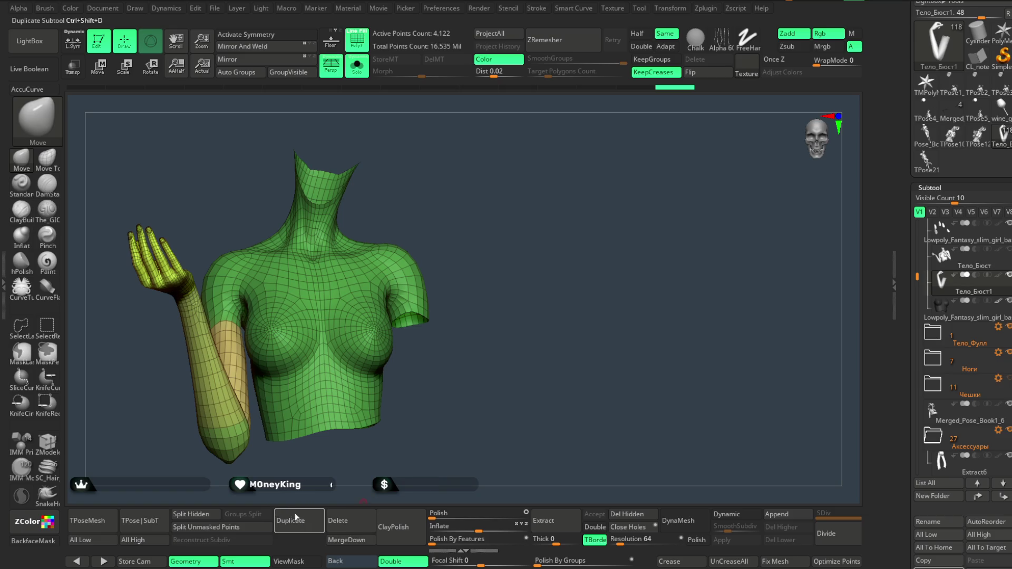
left_click(627, 515)
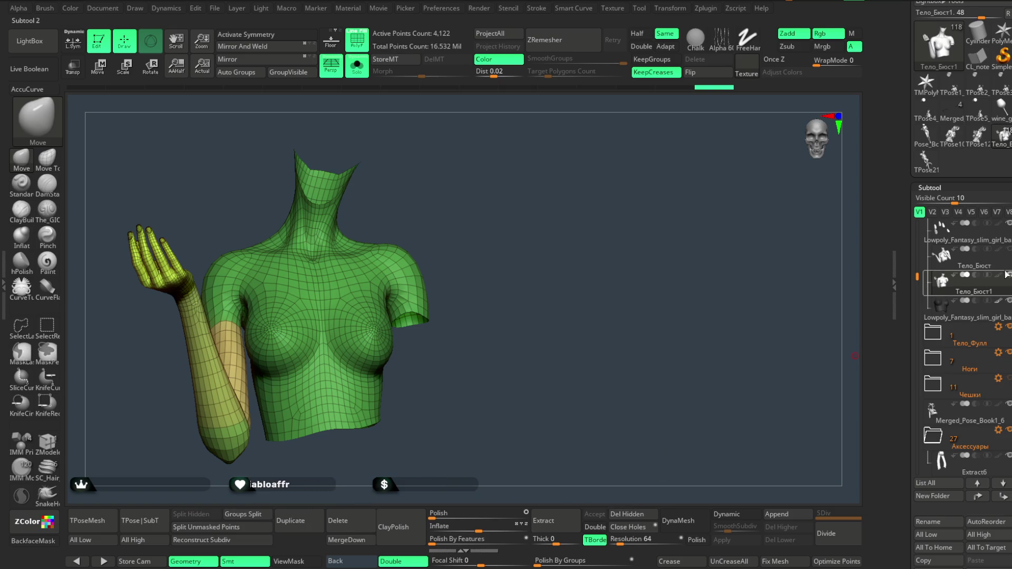
Show all pieces again and step through them to the notebook Pose_Book1_5.
key("alt+s")
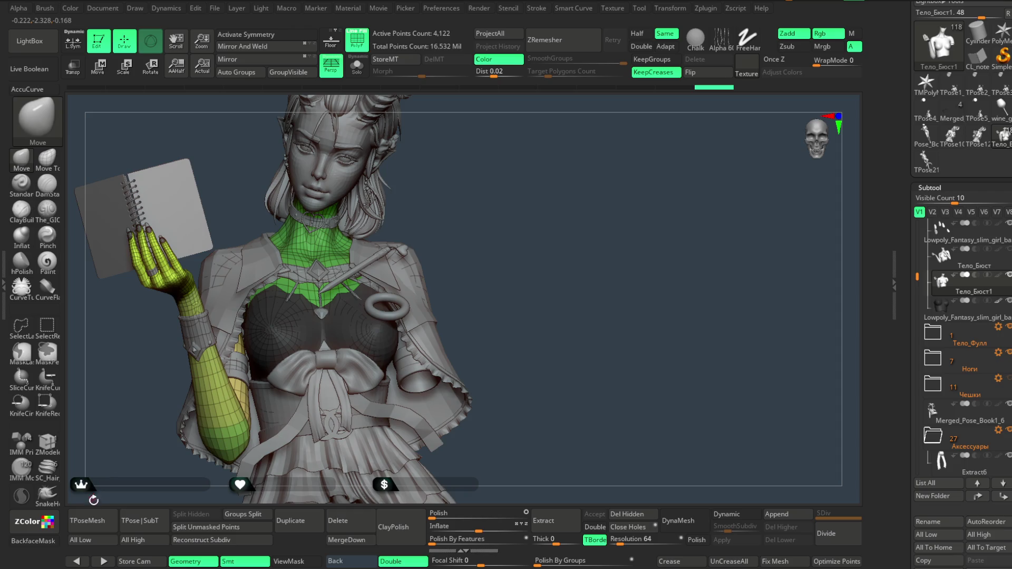
left_click(295, 295, "alt")
left_click(322, 158, "alt")
left_click(342, 474, "alt")
left_click(282, 331, "alt")
key("Down")
key("Down")
key("Down")
key("Down")
key("Down")
key("Down")
key("Down")
key("Down")
key("Down")
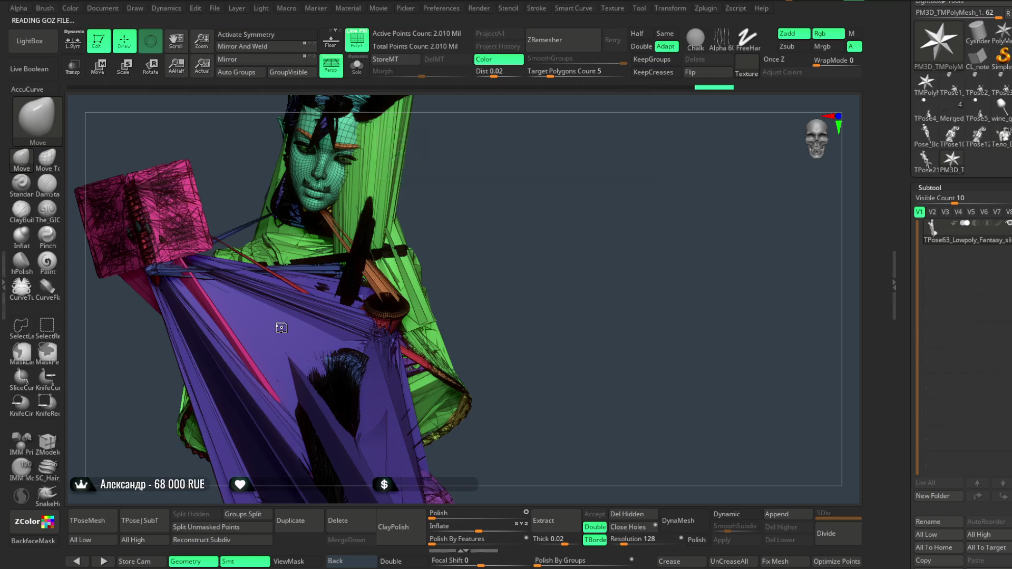
Delete all imported pose subtools, return to Тело_Бюст1 and show it solo.
scroll(962, 264, "down", 5)
scroll(996, 283, "down", 1)
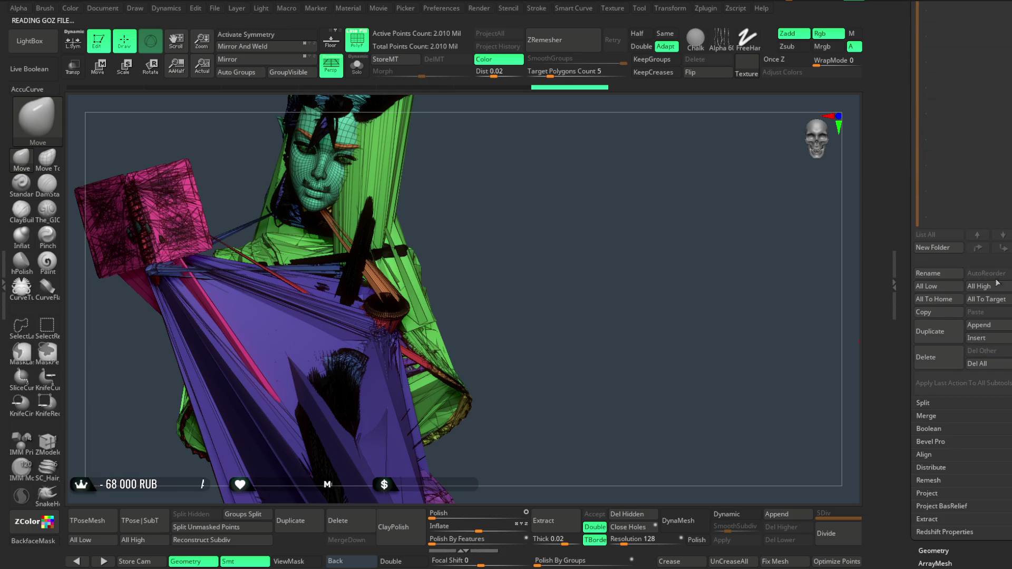
left_click(975, 367)
left_click(838, 389)
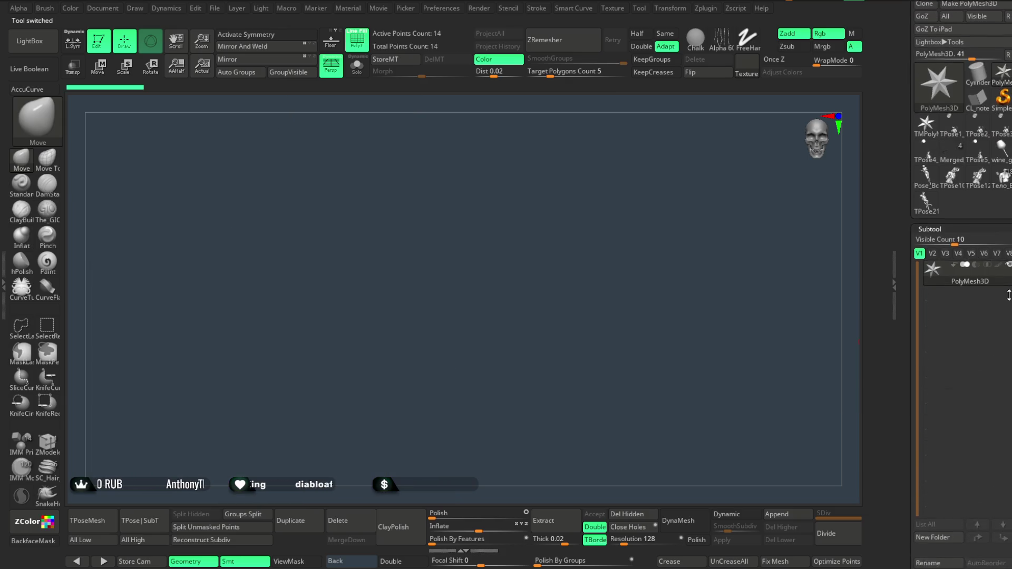
left_click(1002, 181)
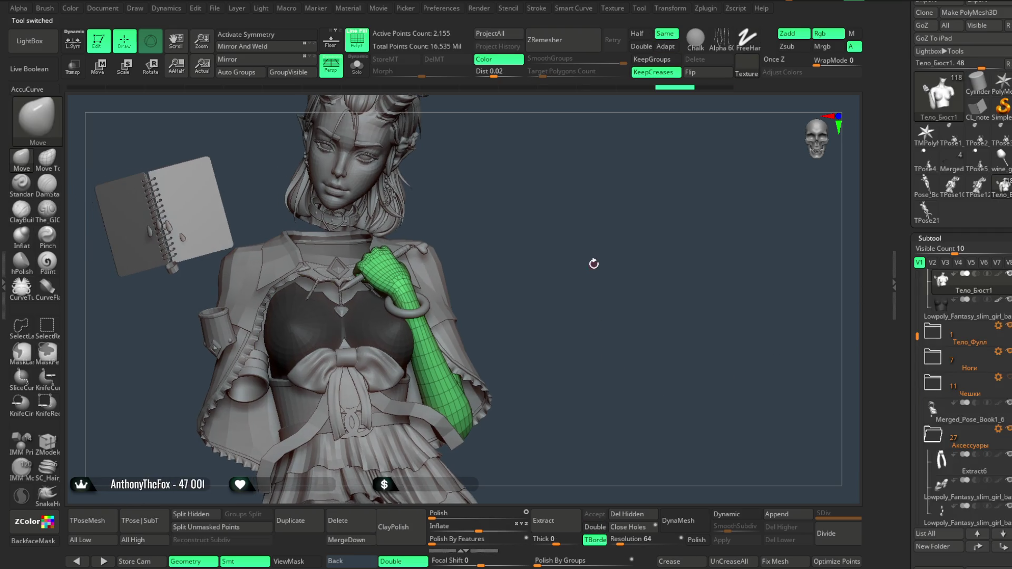
key("ctrl+shift+s")
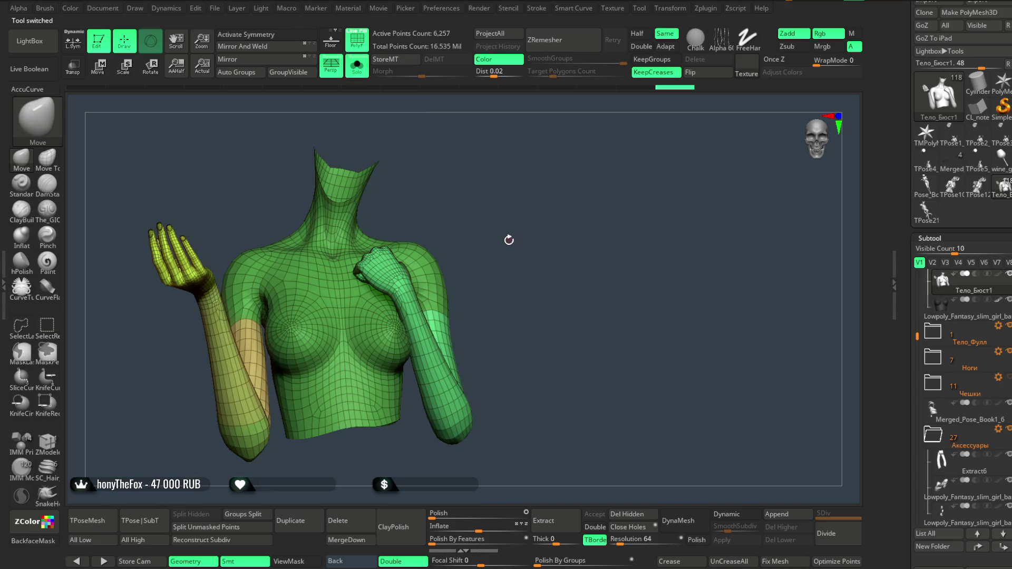
Turn the bust slightly, then rectangle-hide all but a 34-point sliver near the neck.
mouse_move(508, 229)
left_mouse_down()
mouse_move(501, 204)
mouse_move(502, 232)
left_mouse_up()
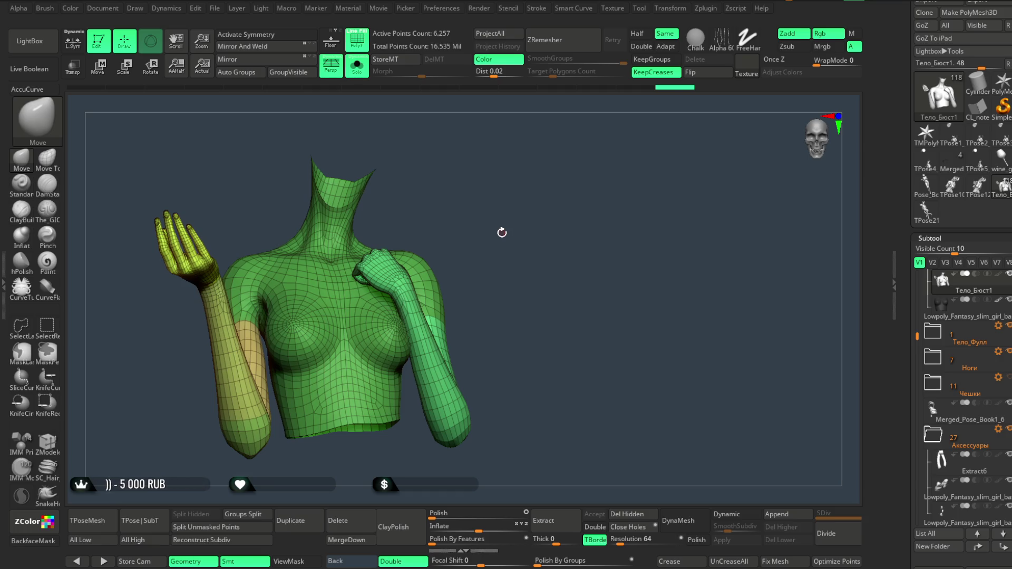
left_click_drag(502, 232, 502, 236)
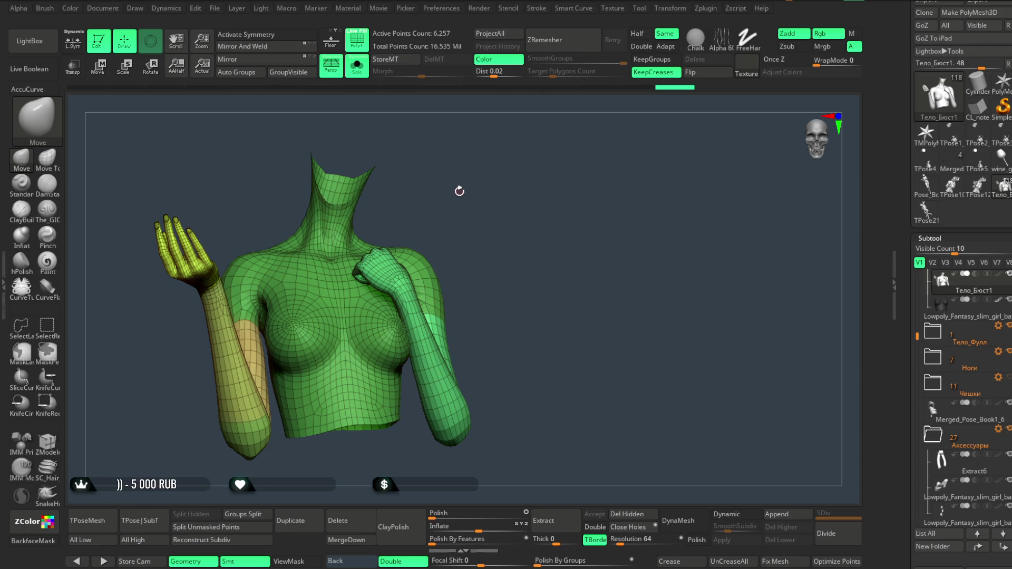
left_click_drag(459, 190, 502, 244, "alt")
left_click_drag(456, 176, 393, 264, "ctrl+shift")
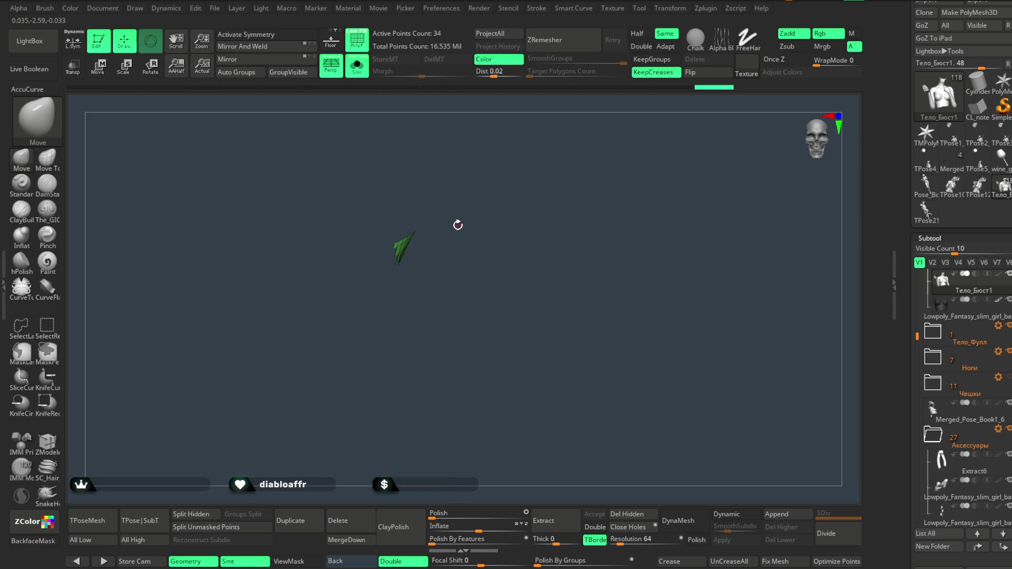
Unhide the whole bust and test isolating the neck and left shoulder areas.
left_click(457, 225, "ctrl+shift")
left_click_drag(438, 203, 397, 267, "ctrl+shift")
left_click(398, 267, "ctrl+shift")
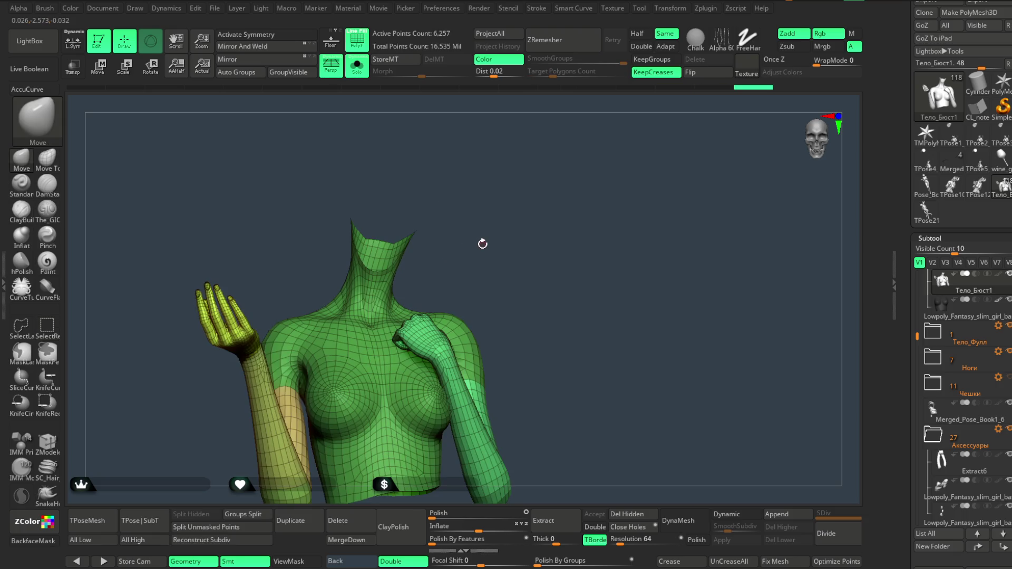
scroll(486, 245, "up", 5)
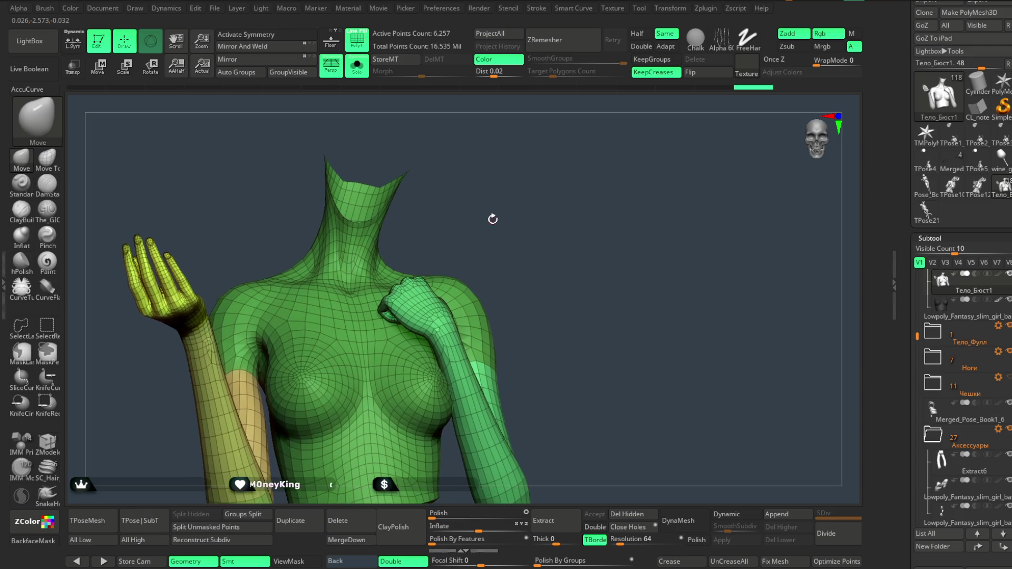
left_click_drag(452, 134, 380, 227, "ctrl+shift")
mouse_move(497, 233)
left_mouse_down()
mouse_move(506, 169)
mouse_move(500, 249)
left_mouse_up()
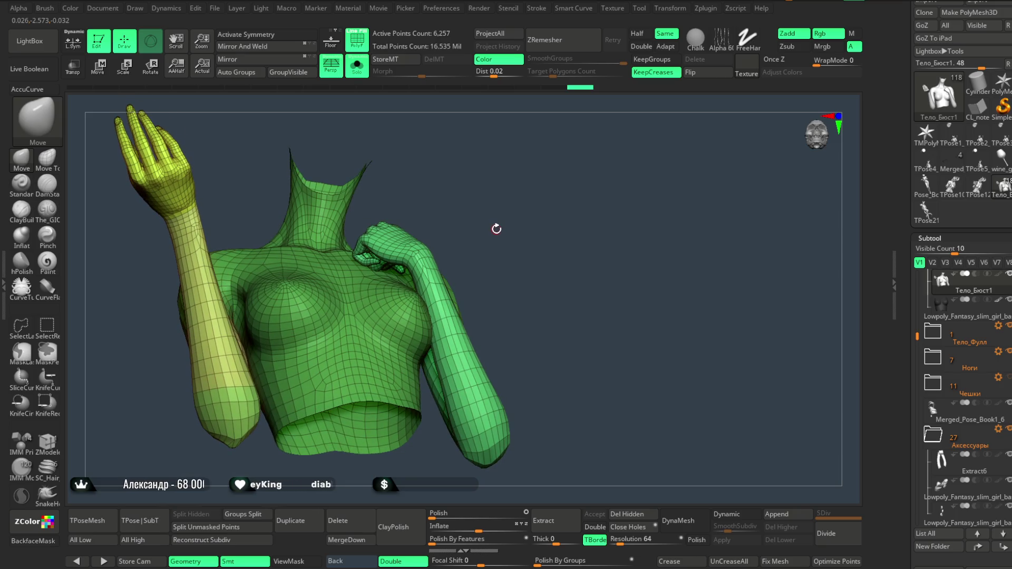
key("ctrl+shift")
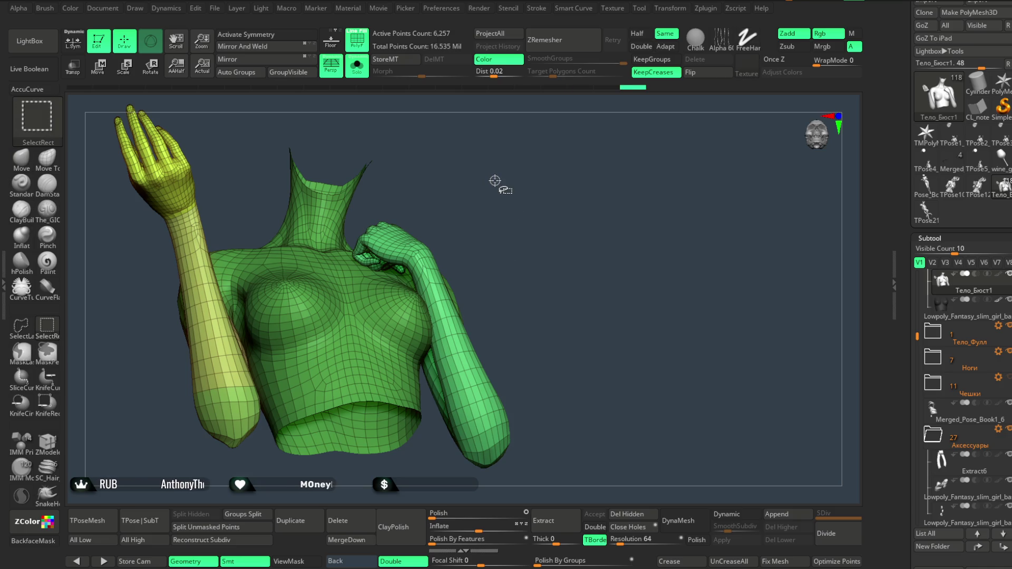
left_click_drag(500, 181, 415, 295, "ctrl+shift")
left_click(415, 294, "ctrl+shift")
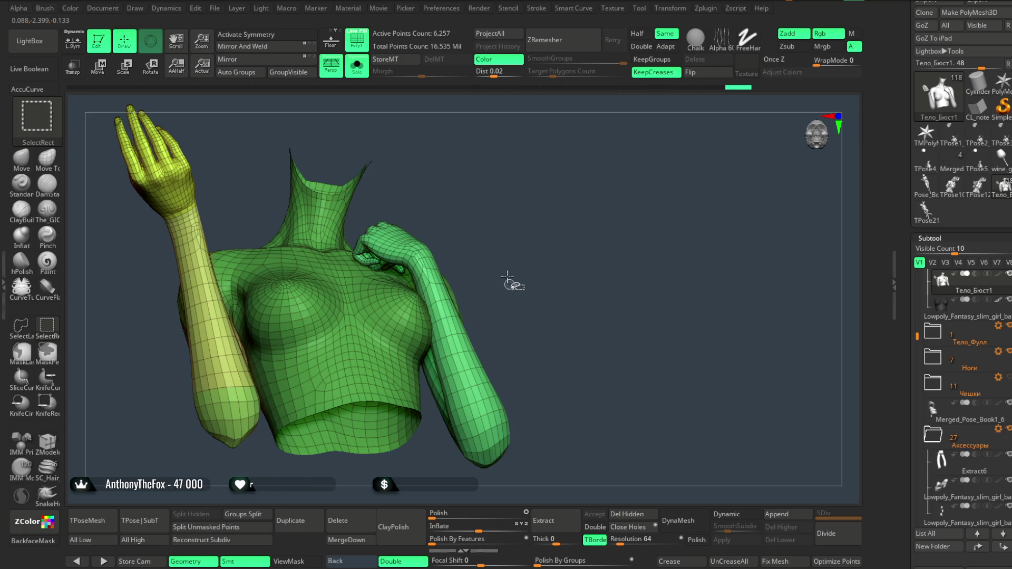
Isolate parts of the right arm and torso, then unhide everything and try Delete Hidden.
mouse_move(501, 197)
left_mouse_down()
mouse_move(501, 230)
mouse_move(503, 220)
left_mouse_up()
key("ctrl+shift")
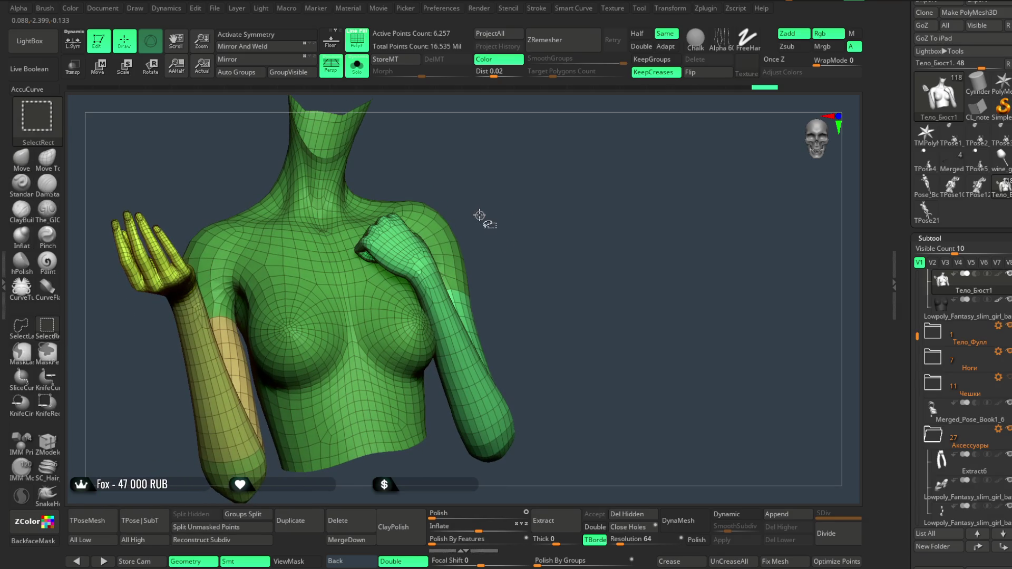
left_click_drag(494, 173, 436, 285, "ctrl+shift")
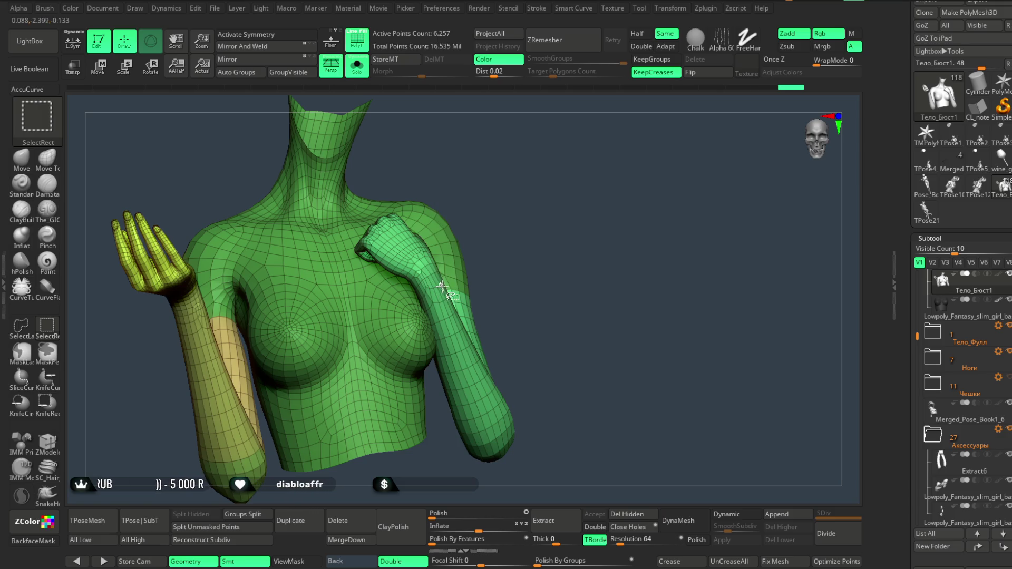
mouse_move(518, 165)
left_mouse_down("ctrl+shift")
mouse_move(530, 271)
mouse_move(528, 204)
left_mouse_up("ctrl+shift")
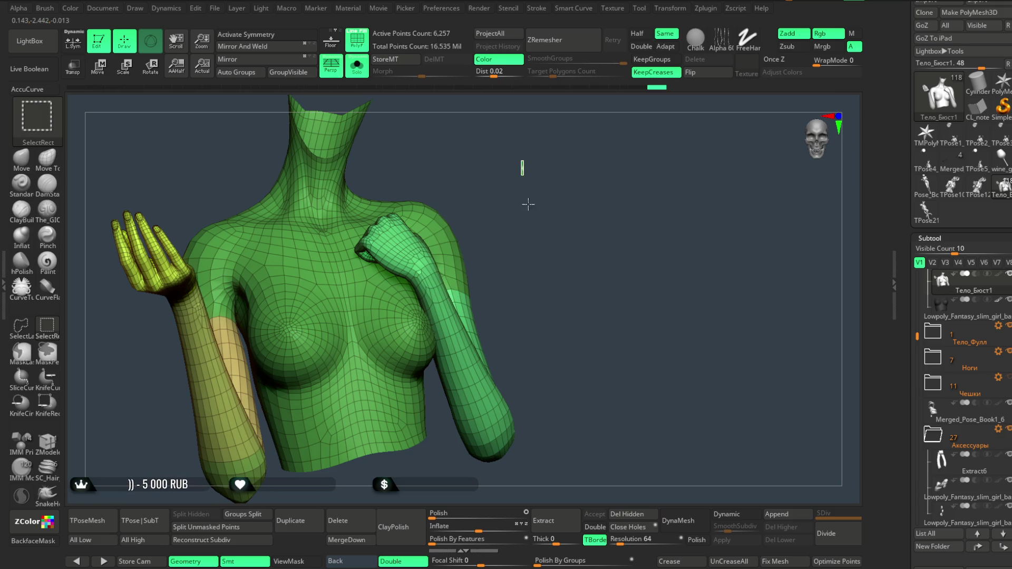
left_click_drag(530, 294, 507, 218)
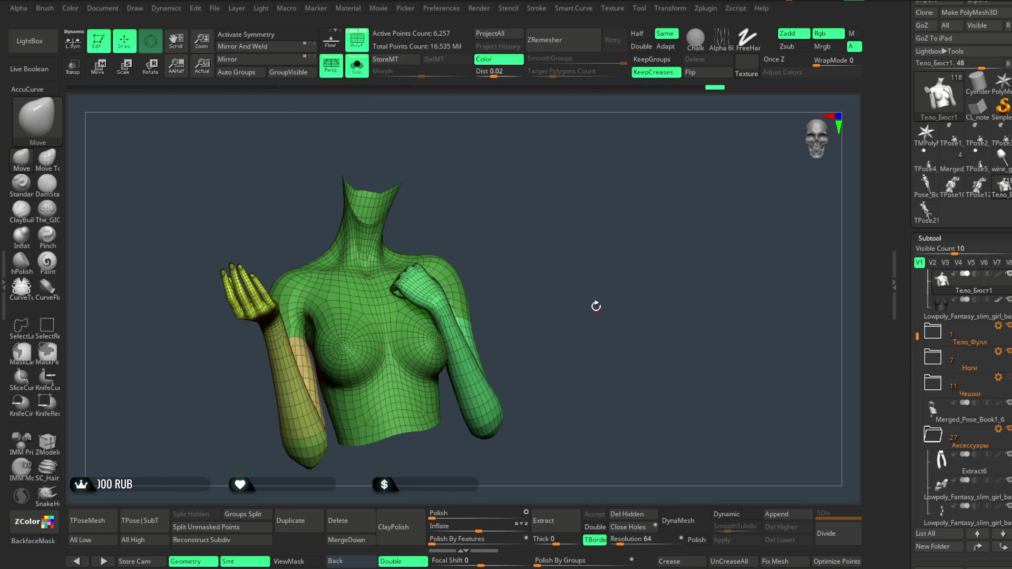
right_click_drag(583, 248, 553, 375, "ctrl")
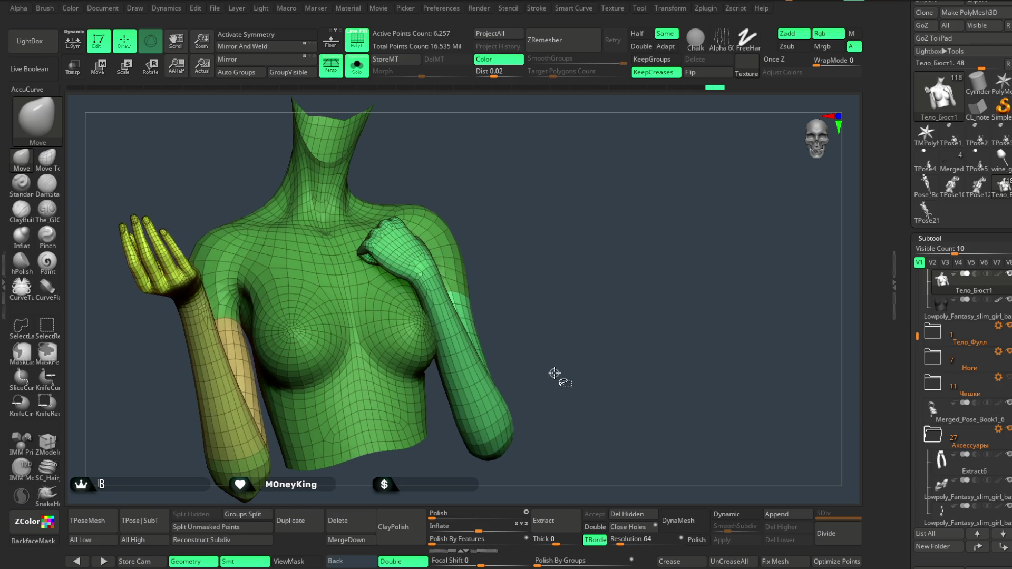
mouse_move(558, 364)
left_mouse_down("ctrl+shift")
mouse_move(491, 464)
mouse_move(517, 477)
left_mouse_up("ctrl+shift")
left_click(518, 477, "ctrl+shift")
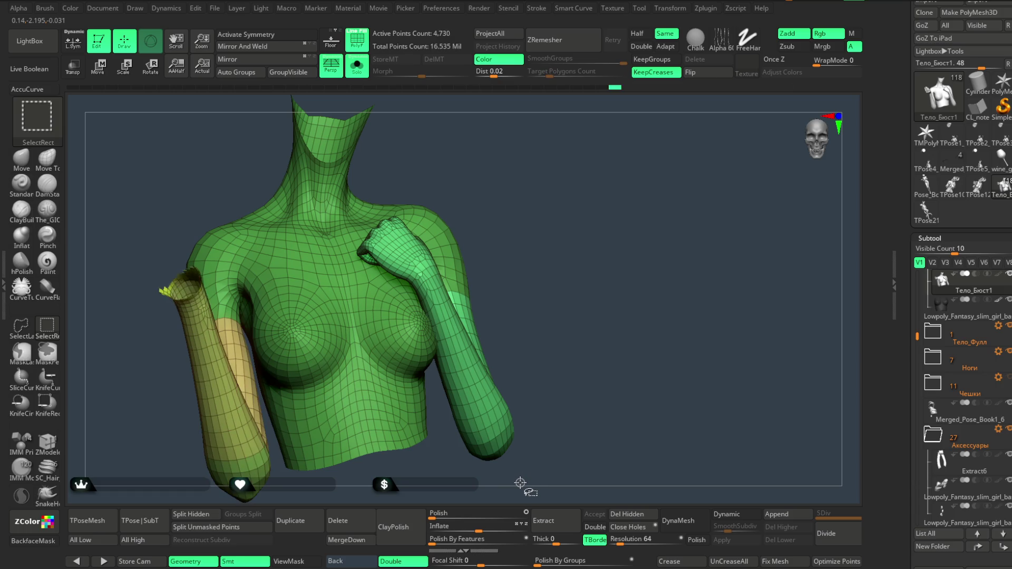
left_click(521, 483, "ctrl+shift")
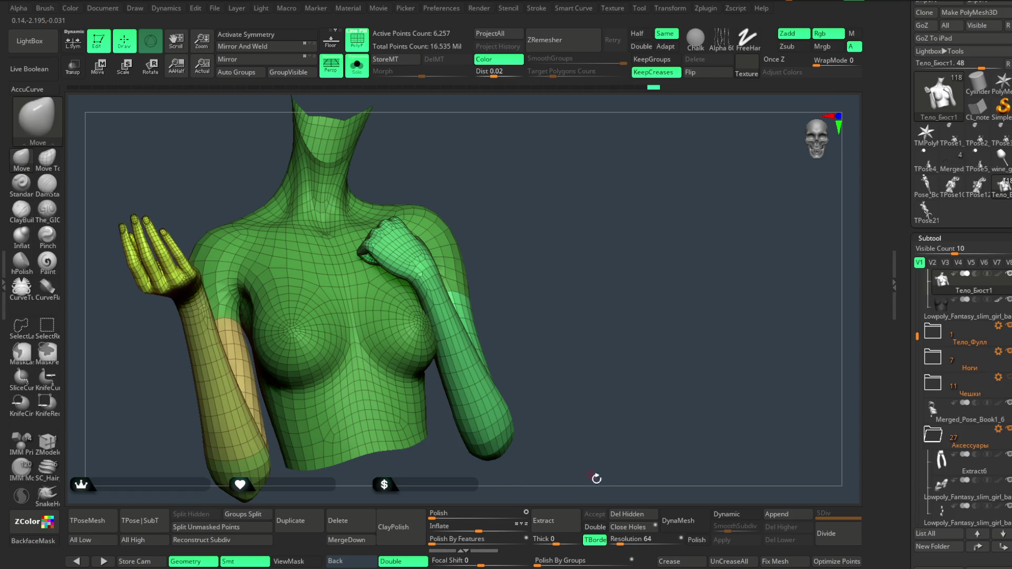
left_click(621, 515)
mouse_move(596, 400)
left_mouse_down("alt")
mouse_move(581, 337)
mouse_move(622, 296)
mouse_move(606, 311)
mouse_move(591, 379)
mouse_move(637, 285)
left_mouse_up("alt")
Lower the brush Draw Size and turn off Double display so the neck interior disappears.
mouse_move(553, 328)
right_mouse_down()
mouse_move(627, 239)
mouse_move(686, 271)
mouse_move(628, 302)
right_mouse_up()
right_click(614, 299)
left_click(622, 285)
mouse_move(626, 283)
left_mouse_down()
mouse_move(639, 287)
mouse_move(607, 303)
left_mouse_up()
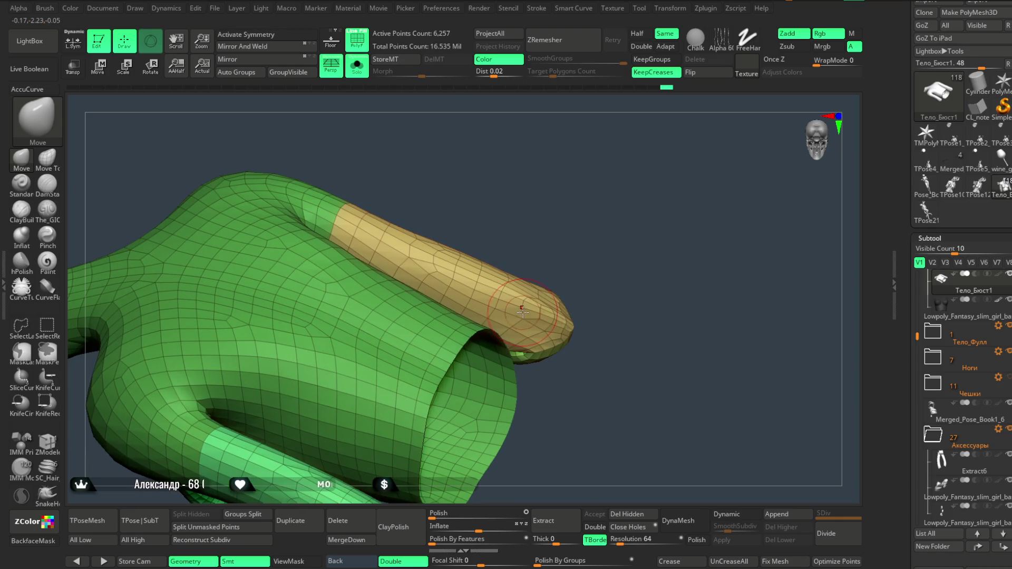
left_click_drag(542, 311, 557, 301)
mouse_move(606, 284)
right_mouse_down()
mouse_move(653, 187)
mouse_move(623, 285)
mouse_move(856, 170)
mouse_move(617, 229)
mouse_move(621, 296)
right_mouse_up()
left_click(401, 561)
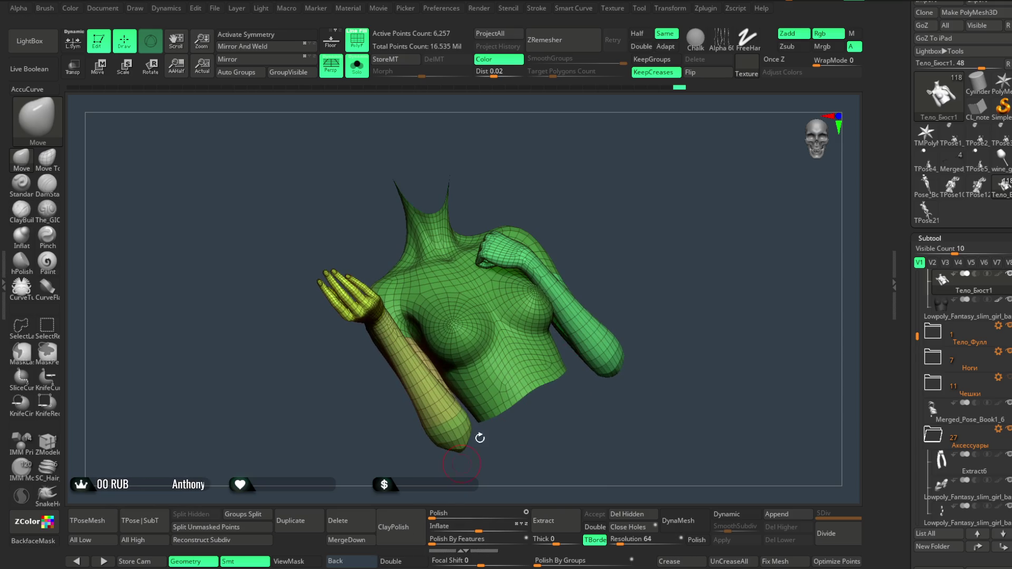
mouse_move(653, 158)
right_mouse_down()
mouse_move(617, 224)
mouse_move(605, 215)
right_mouse_up()
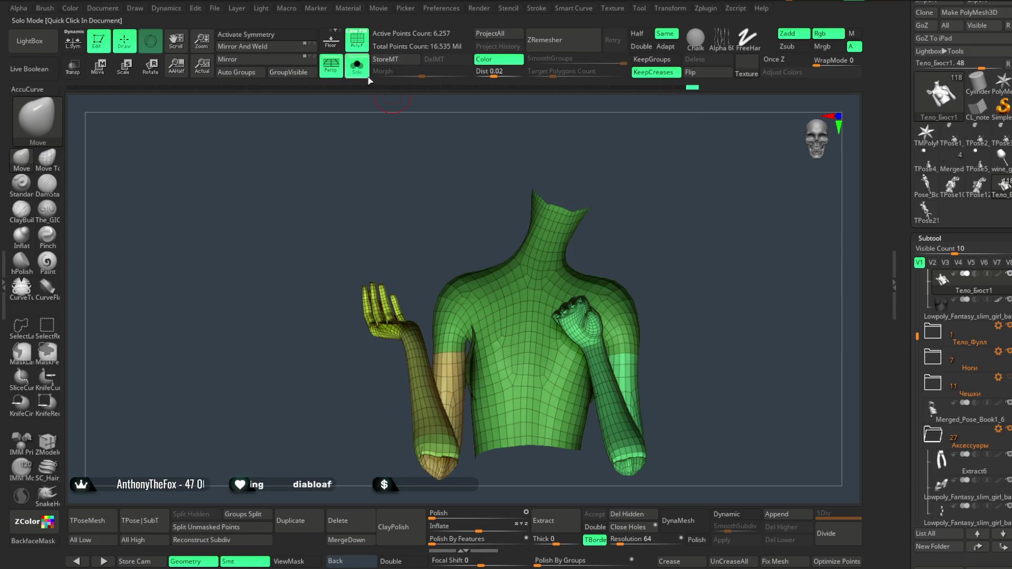
left_click(356, 65)
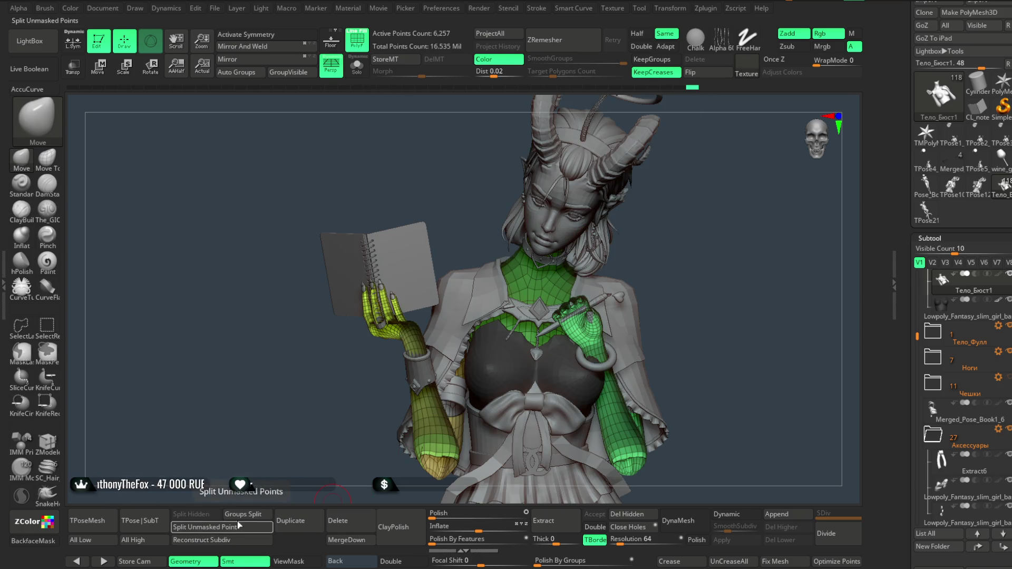
key("alt+Down")
key("alt+Down")
key("alt+Down")
key("alt+Down")
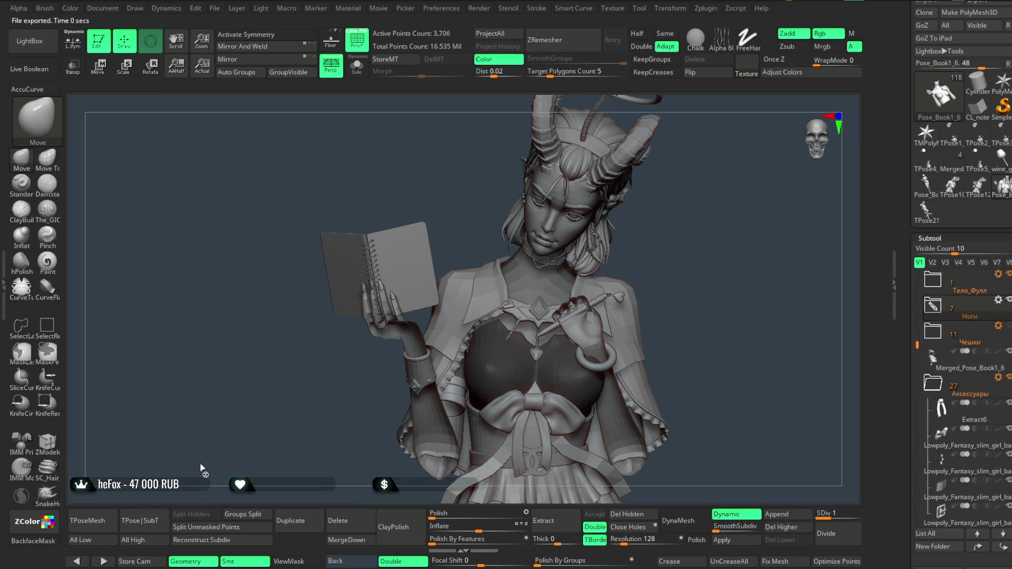
key("alt+Down")
key("alt+Down")
key("alt+Down")
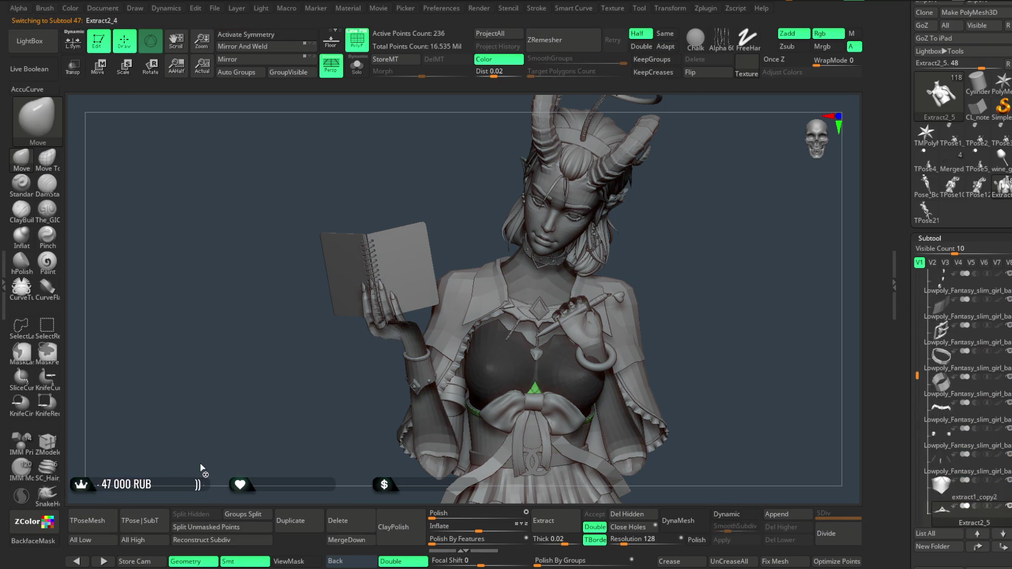
key("alt+Down")
key("alt+Down")
key("alt+Down")
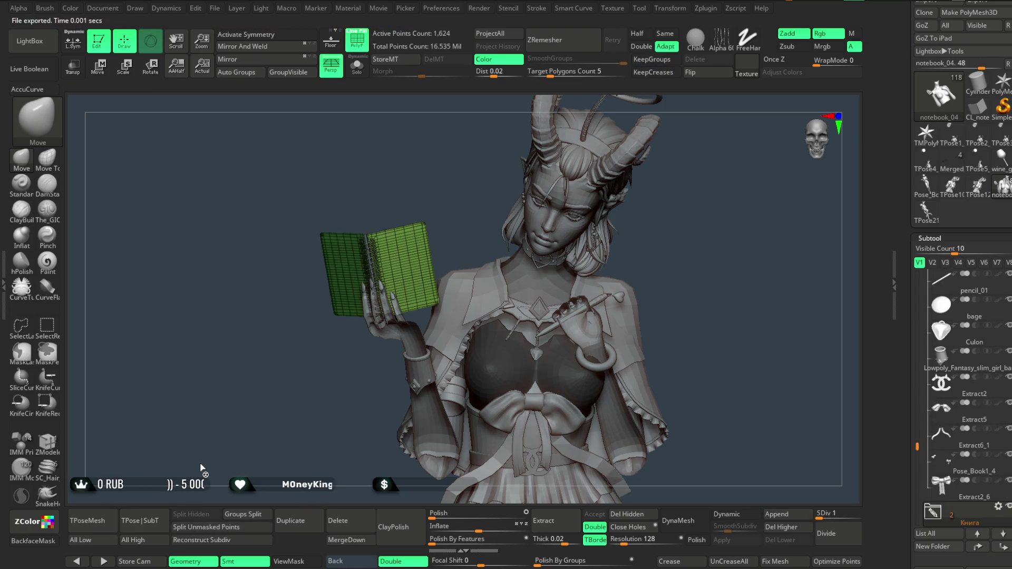
key("alt+Down")
key("alt+Down")
key("alt+Down")
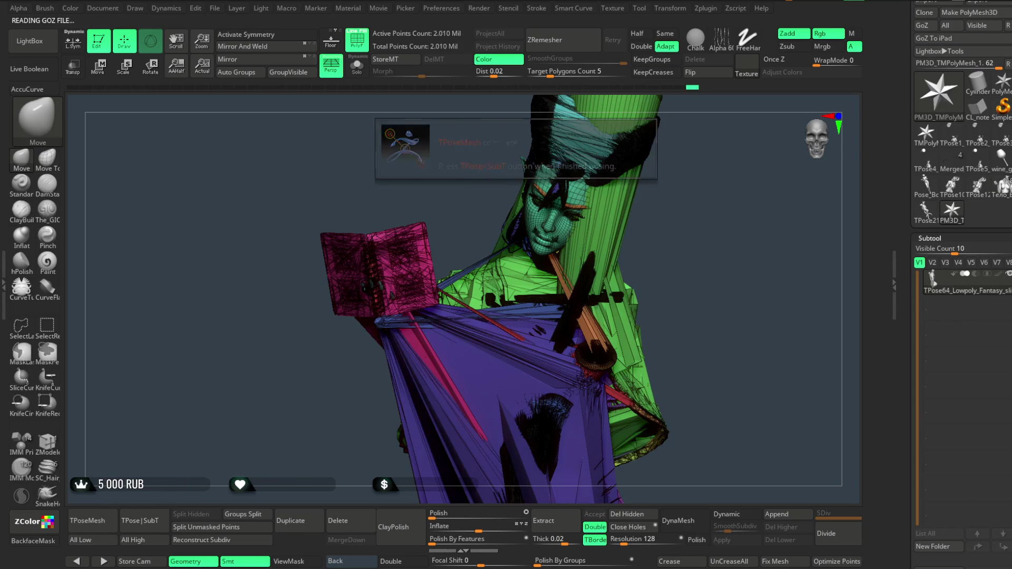
scroll(971, 433, "down", 5)
left_click(938, 459)
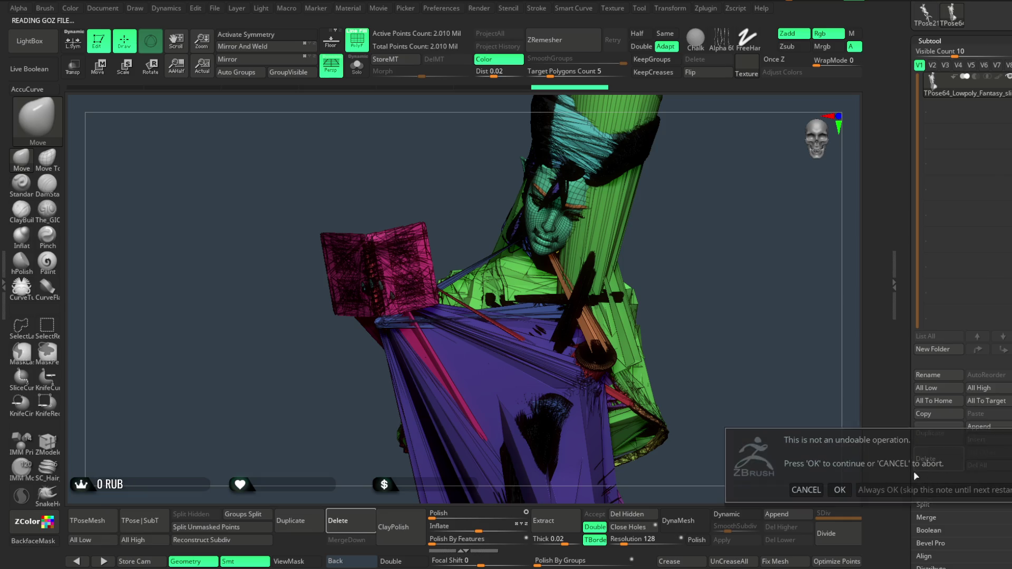
left_click(840, 489)
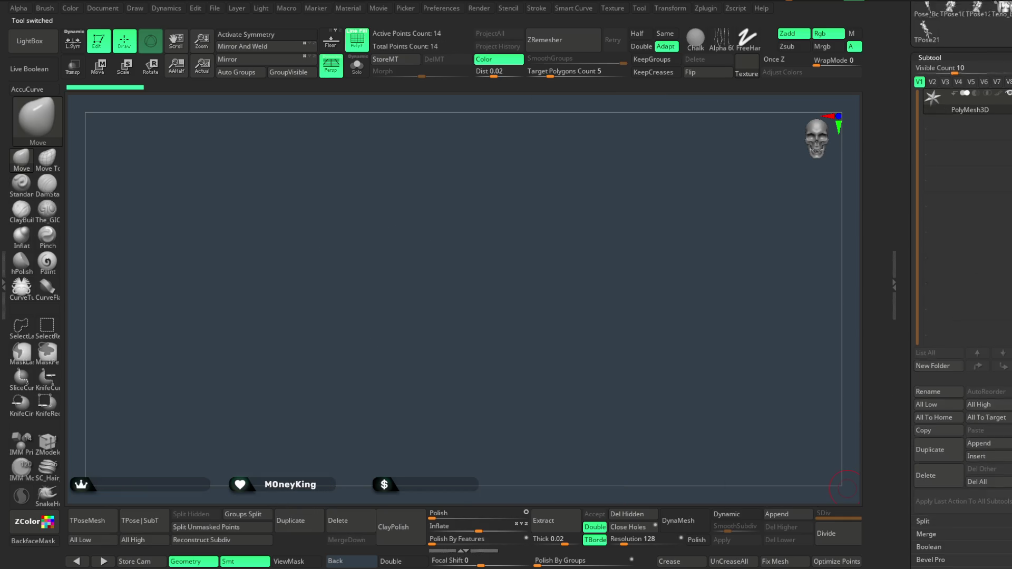
left_click(1003, 240)
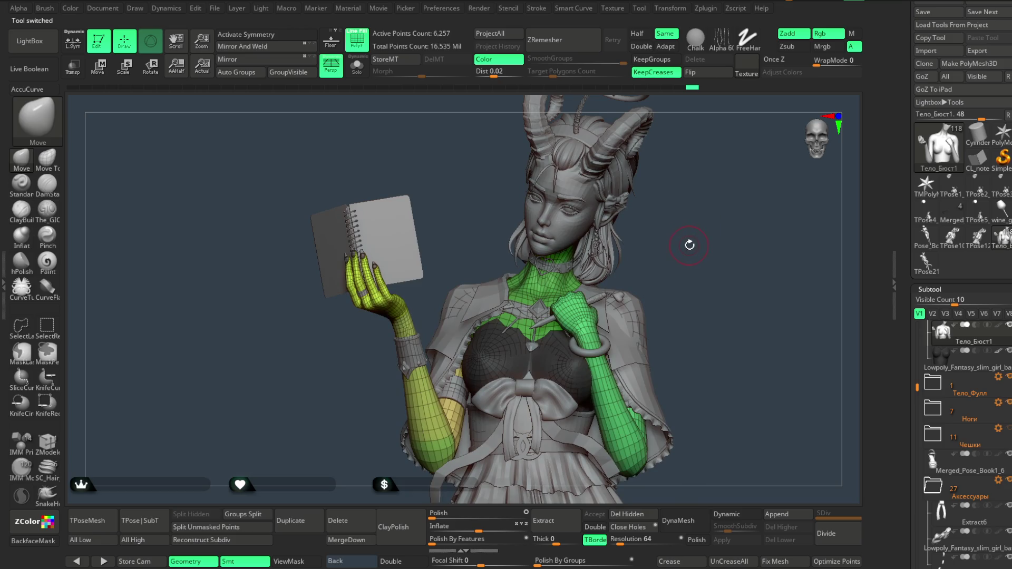
left_click(357, 67)
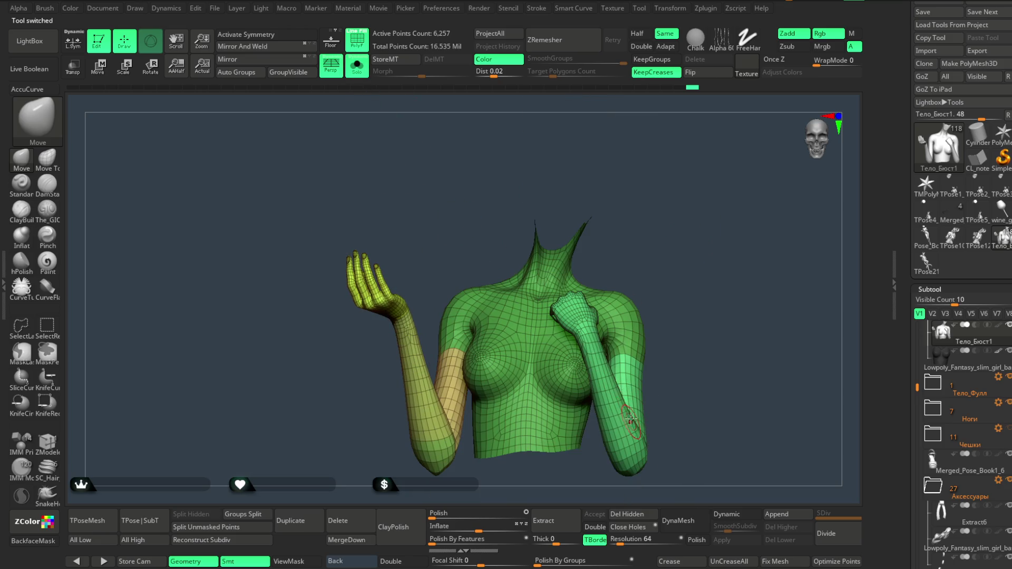
Group the visible bust as one polygroup, frame the torso frontally, and reveal the Tool subpalettes.
mouse_move(656, 337)
left_mouse_down()
mouse_move(666, 255)
mouse_move(631, 313)
left_mouse_up()
mouse_move(675, 270)
left_mouse_down()
mouse_move(671, 255)
mouse_move(680, 262)
mouse_move(691, 251)
mouse_move(696, 262)
mouse_move(698, 251)
mouse_move(691, 266)
left_mouse_up()
left_click(289, 74)
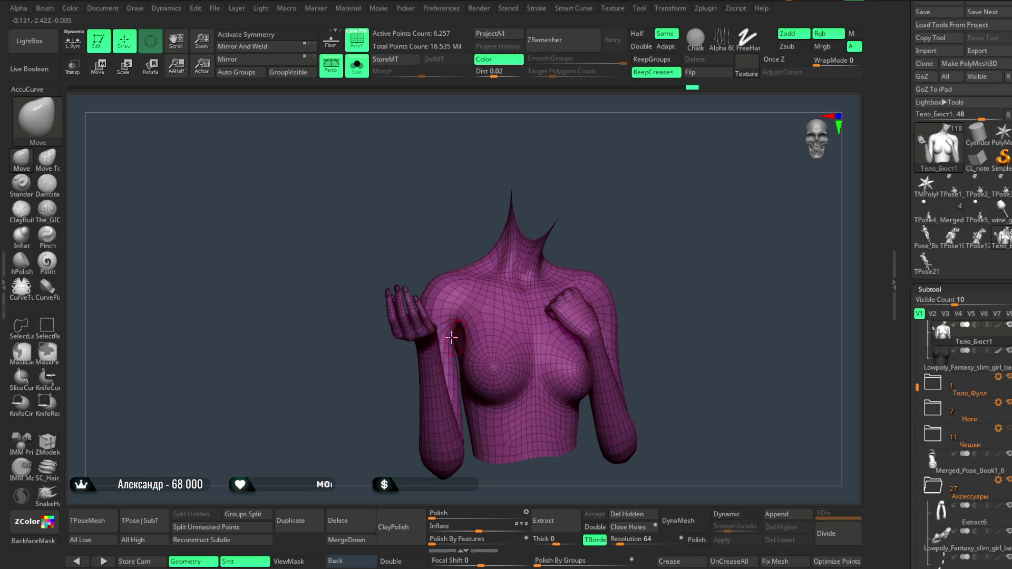
right_click_drag(461, 308, 476, 295)
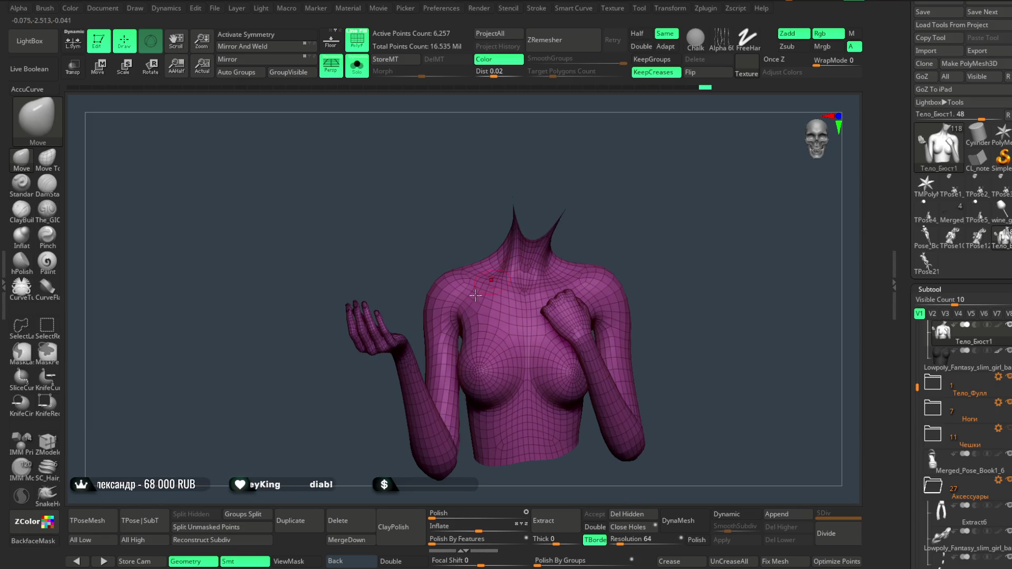
right_click_drag(553, 245, 591, 302)
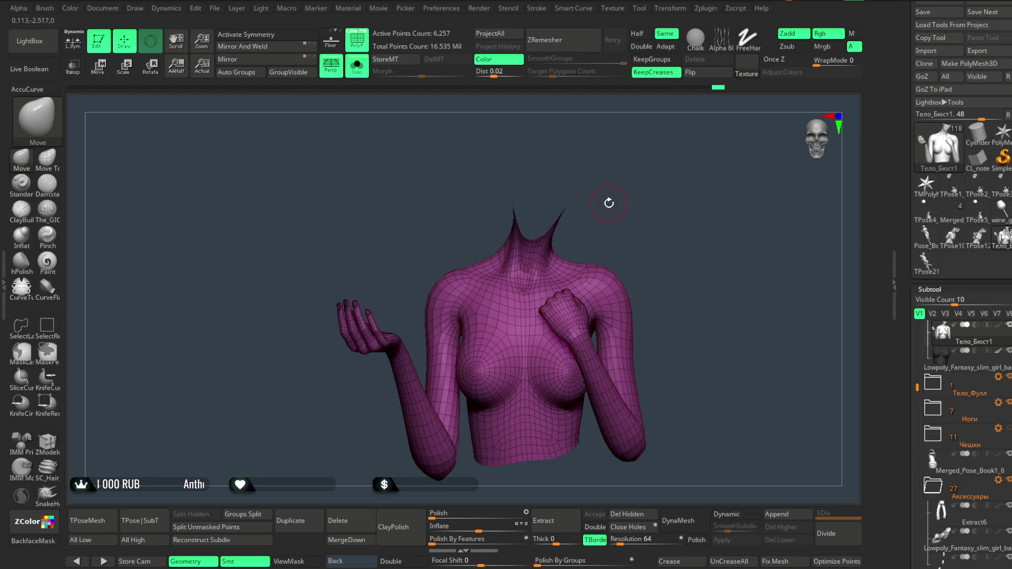
left_click_drag(608, 203, 615, 178)
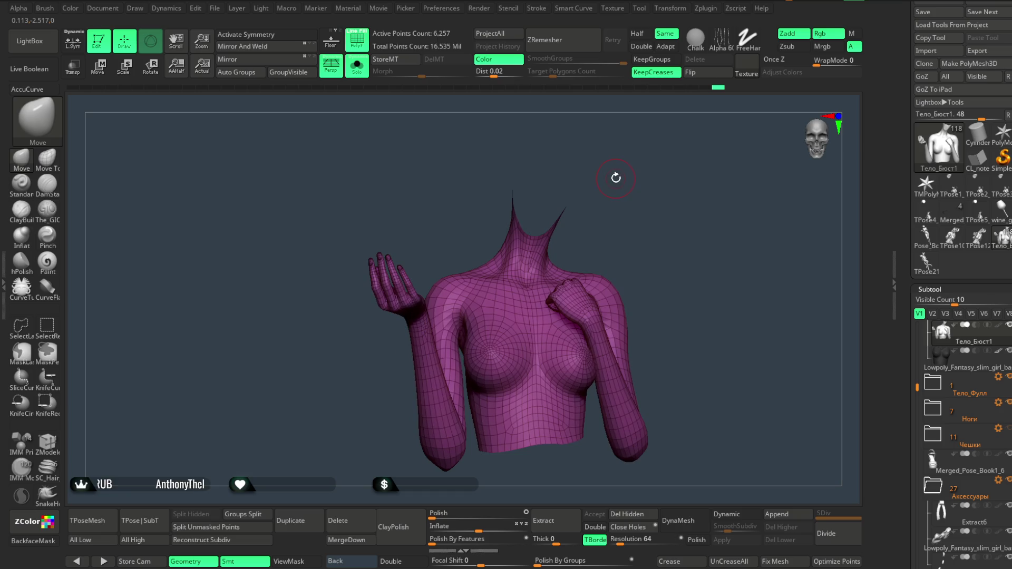
mouse_move(671, 236)
right_mouse_down("ctrl")
mouse_move(684, 277)
mouse_move(851, 355)
right_mouse_up("ctrl")
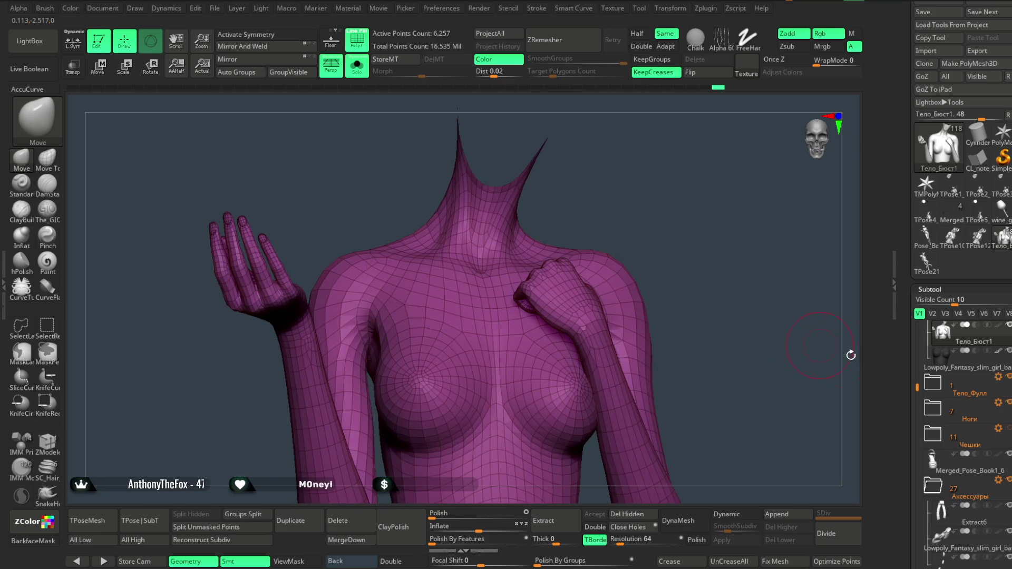
scroll(939, 405, "down", 15)
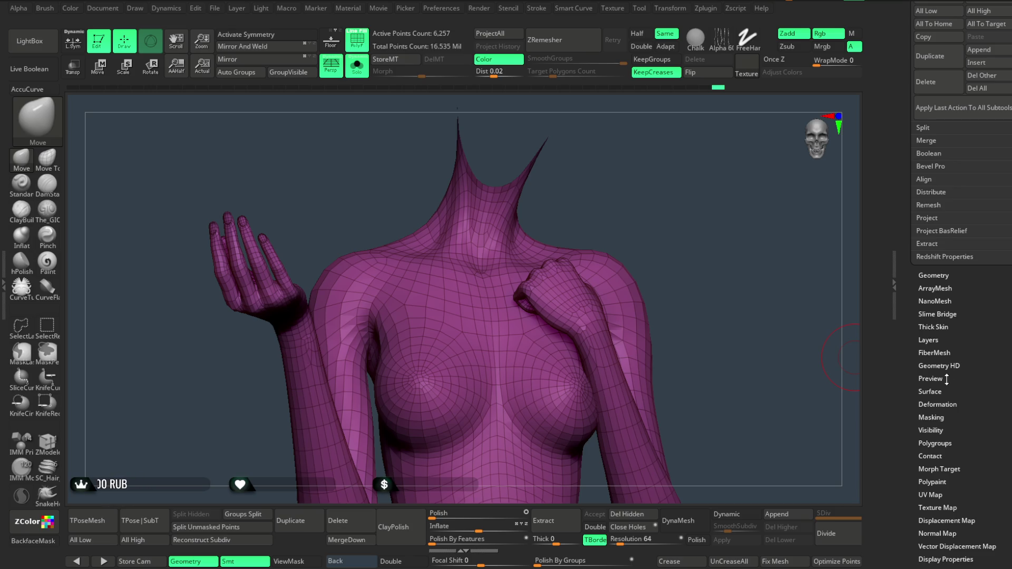
Apply Groups By Normals repeatedly with different MaxAngle values, undoing each, then keep the final grouping.
scroll(1010, 310, "down", 3)
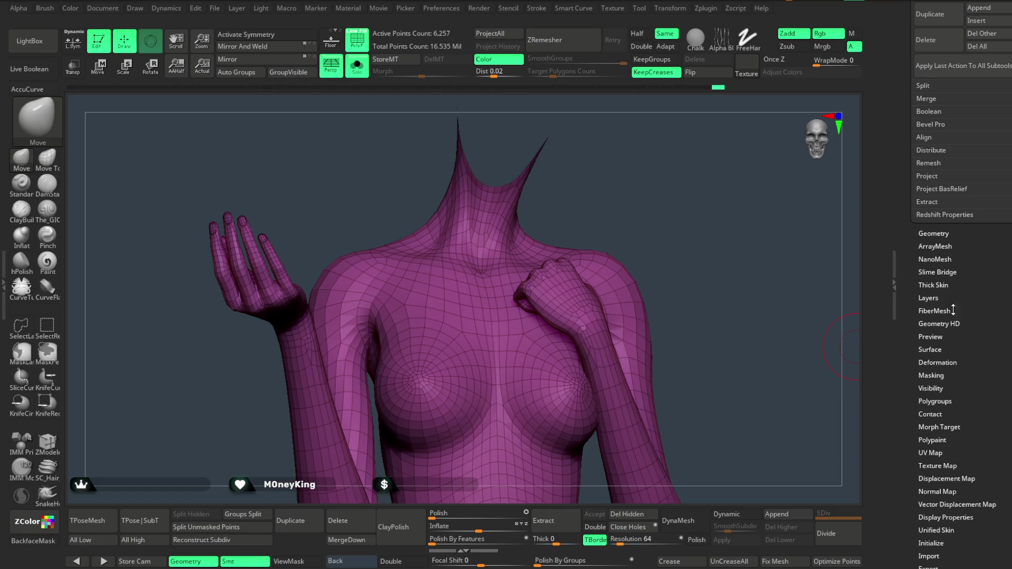
left_click(936, 403)
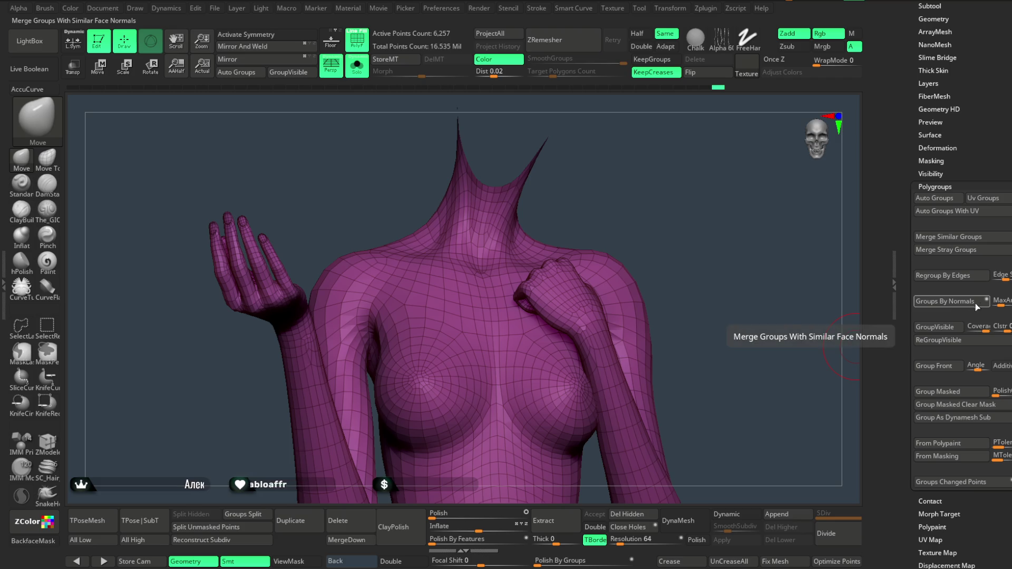
left_click(958, 305)
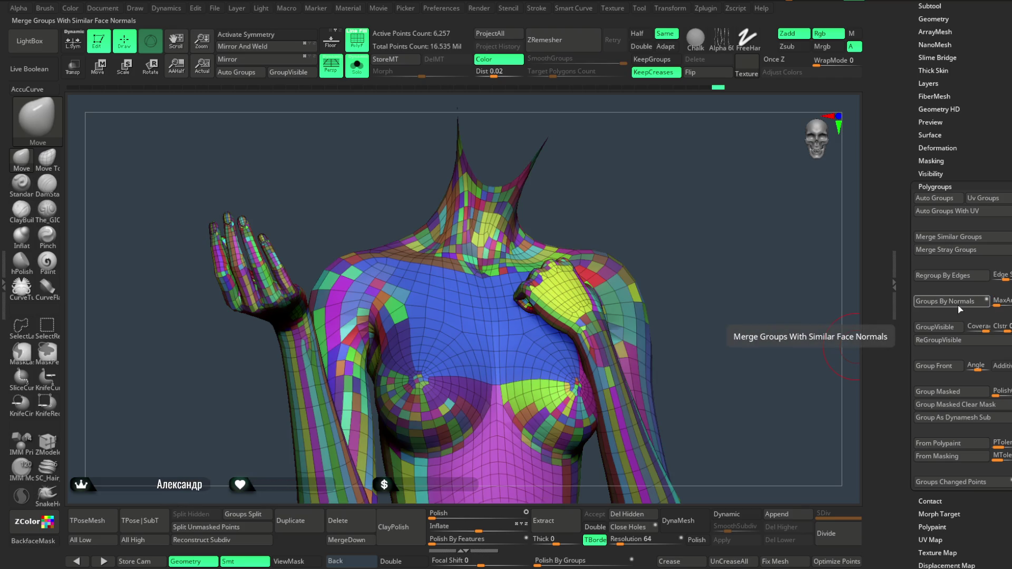
key("ctrl+z")
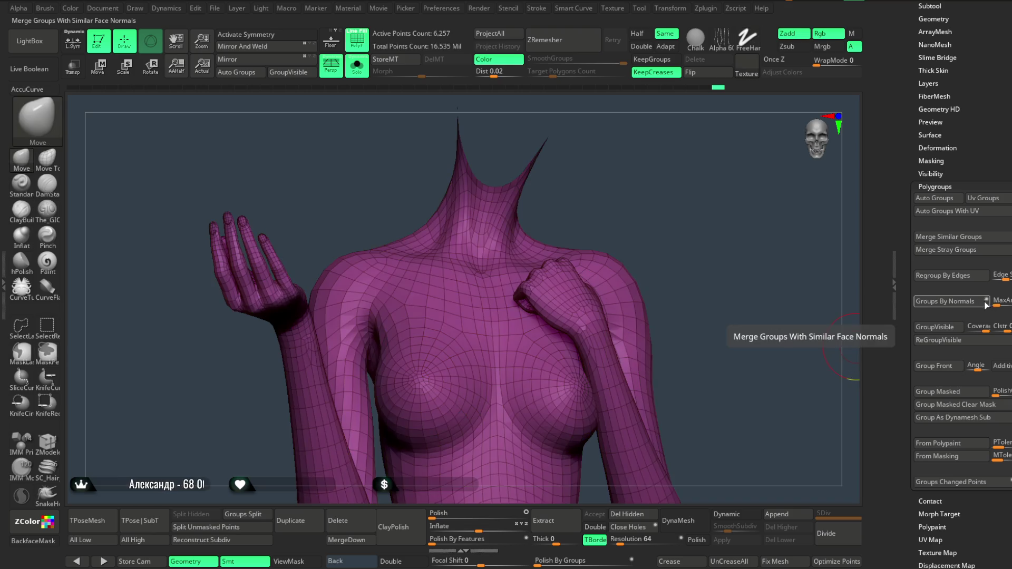
left_click(959, 302)
key("ctrl+z")
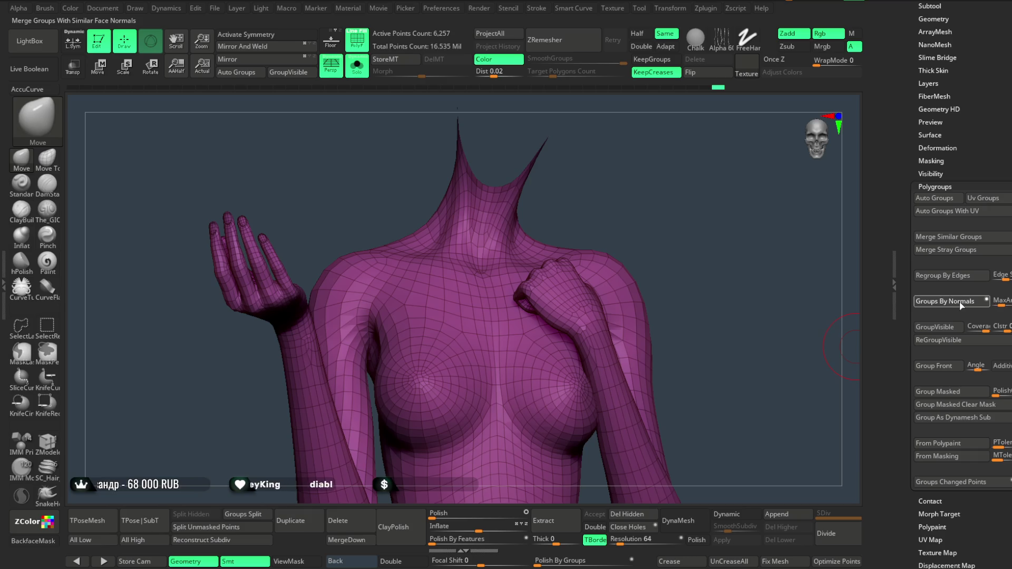
left_click(959, 302)
key("ctrl+z")
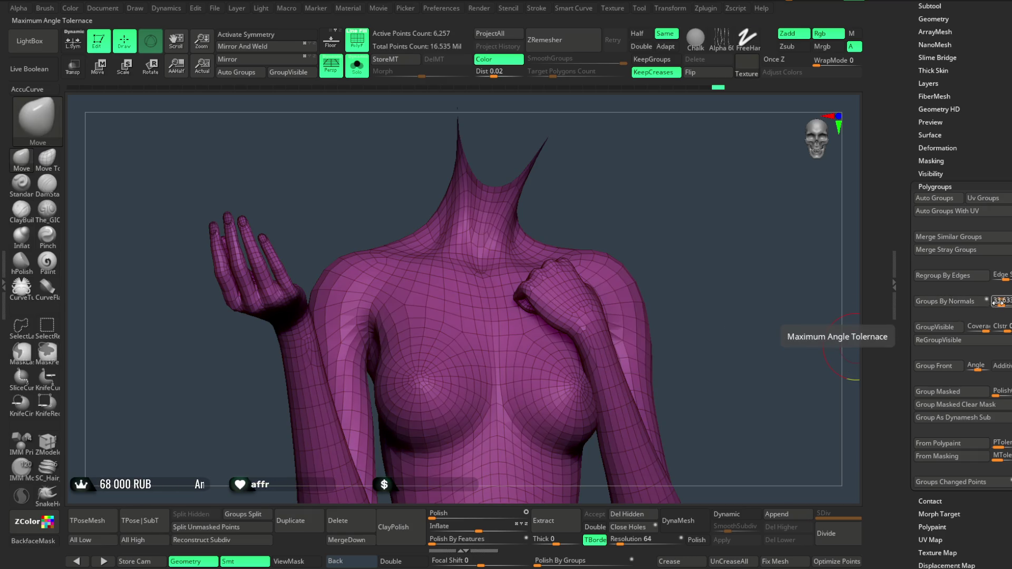
left_click(960, 303)
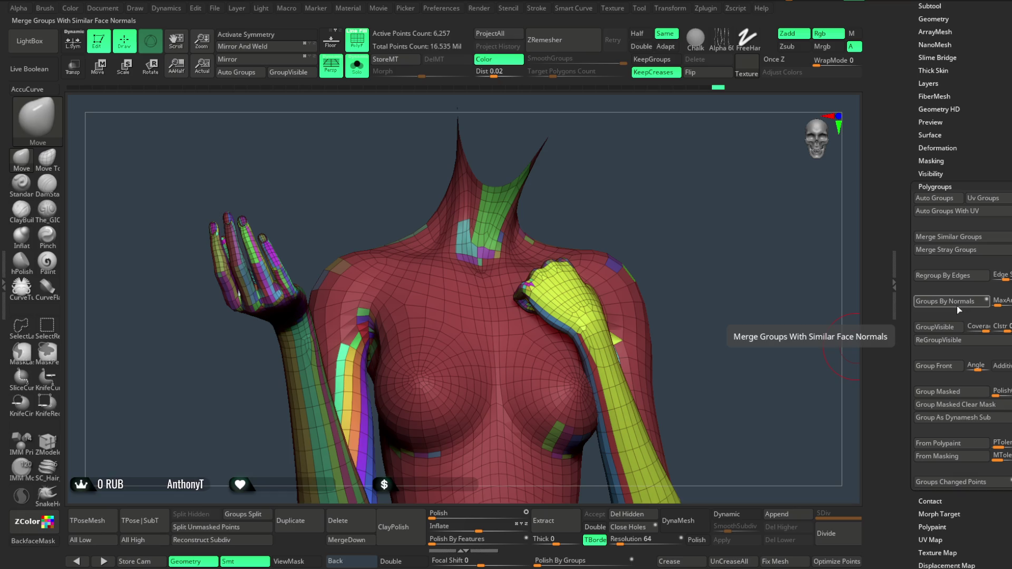
key("ctrl+z")
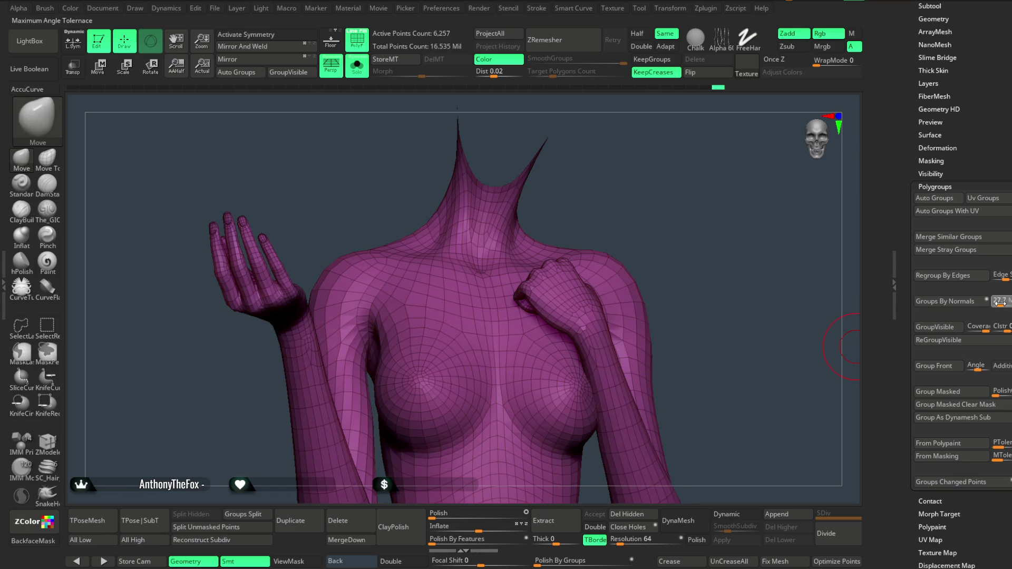
left_click(957, 300)
key("ctrl+z")
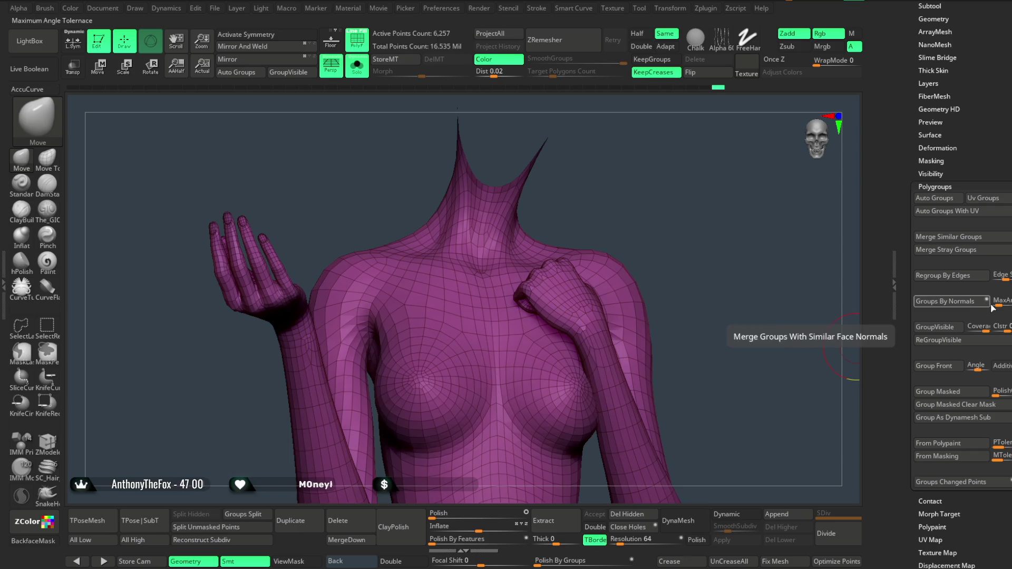
left_click(954, 302)
Isolate the red fingertip polygroup on the raised hand and toggle its visibility to inspect it.
mouse_move(268, 245)
right_mouse_down("ctrl")
mouse_move(362, 277)
mouse_move(388, 361)
mouse_move(369, 317)
right_mouse_up("ctrl")
key("space")
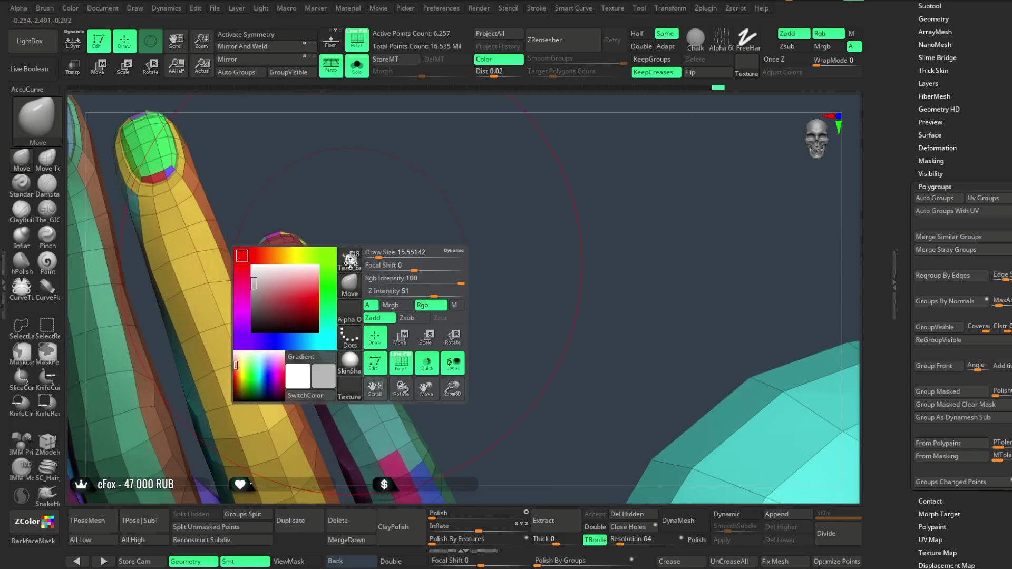
left_click(293, 255, "ctrl+shift")
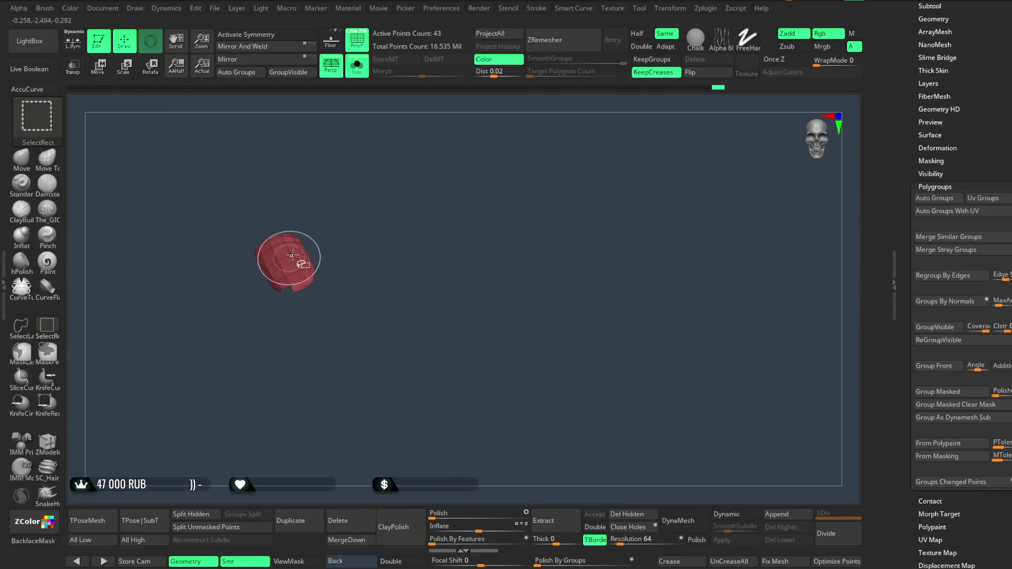
left_click_drag(370, 203, 364, 211, "ctrl+shift")
mouse_move(364, 211)
right_mouse_down("ctrl")
mouse_move(328, 339)
mouse_move(307, 360)
right_mouse_up("ctrl")
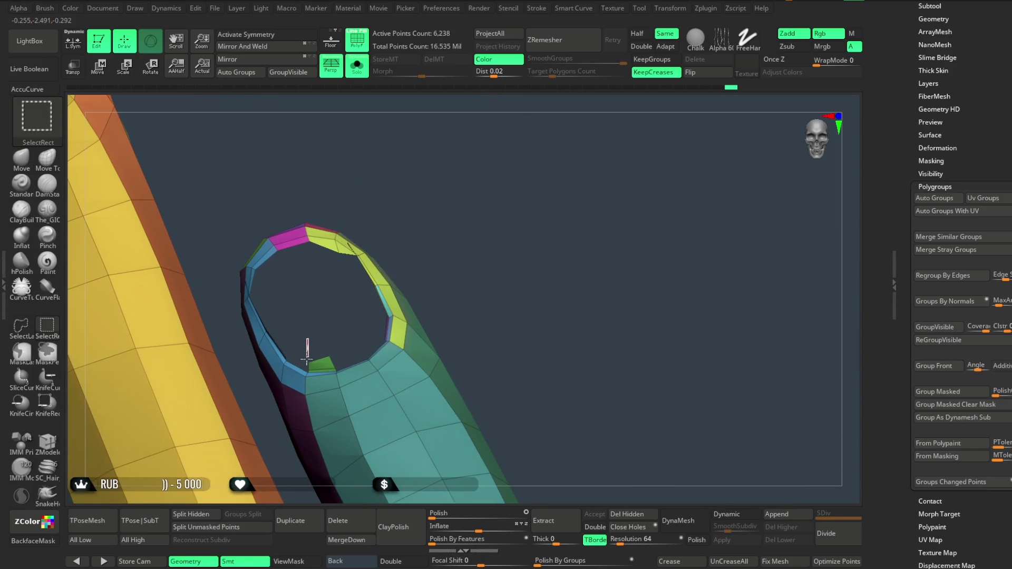
left_click_drag(340, 341, 310, 370, "ctrl+alt+shift")
left_click(411, 205, "ctrl+shift")
left_click_drag(338, 319, 404, 199)
left_click(413, 208, "ctrl+shift")
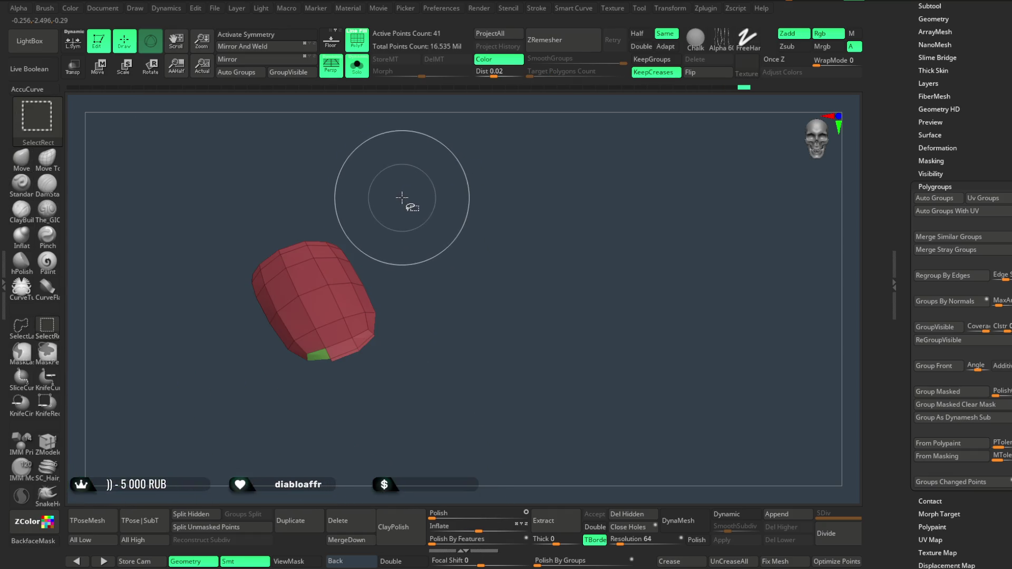
left_click(410, 202, "ctrl+shift")
right_click_drag(410, 203, 225, 335, "ctrl")
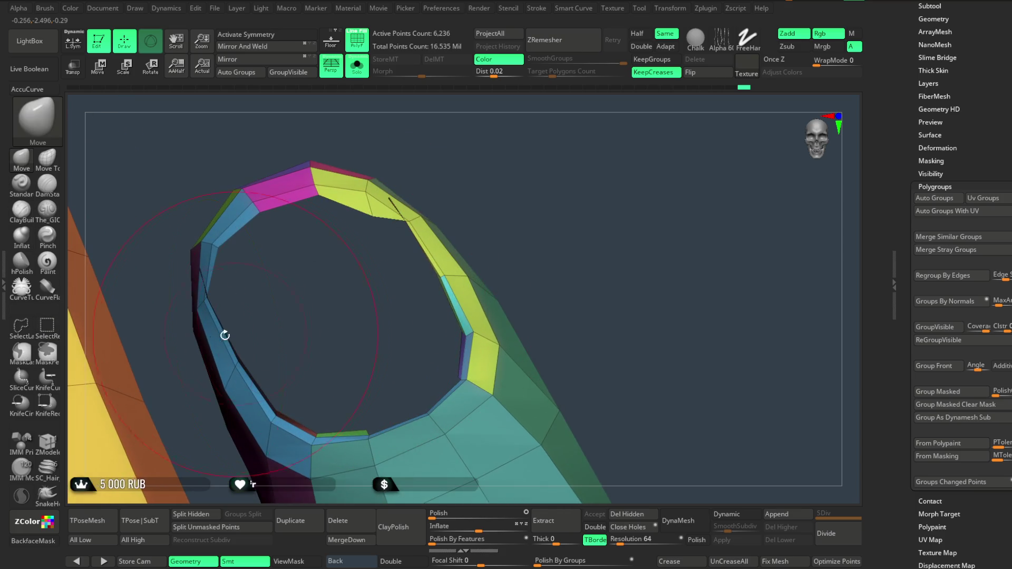
Switch to lasso selection and inspect the red nail patch from above, toggling it on and off.
left_click(18, 331)
left_click(173, 349)
mouse_move(364, 317)
left_mouse_down()
mouse_move(359, 294)
mouse_move(334, 364)
mouse_move(294, 378)
mouse_move(337, 402)
mouse_move(384, 336)
mouse_move(351, 331)
mouse_move(357, 350)
mouse_move(350, 282)
left_mouse_up()
key("ctrl+shift")
mouse_move(341, 400)
left_mouse_down()
mouse_move(388, 321)
mouse_move(429, 198)
mouse_move(416, 247)
mouse_move(529, 172)
left_mouse_up()
left_click(524, 172, "ctrl+shift")
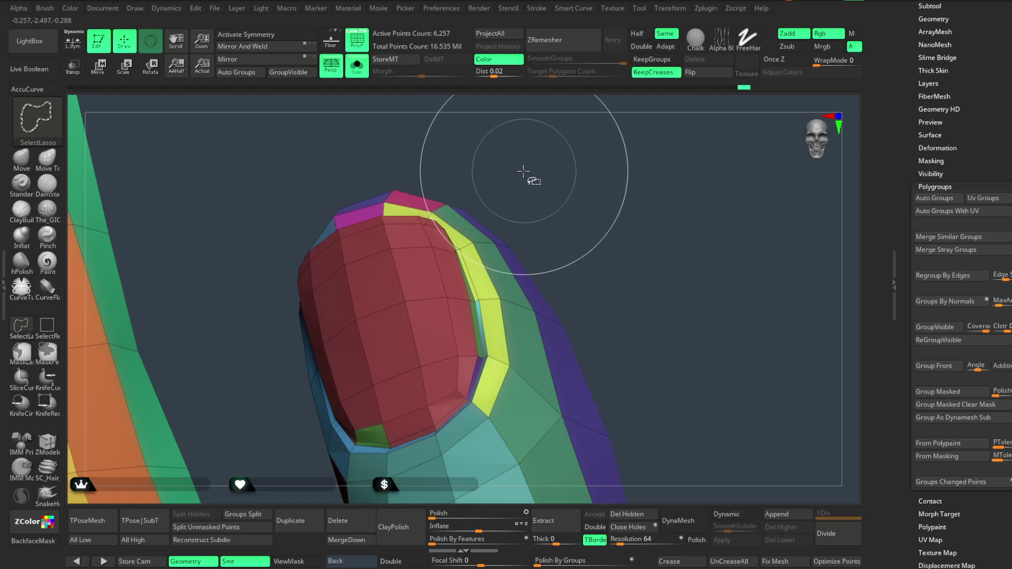
left_click(521, 173, "ctrl+shift")
left_click(521, 174, "ctrl+shift")
left_click(521, 174, "ctrl+shift")
left_click(523, 176, "ctrl+shift")
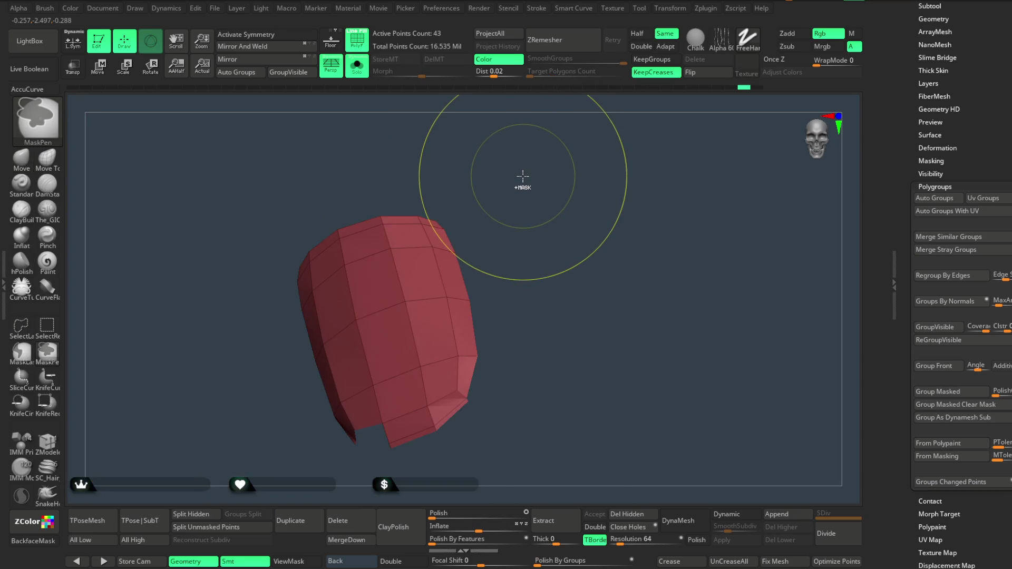
left_click(523, 176, "ctrl+shift")
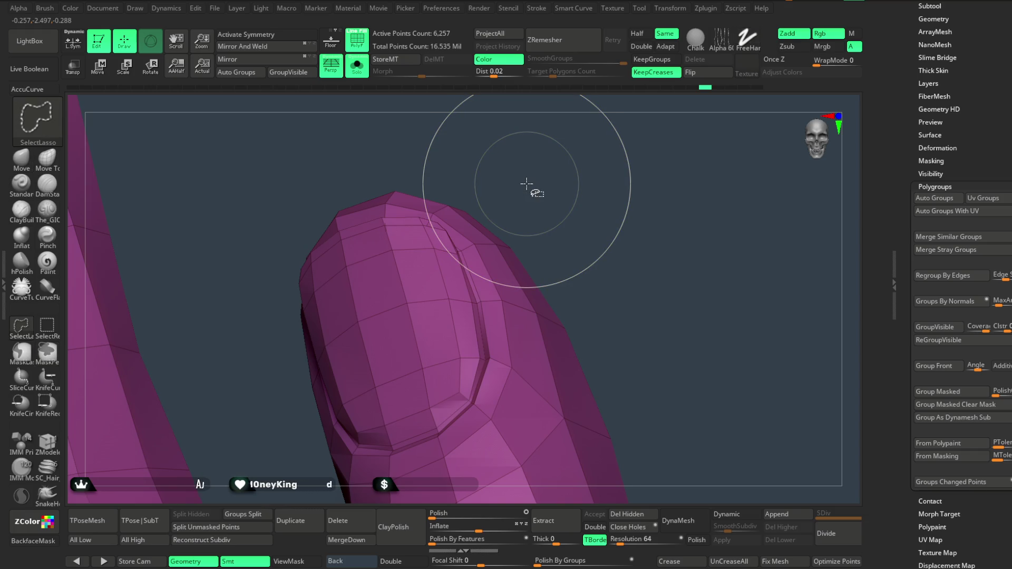
mouse_move(524, 189)
left_mouse_down()
mouse_move(528, 205)
mouse_move(531, 182)
mouse_move(437, 254)
left_mouse_up()
Smooth the fingernails with the Shift smoothing brush.
key("space")
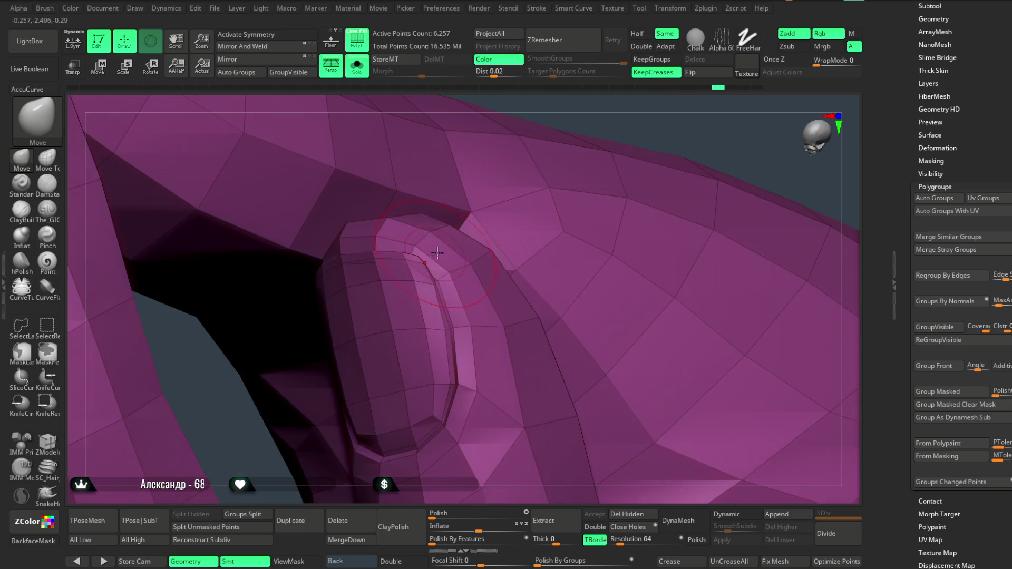
left_click_drag(558, 107, 426, 284)
key("shift")
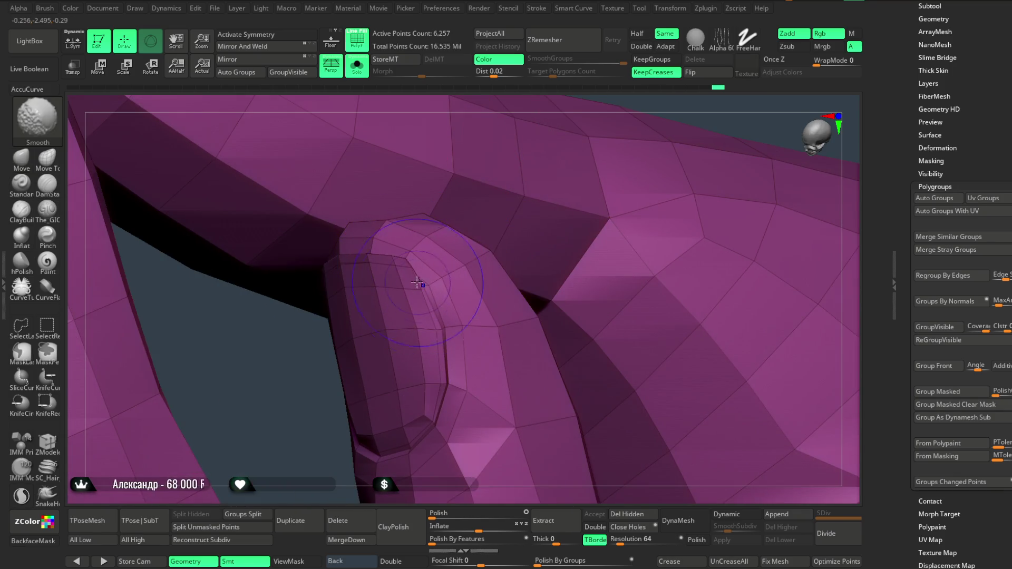
key("space")
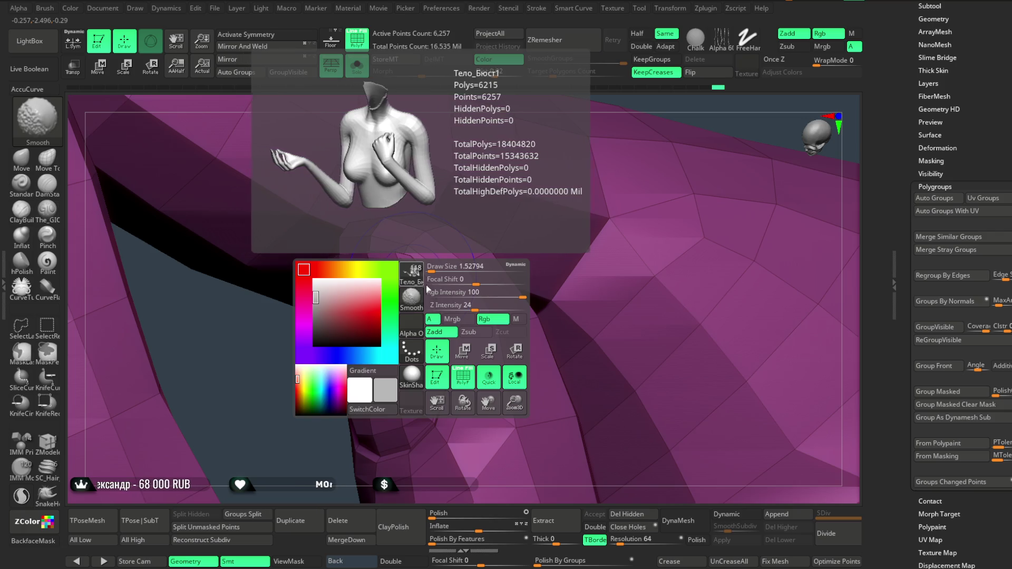
key("space")
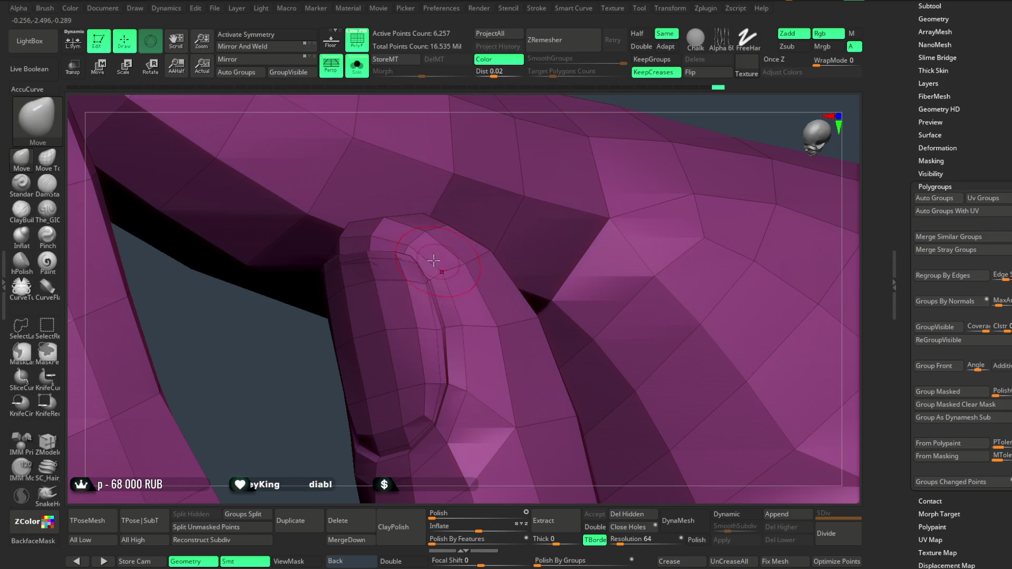
key("shift")
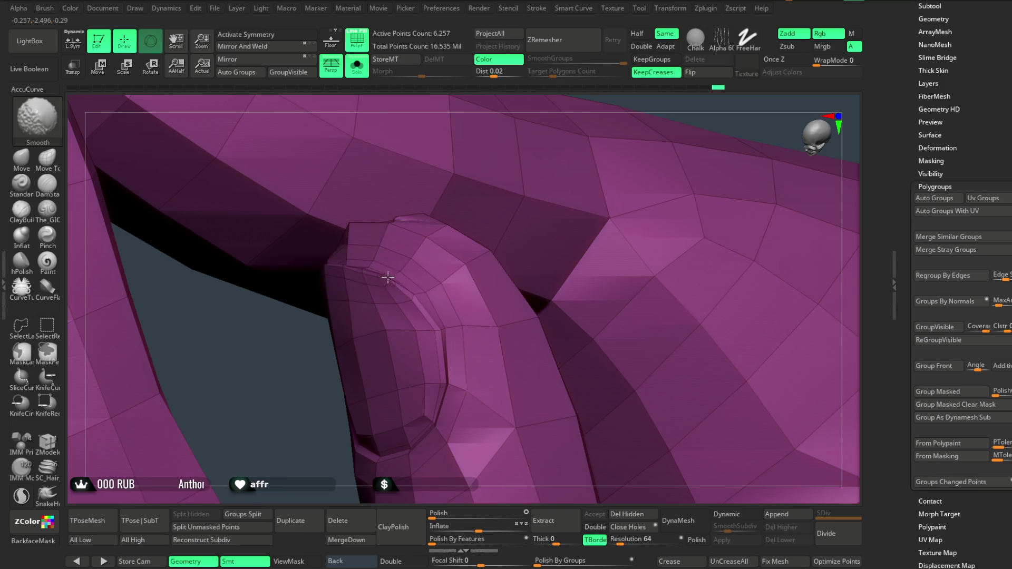
right_click_drag(304, 402, 332, 296)
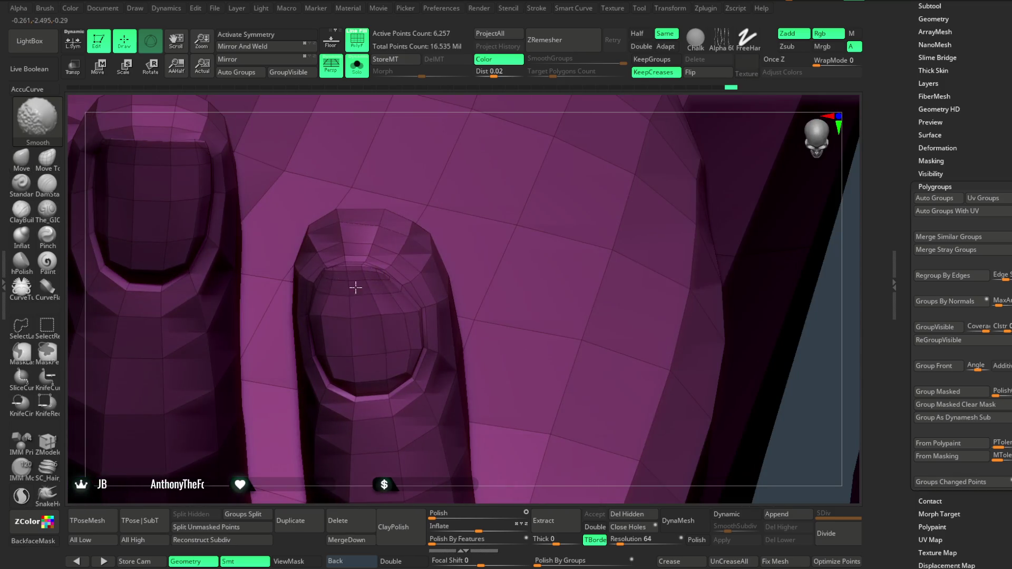
mouse_move(392, 307)
right_mouse_down()
mouse_move(492, 232)
mouse_move(472, 402)
mouse_move(447, 329)
mouse_move(228, 219)
right_mouse_up()
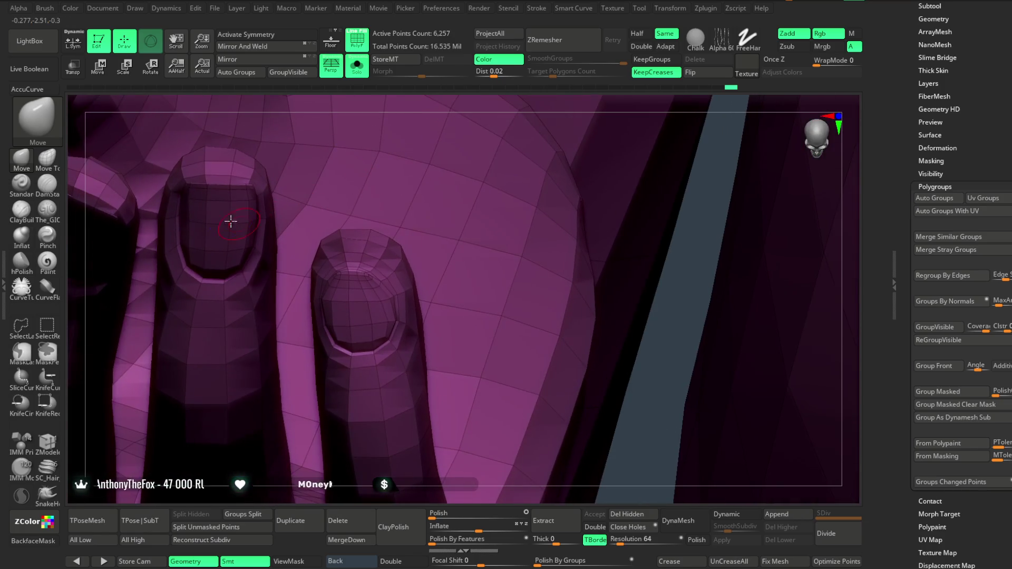
key("shift")
Undo the nail smoothing by stepping back through the undo history.
key("ctrl+z")
key("ctrl+z")
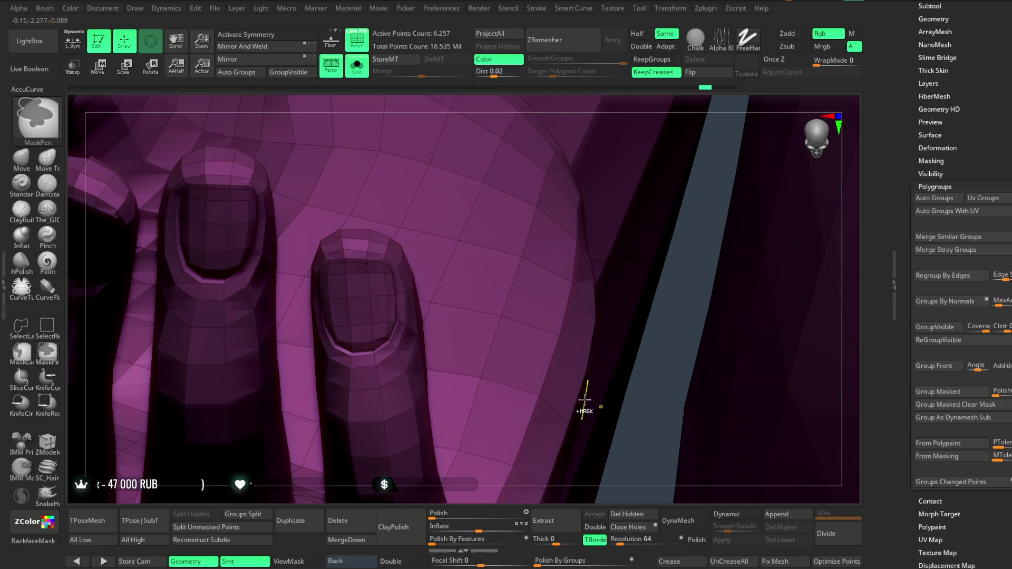
key("ctrl+z")
key("ctrl+shift+z")
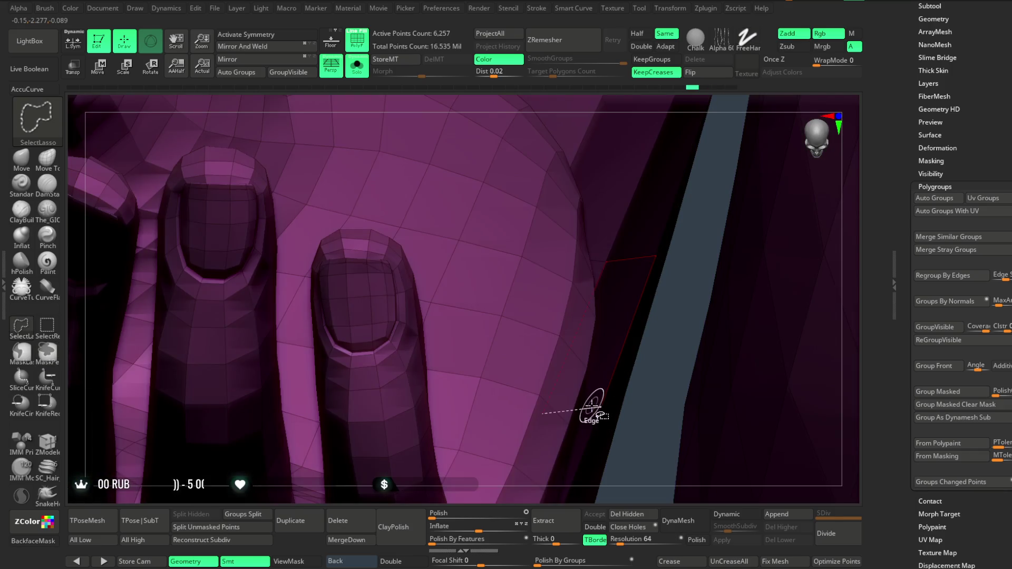
key("ctrl+z")
key("ctrl+z")
key("ctrl+z")
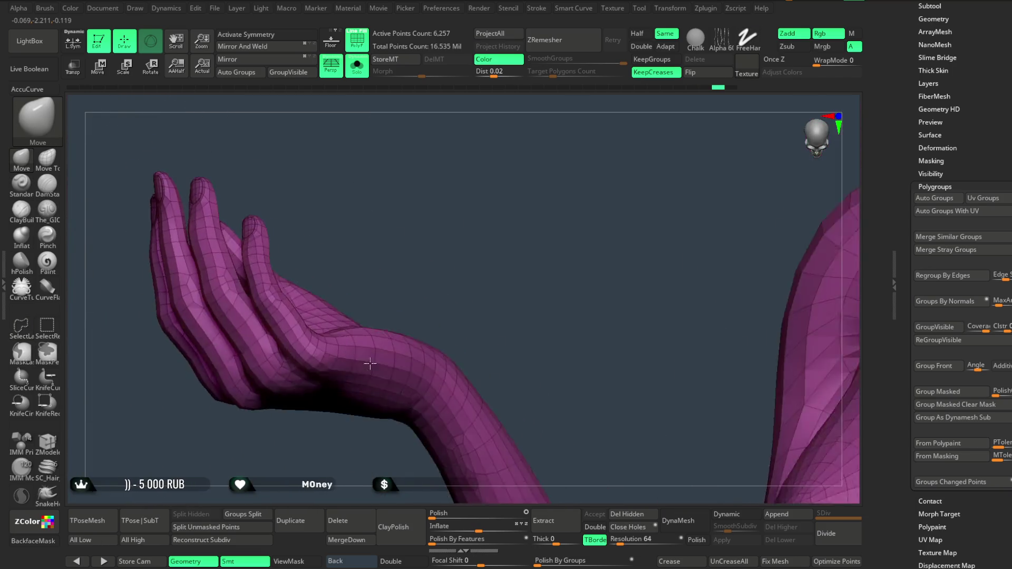
mouse_move(370, 363)
right_mouse_down()
mouse_move(403, 239)
mouse_move(394, 222)
mouse_move(386, 227)
right_mouse_up()
Lasso-hide the fingers, show polygroup colours, and isolate the hand by hiding the torso.
key("ctrl+shift")
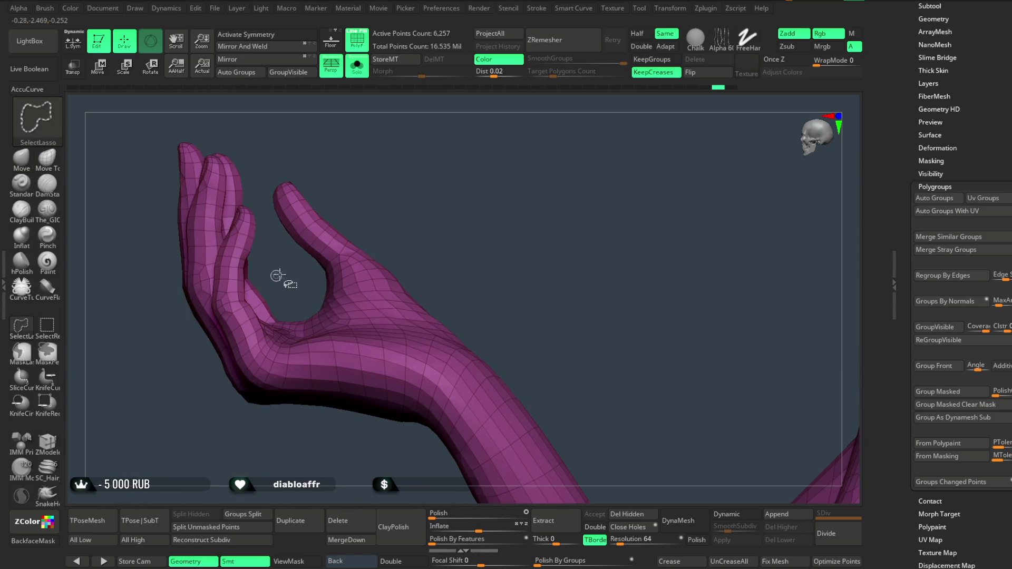
mouse_move(237, 342)
left_mouse_down("ctrl+shift")
mouse_move(129, 248)
mouse_move(214, 86)
left_mouse_up("ctrl+shift")
left_click_drag(378, 203, 380, 202, "ctrl+shift")
mouse_move(379, 202)
right_mouse_down()
mouse_move(427, 169)
mouse_move(658, 176)
mouse_move(529, 237)
mouse_move(583, 248)
mouse_move(549, 305)
mouse_move(592, 285)
mouse_move(524, 251)
mouse_move(622, 225)
mouse_move(574, 154)
mouse_move(607, 217)
mouse_move(651, 199)
mouse_move(537, 249)
right_mouse_up()
left_click(622, 225, "ctrl+shift")
key("shift+f")
left_click(550, 298, "ctrl+shift")
mouse_move(610, 205)
right_mouse_down()
mouse_move(682, 334)
mouse_move(662, 248)
mouse_move(594, 245)
mouse_move(495, 424)
right_mouse_up()
Hide and reveal mesh parts until only the arm and hand are visible.
key("ctrl+shift")
mouse_move(484, 334)
left_mouse_down("ctrl+shift")
mouse_move(388, 248)
mouse_move(464, 222)
left_mouse_up("ctrl+shift")
right_click_drag(559, 206, 639, 195)
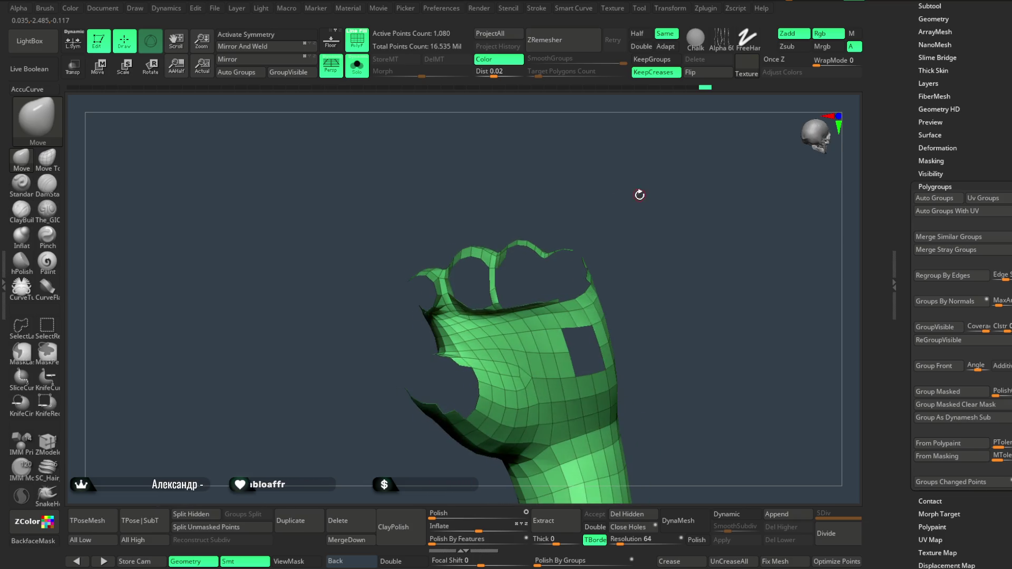
left_click(645, 216, "ctrl+shift")
right_click_drag(430, 474, 416, 432)
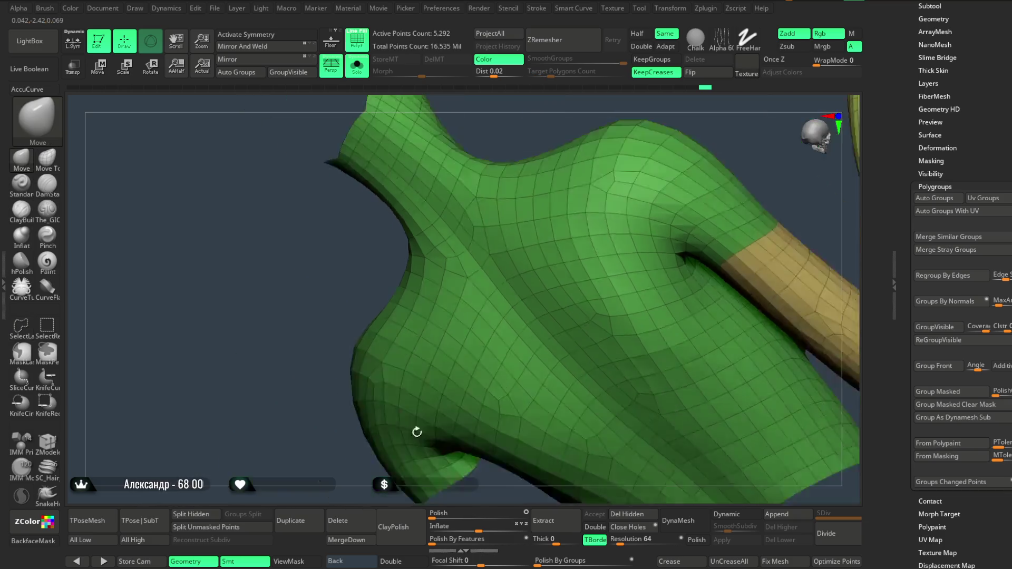
key("f")
mouse_move(605, 169)
right_mouse_down()
mouse_move(520, 219)
mouse_move(615, 217)
mouse_move(612, 232)
mouse_move(698, 339)
mouse_move(666, 341)
mouse_move(471, 240)
right_mouse_up()
mouse_move(431, 290)
left_mouse_down("ctrl+shift")
mouse_move(560, 208)
mouse_move(578, 239)
left_mouse_up("ctrl+shift")
mouse_move(578, 239)
right_mouse_down()
mouse_move(531, 320)
mouse_move(519, 246)
right_mouse_up()
left_click_drag(515, 221, 527, 247, "ctrl+shift")
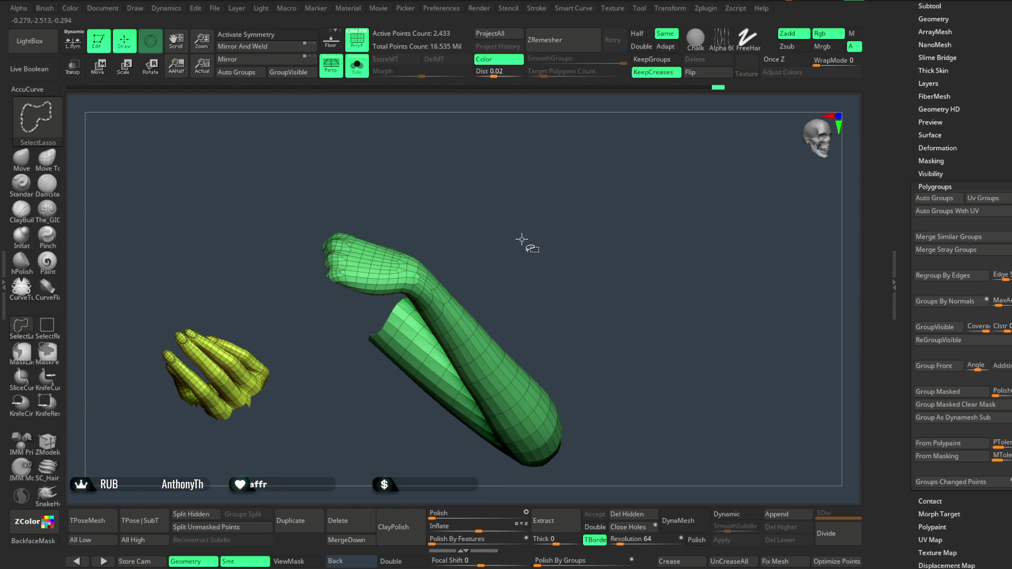
Adjust visibility so only the hands and one arm remain shown.
key("ctrl")
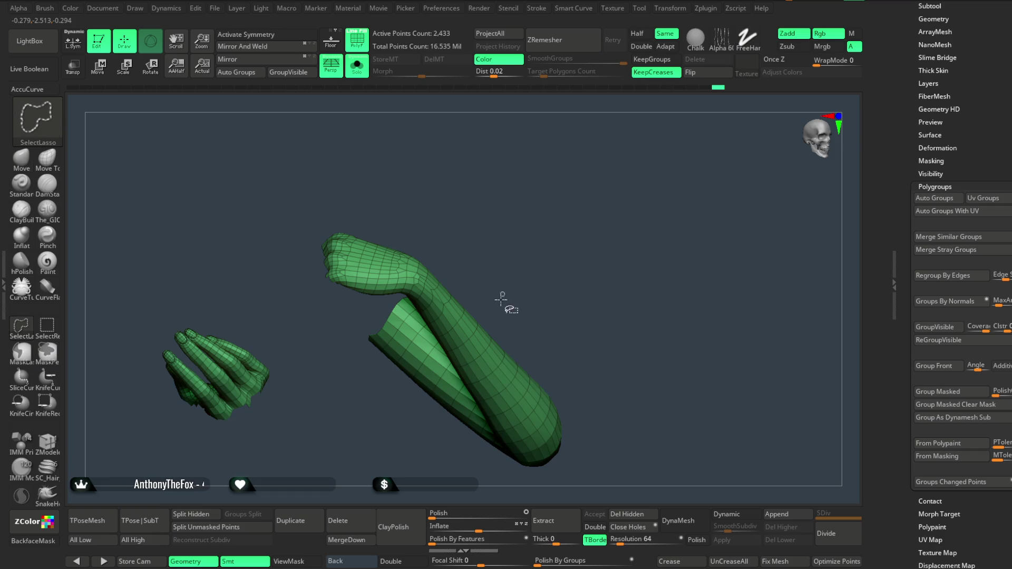
left_click(487, 325, "ctrl+shift")
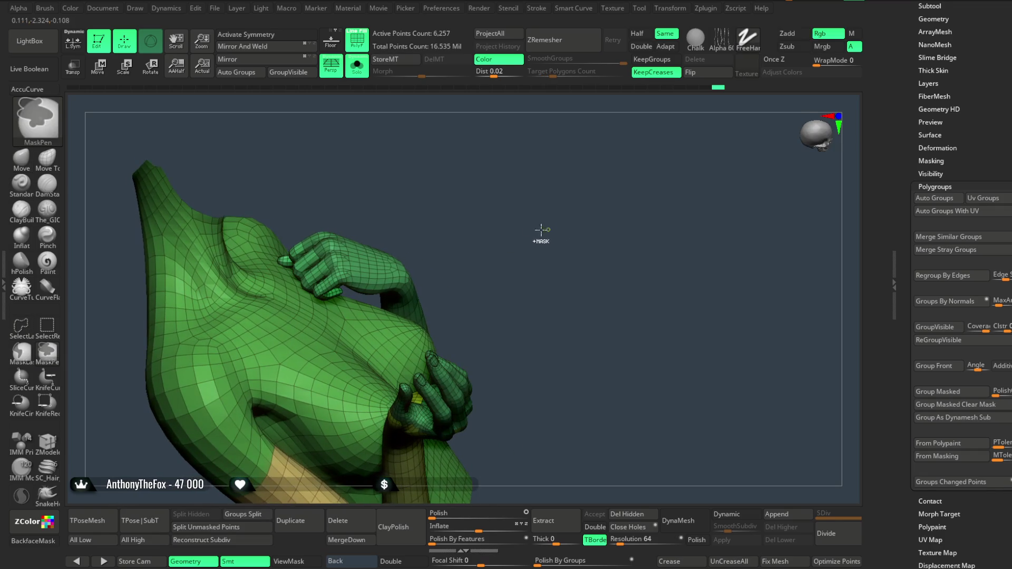
left_click(317, 275, "ctrl+shift")
left_click(481, 222, "ctrl+shift")
mouse_move(482, 222)
left_mouse_down()
mouse_move(490, 158)
mouse_move(464, 184)
mouse_move(452, 163)
mouse_move(536, 149)
mouse_move(512, 193)
left_mouse_up()
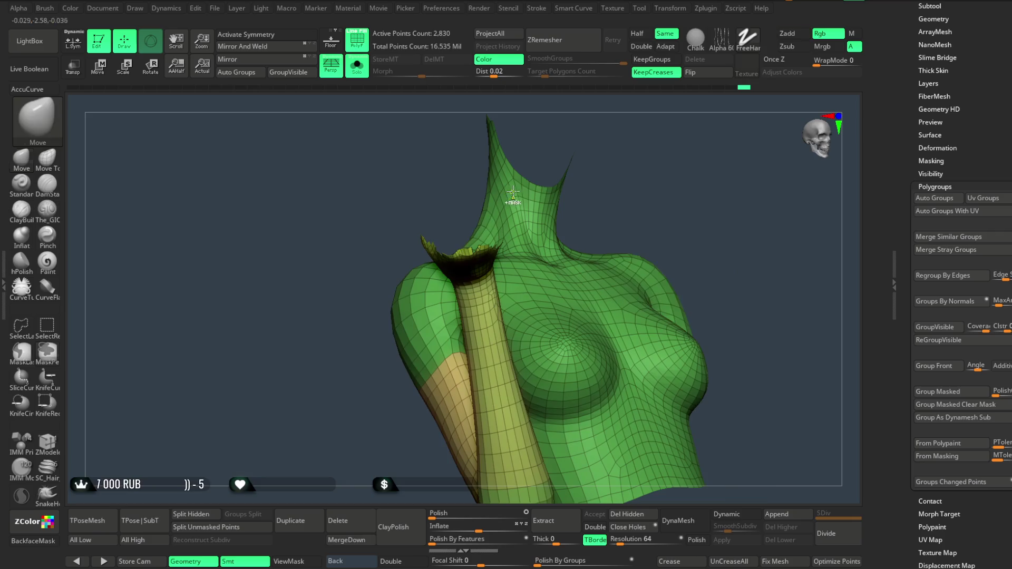
key("ctrl+z")
key("ctrl+z")
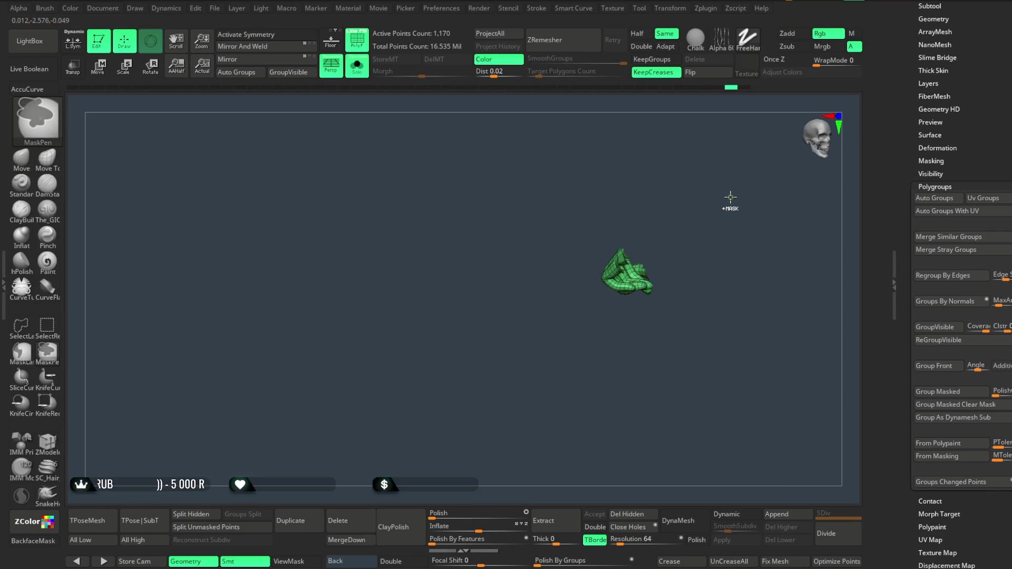
left_click(729, 196, "ctrl+shift")
left_click_drag(730, 187, 556, 217)
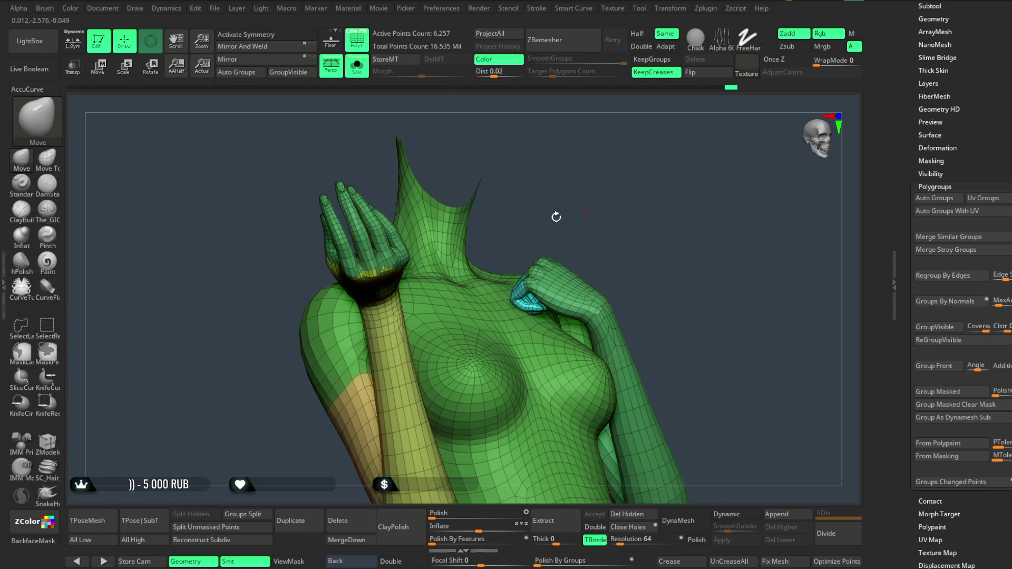
left_click(55, 332)
left_click(475, 221, "ctrl+alt+shift")
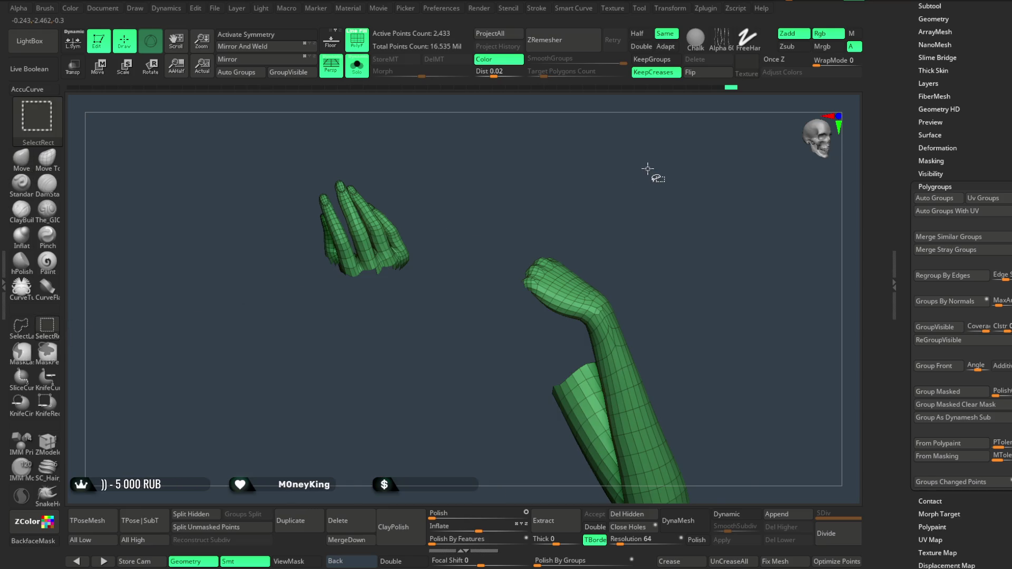
Mask the floating hand, polygroup it with Ctrl+W, and hide that group.
key("ctrl")
key("ctrl")
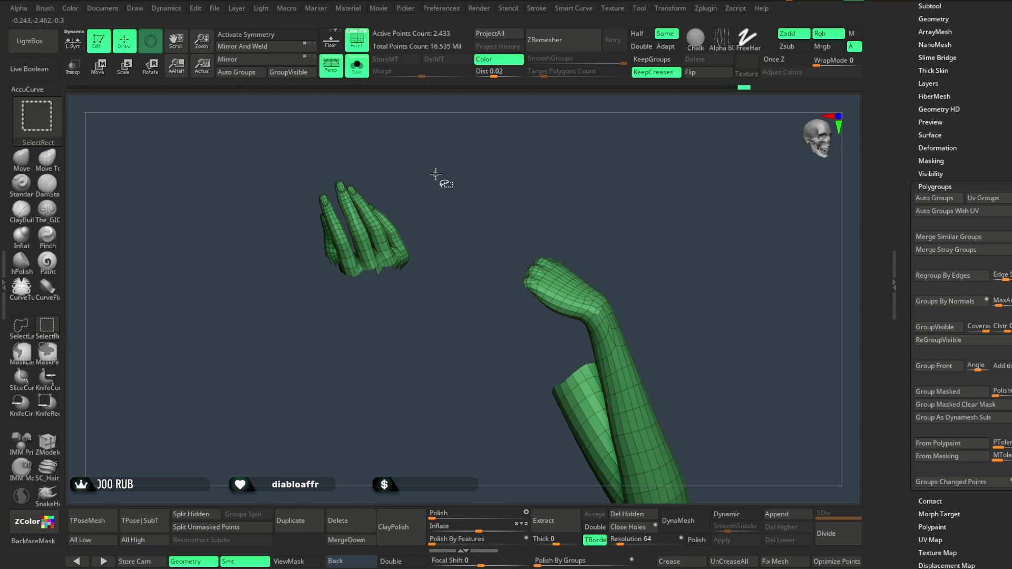
mouse_move(438, 177)
left_mouse_down("ctrl")
mouse_move(281, 363)
mouse_move(243, 347)
mouse_move(247, 337)
left_mouse_up("ctrl")
key("ctrl+w")
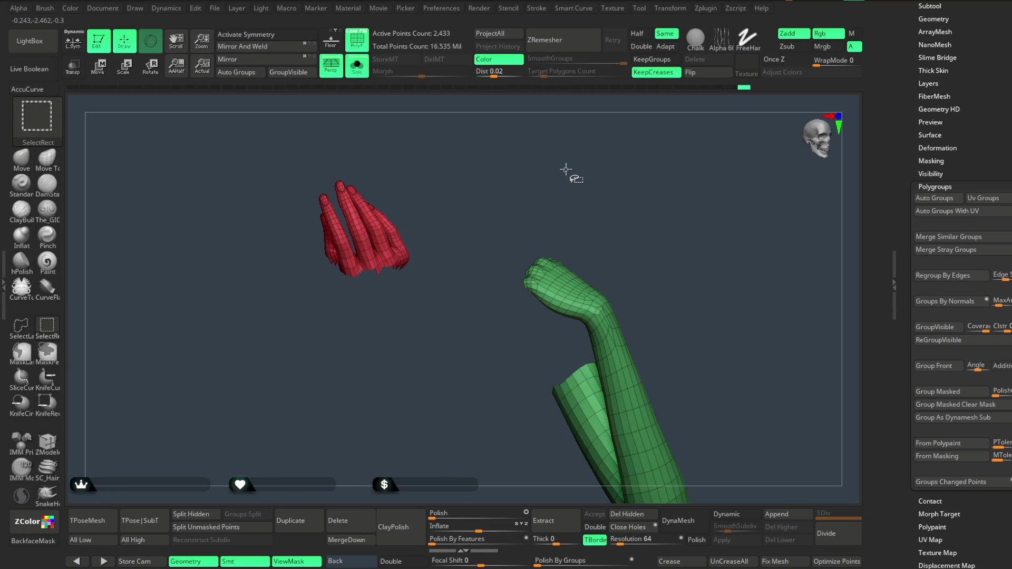
left_click(571, 169, "ctrl+shift")
left_click(396, 249, "ctrl+shift")
left_click(628, 209, "ctrl+shift")
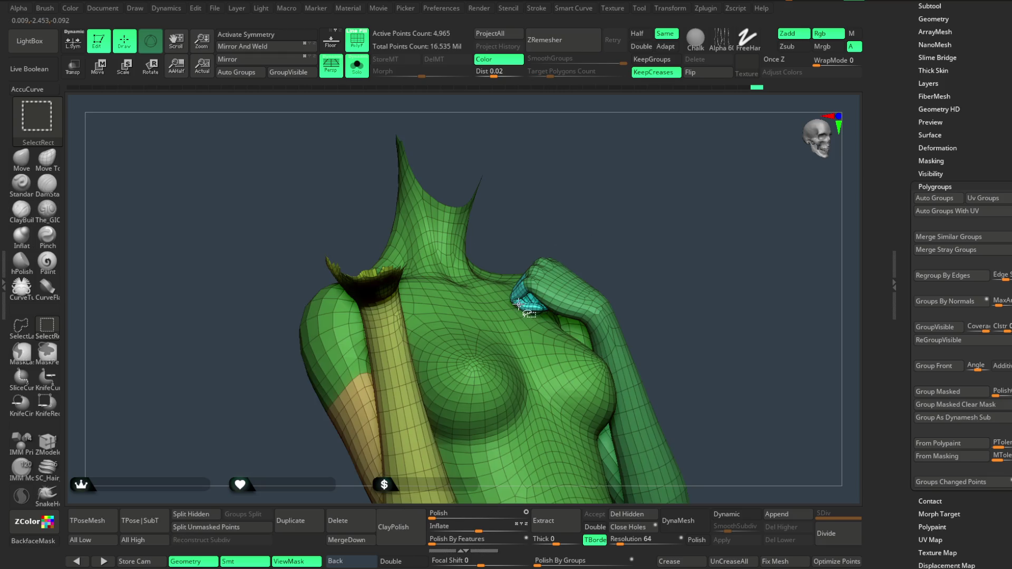
left_click(518, 304, "ctrl+shift")
Delete the hidden floating-hand geometry and show the rest of the figure again.
mouse_move(614, 192)
left_mouse_down()
mouse_move(651, 183)
mouse_move(643, 316)
left_mouse_up()
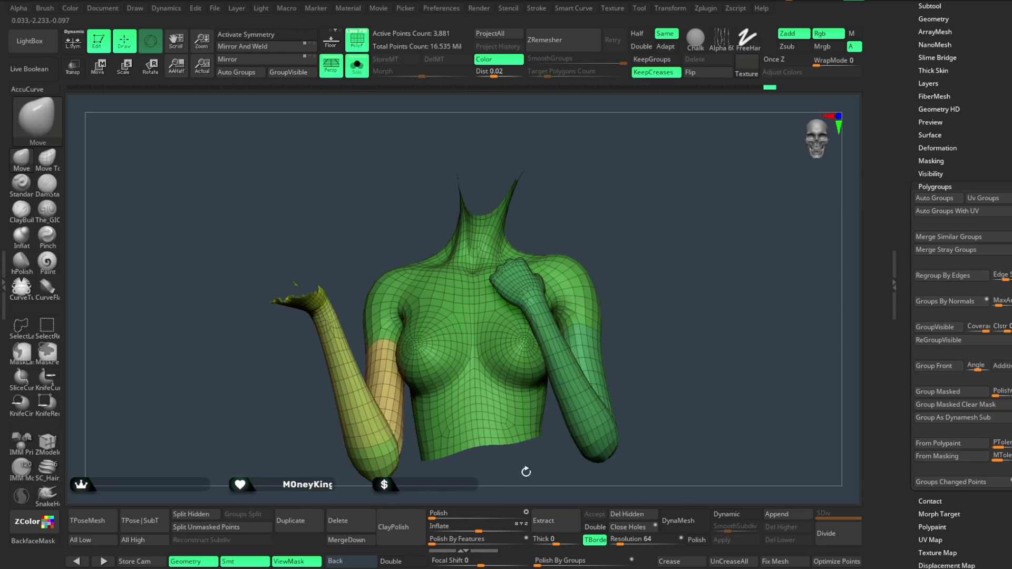
left_click(623, 515)
left_click(357, 65)
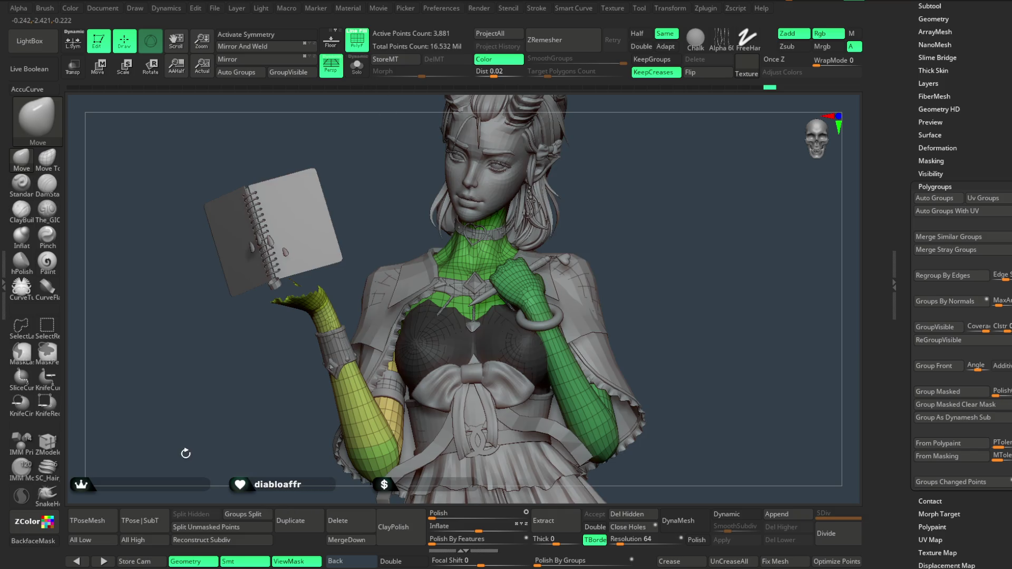
mouse_move(215, 424)
left_mouse_down()
mouse_move(203, 416)
mouse_move(198, 499)
left_mouse_up()
key("Down")
key("Down")
key("Down")
key("Down")
key("Down")
key("Down")
key("Down")
key("Down")
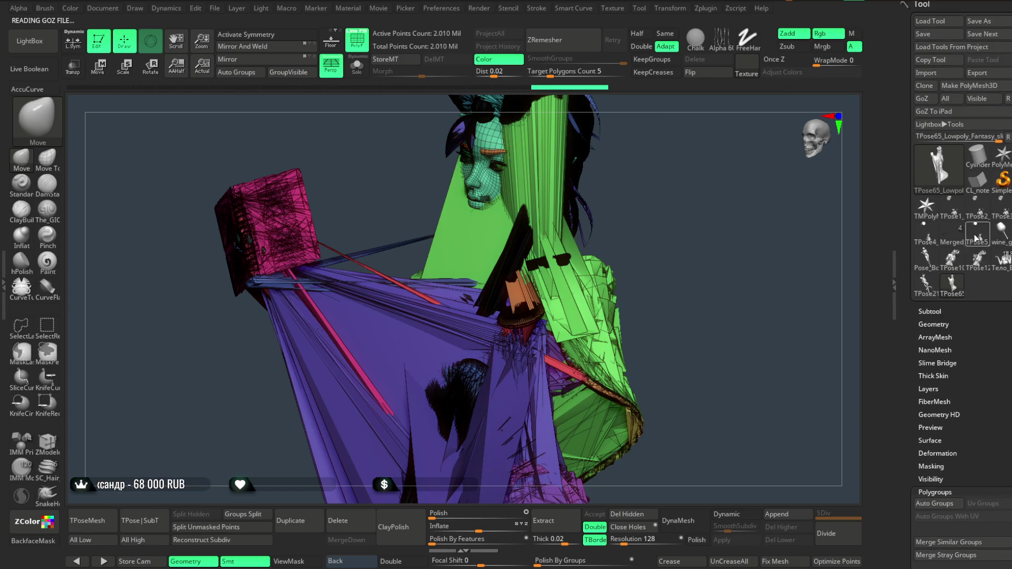
Delete all subtools and load the Тело_Бюст1 character tool.
left_click(930, 311)
left_click(970, 431)
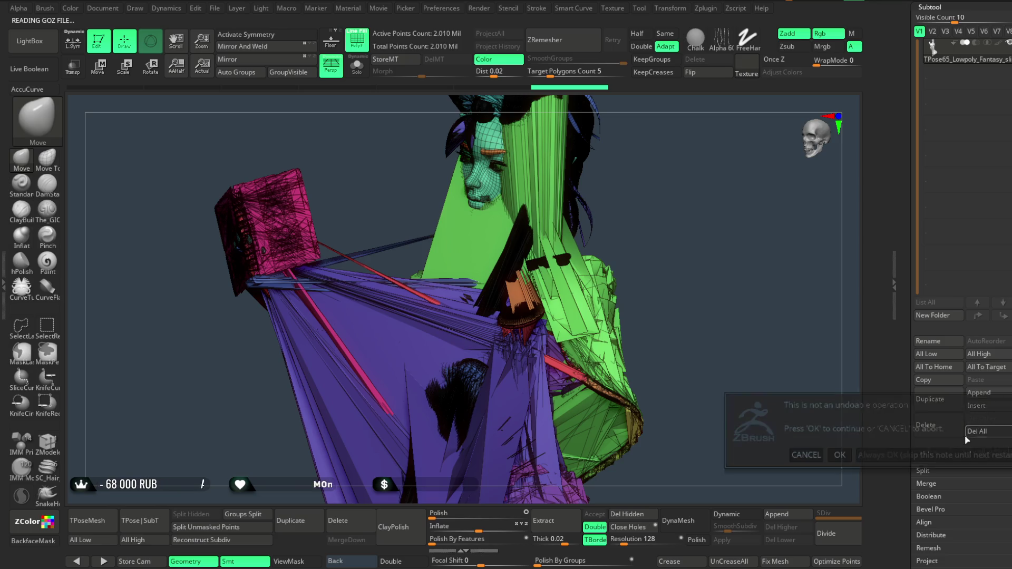
left_click(840, 455)
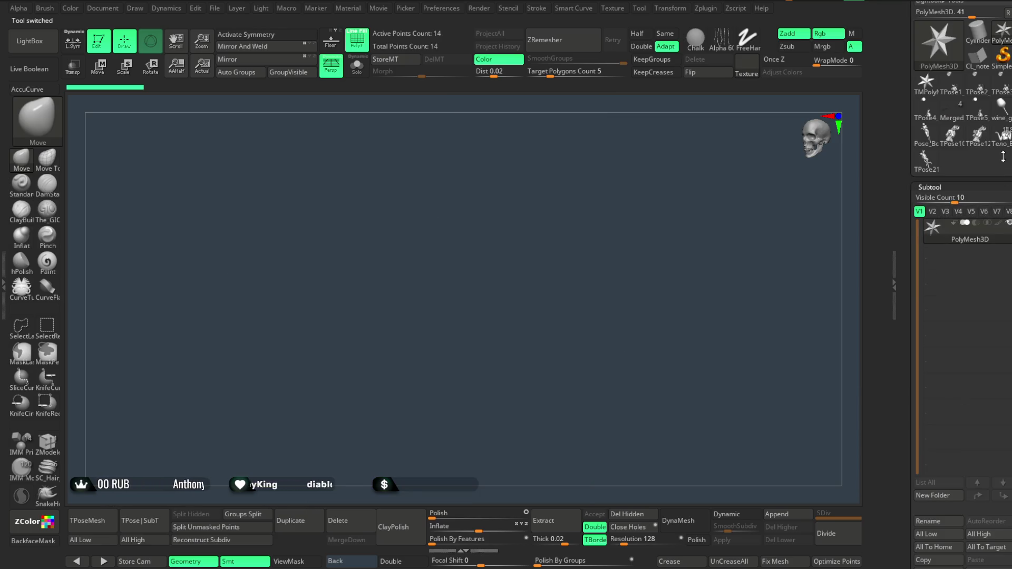
left_click(1002, 138)
Check the choker and raised-hand subtools in Solo, then view the whole character without polygroup colours.
key("Down")
key("Down")
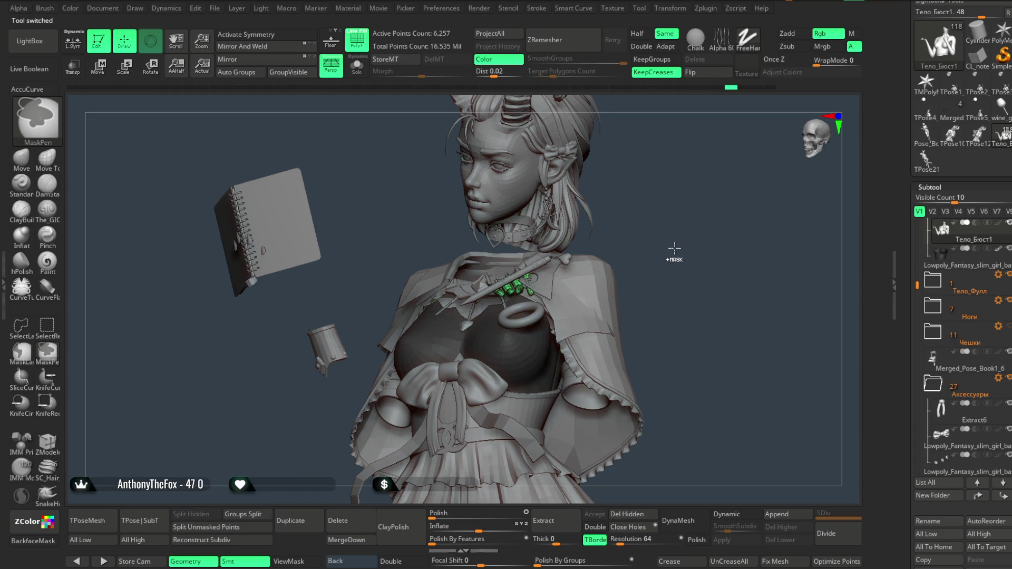
key("Up")
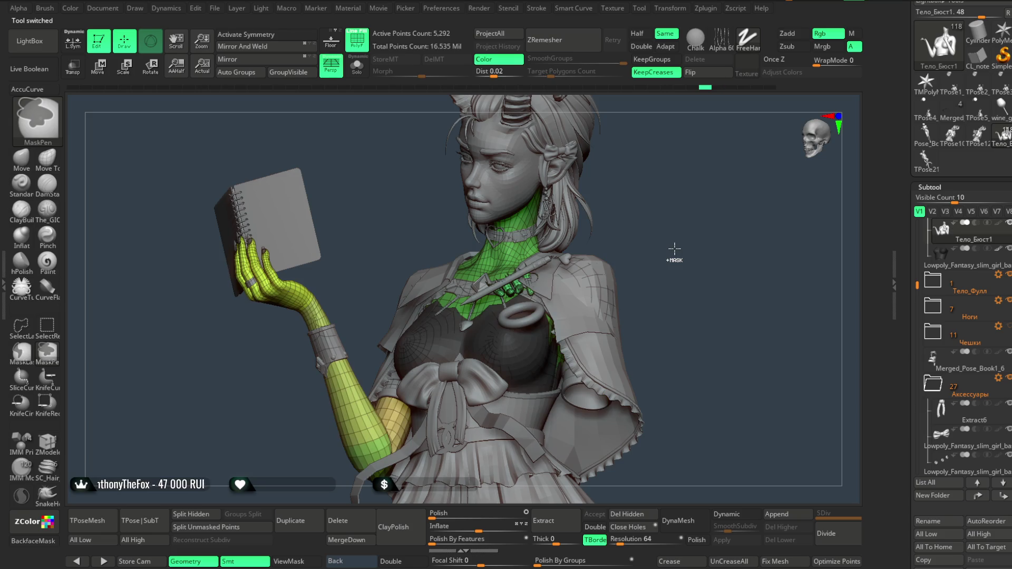
key("Down")
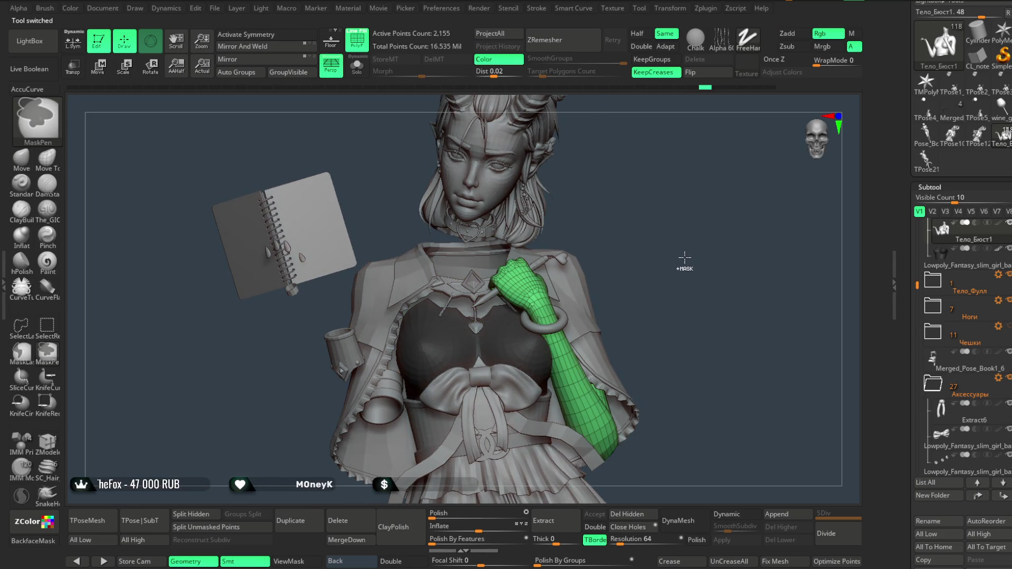
key("ctrl+shift+s")
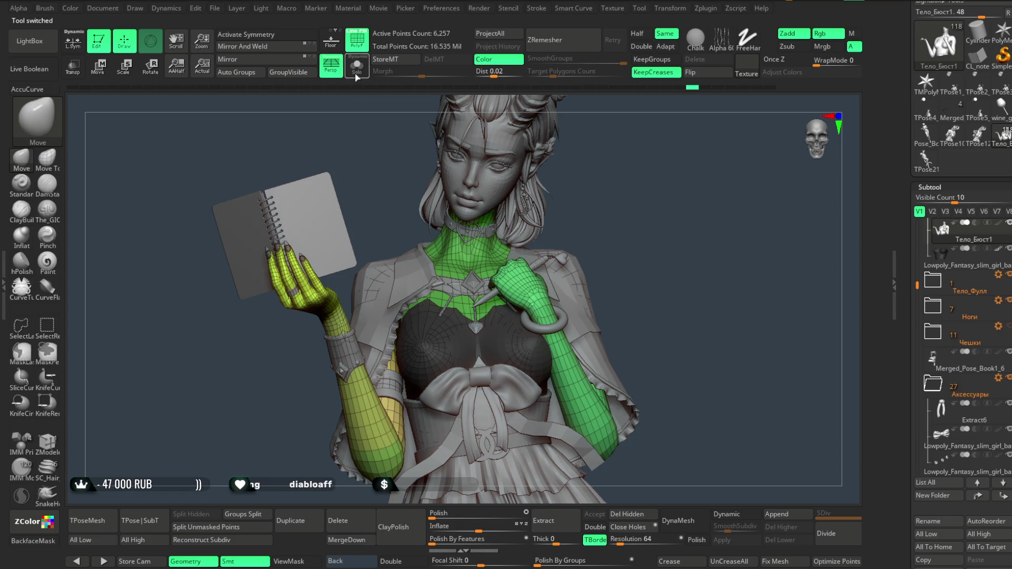
mouse_move(644, 214)
left_mouse_down()
mouse_move(646, 226)
mouse_move(610, 217)
mouse_move(651, 215)
mouse_move(649, 238)
mouse_move(651, 224)
left_mouse_up()
key("ctrl+shift+s")
key("shift+f")
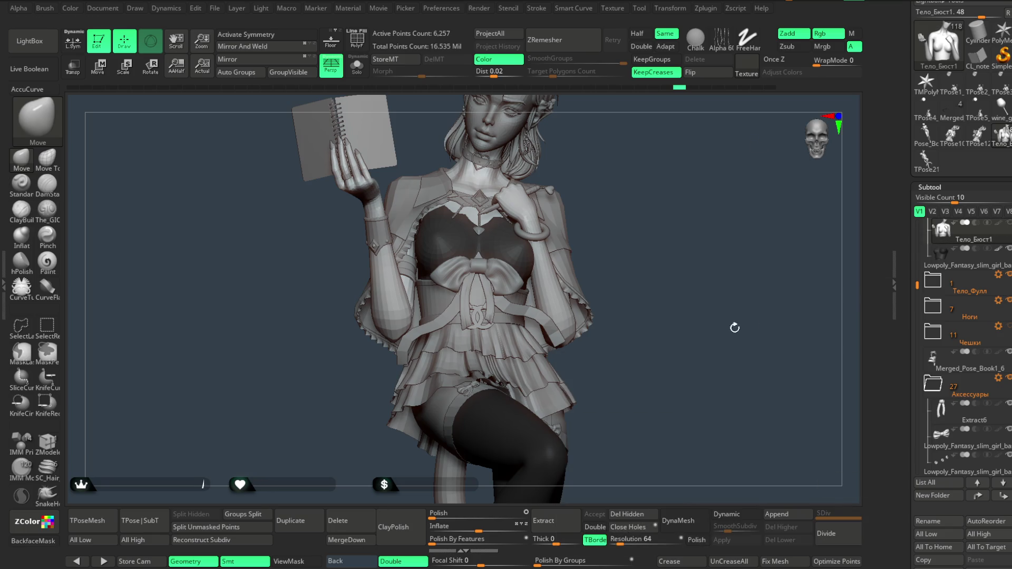
left_click(504, 246, "alt")
mouse_move(622, 245)
left_mouse_down()
mouse_move(637, 244)
mouse_move(638, 205)
mouse_move(632, 221)
left_mouse_up()
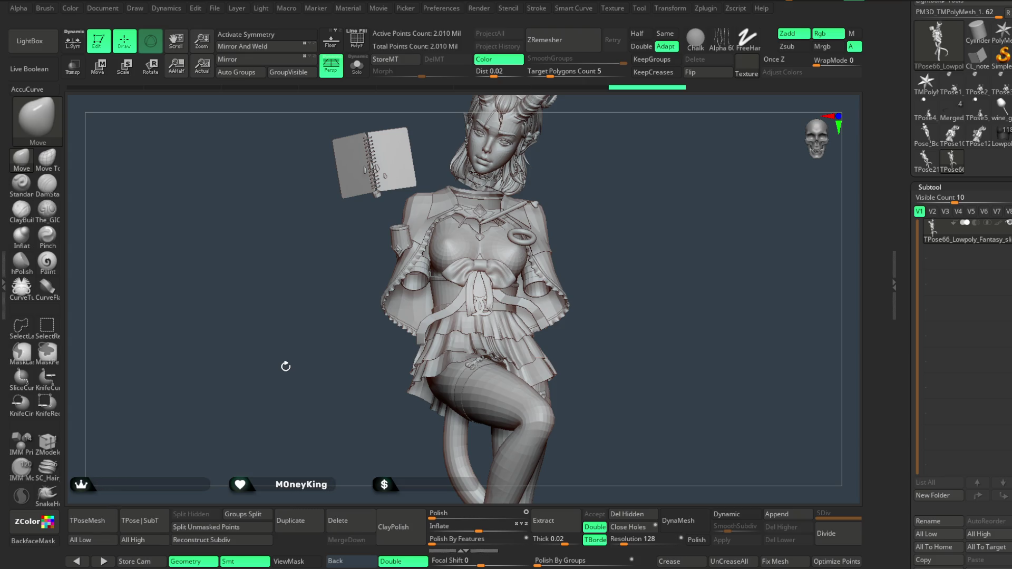
Turn on PolyF and hide the leg, tail and garter-ring polygroups.
left_click(353, 35)
scroll(603, 188, "up", 5)
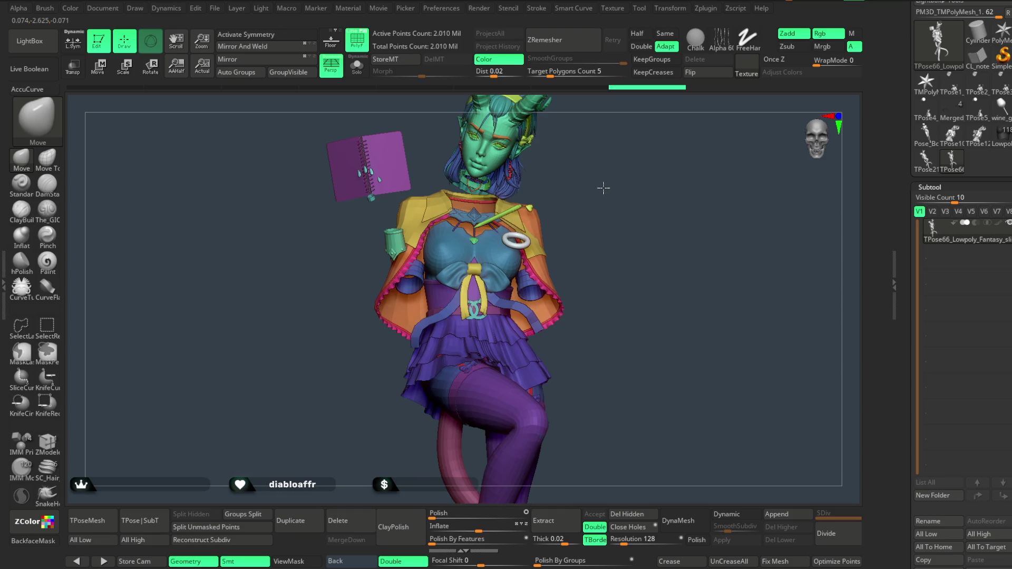
left_click_drag(653, 185, 473, 319, "alt")
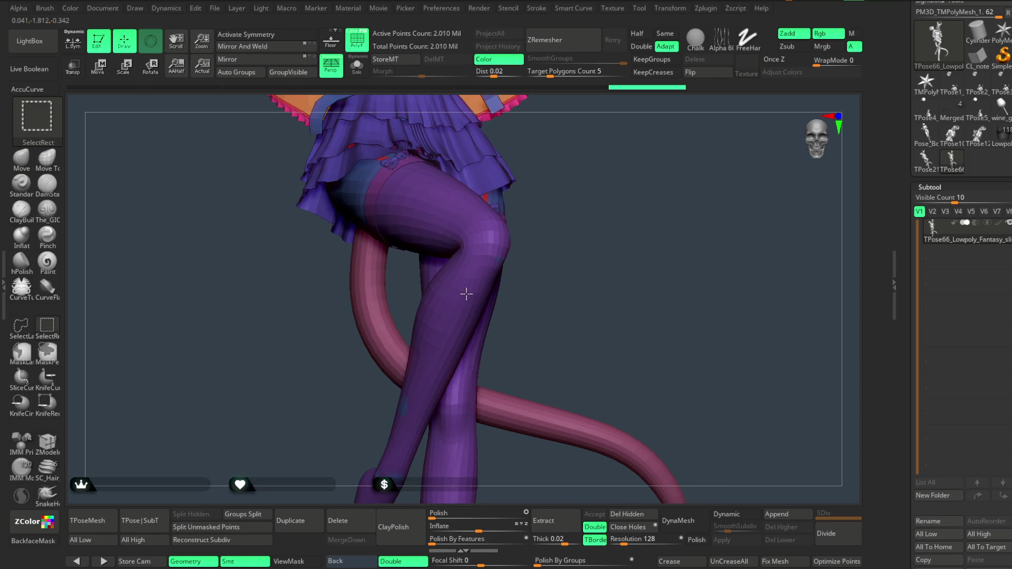
left_click(473, 318, "ctrl+shift")
left_click(472, 316, "ctrl+shift")
left_click(469, 309, "ctrl+shift")
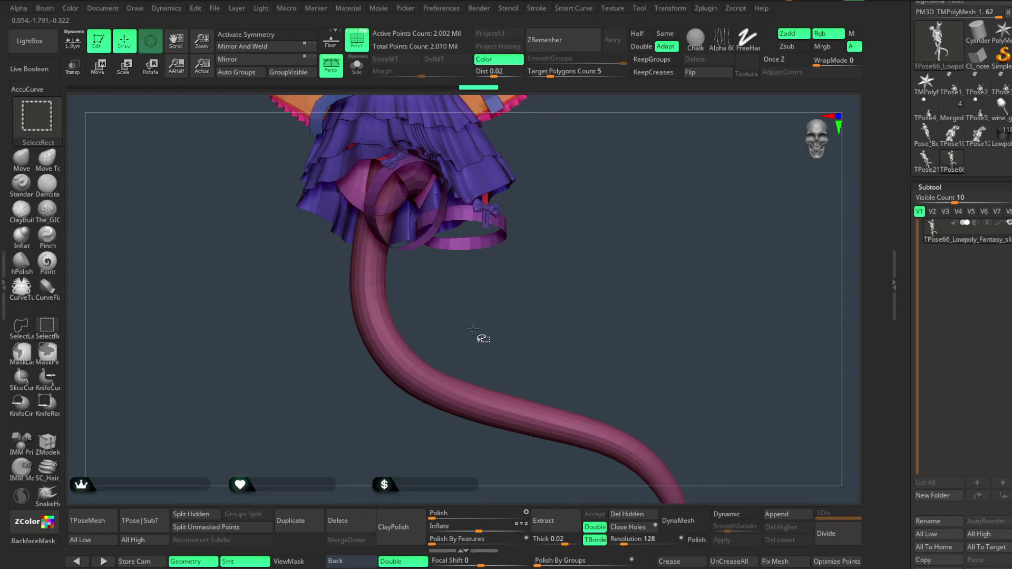
left_click(455, 348, "ctrl+shift")
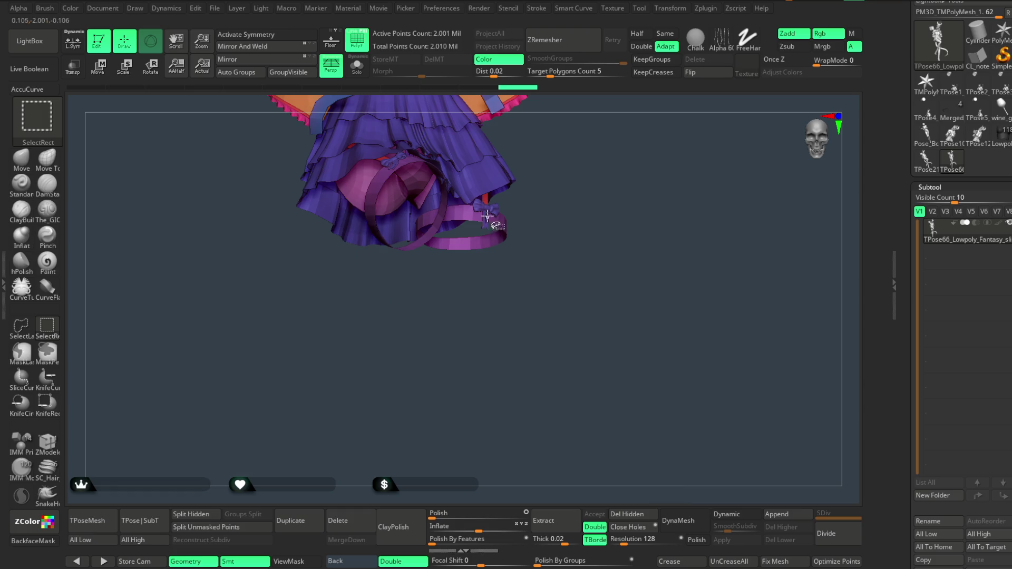
left_click(514, 211, "ctrl+shift")
left_click(560, 210, "ctrl+shift")
Hide the skirt, purple pants, tail strands, ribbons, teal buckle and belt band.
left_click(447, 286, "ctrl+shift")
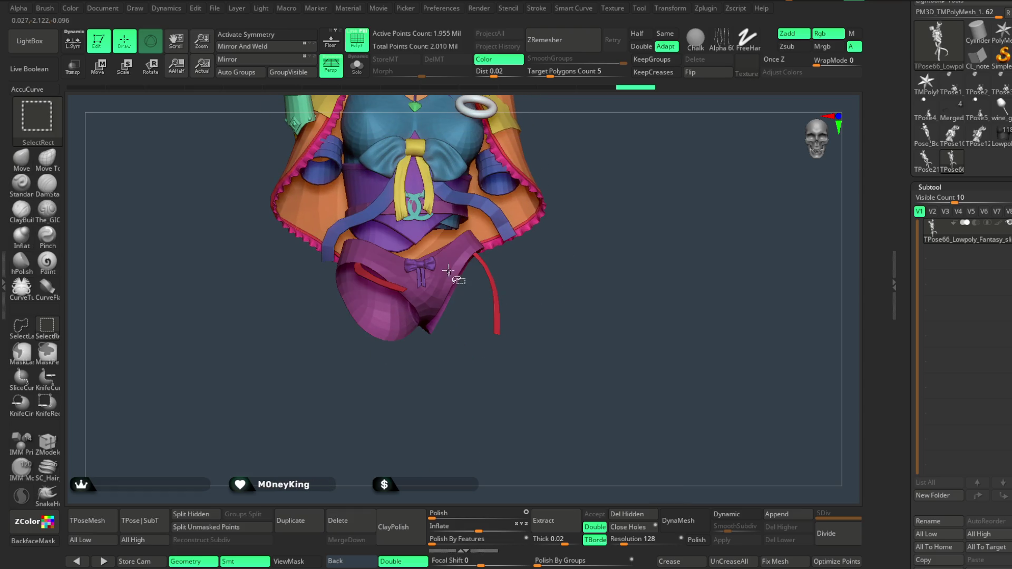
left_click(445, 323, "ctrl+shift")
left_click_drag(445, 323, 445, 280)
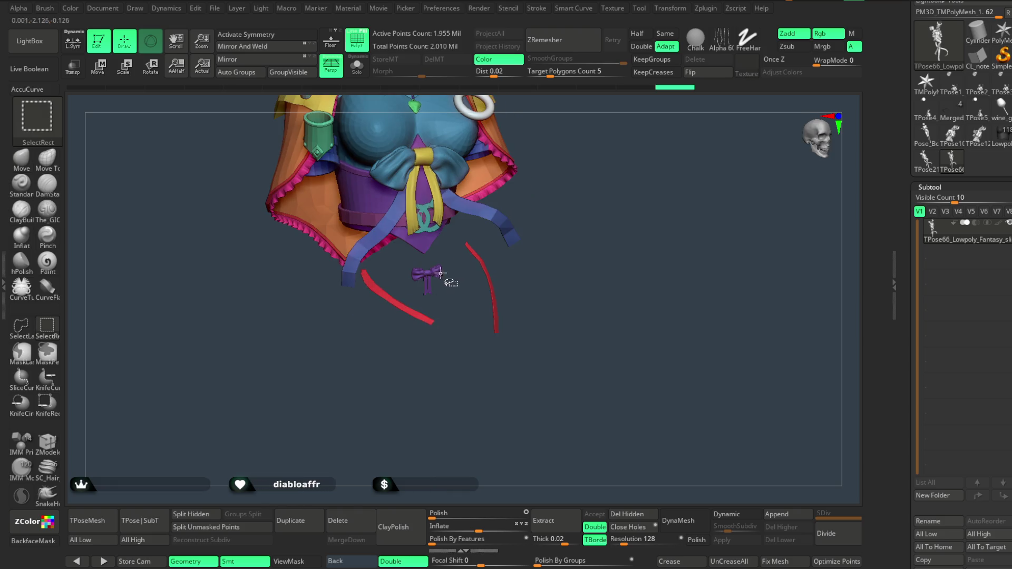
left_click(538, 271, "ctrl+shift")
left_click(484, 275, "ctrl+shift")
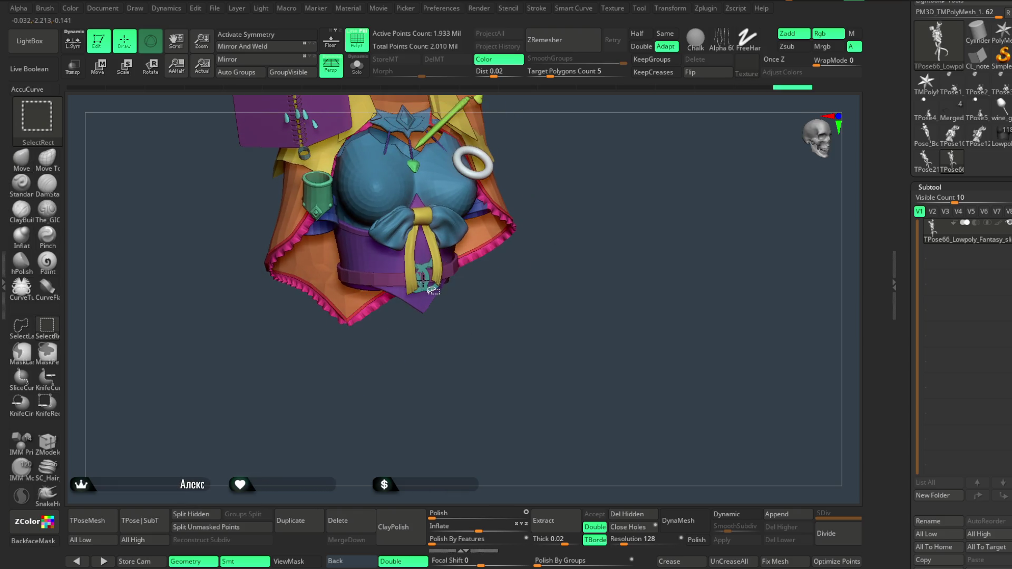
left_click(428, 282, "ctrl+shift")
left_click(425, 285, "ctrl+shift")
left_click(421, 282, "ctrl+shift")
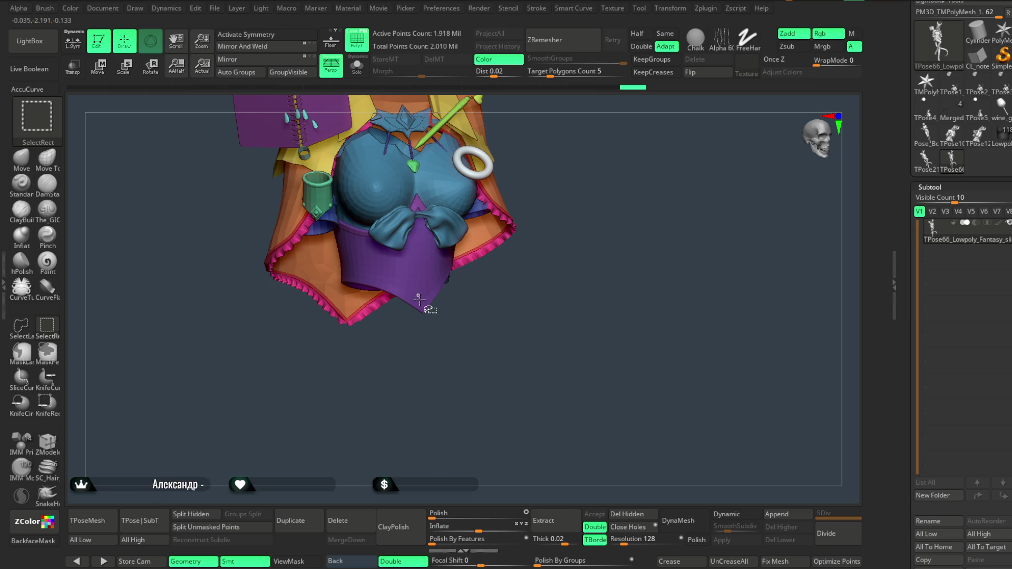
left_click(419, 290, "ctrl+shift")
mouse_move(429, 289)
left_mouse_down()
mouse_move(459, 289)
mouse_move(496, 337)
mouse_move(510, 330)
mouse_move(539, 267)
left_mouse_up()
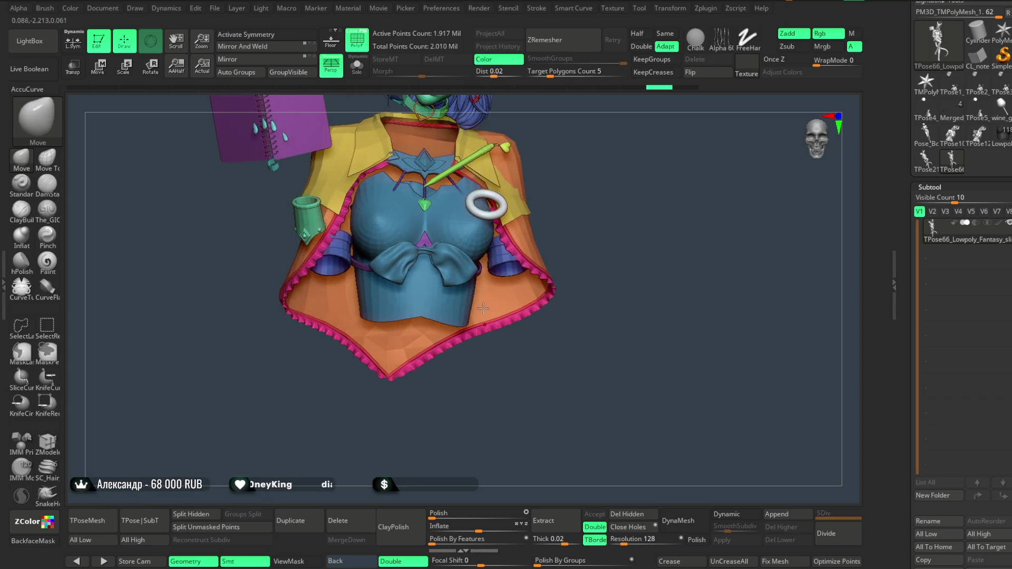
key("ctrl+z")
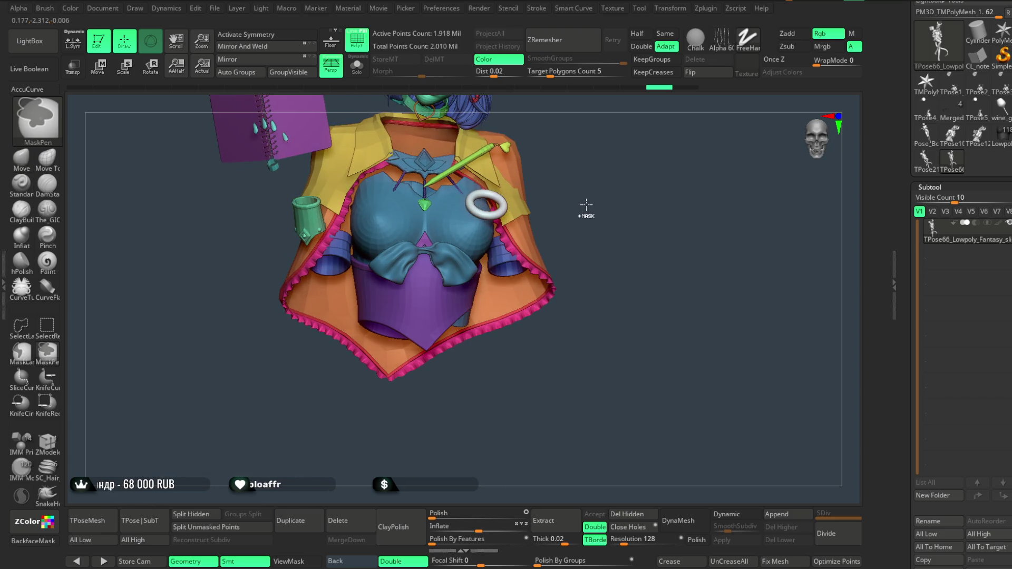
Re-hide the purple lower body piece and turn the model to a frontal view.
mouse_move(593, 203)
left_mouse_down()
mouse_move(599, 192)
mouse_move(518, 244)
left_mouse_up()
key("ctrl+shift+z")
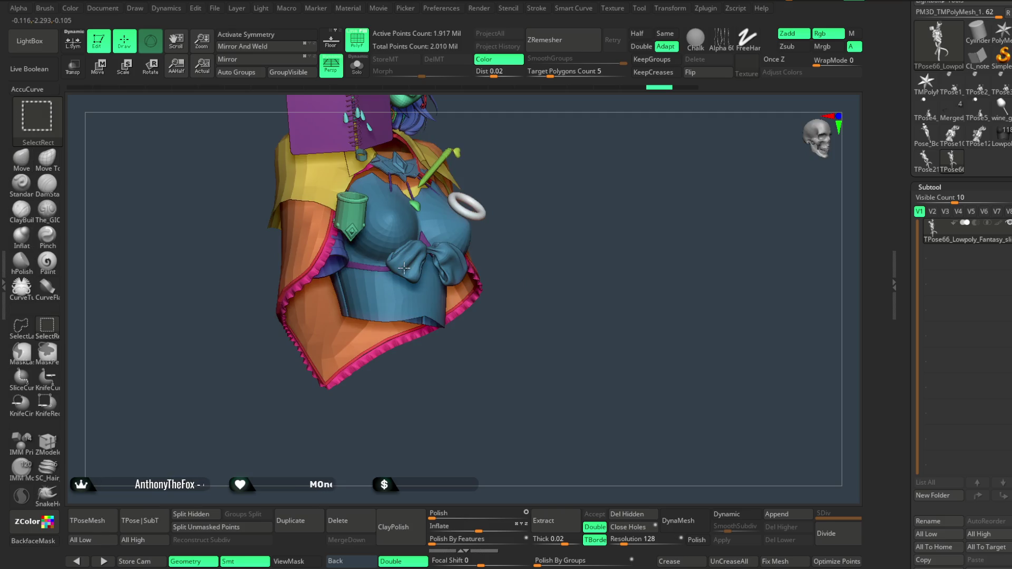
key("ctrl+shift+z")
mouse_move(548, 215)
left_mouse_down()
mouse_move(592, 199)
mouse_move(580, 201)
left_mouse_up()
mouse_move(545, 256)
left_mouse_down()
mouse_move(603, 205)
mouse_move(601, 196)
mouse_move(630, 192)
mouse_move(596, 220)
mouse_move(511, 248)
mouse_move(521, 289)
left_mouse_up()
key("ctrl")
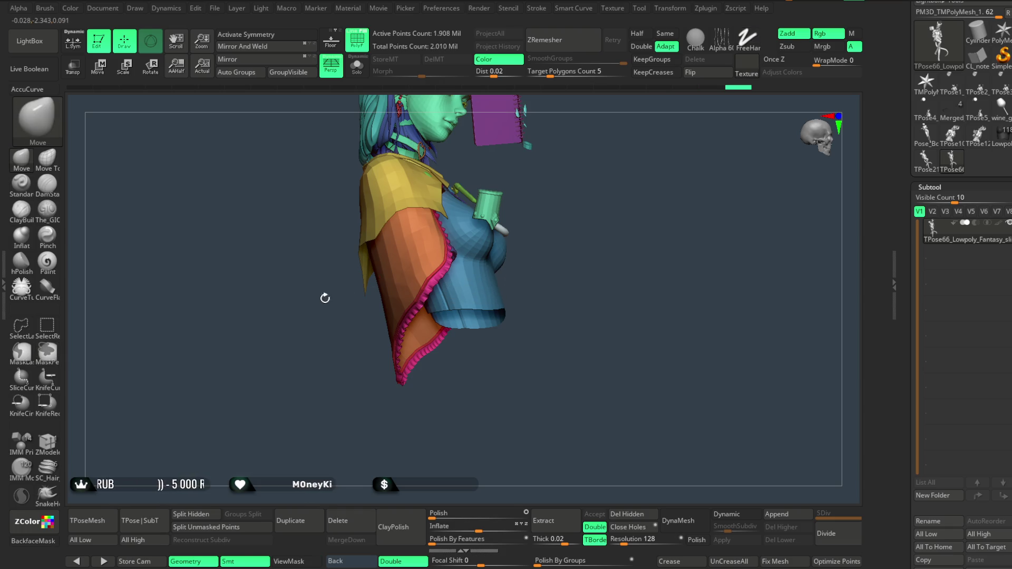
left_click(21, 352)
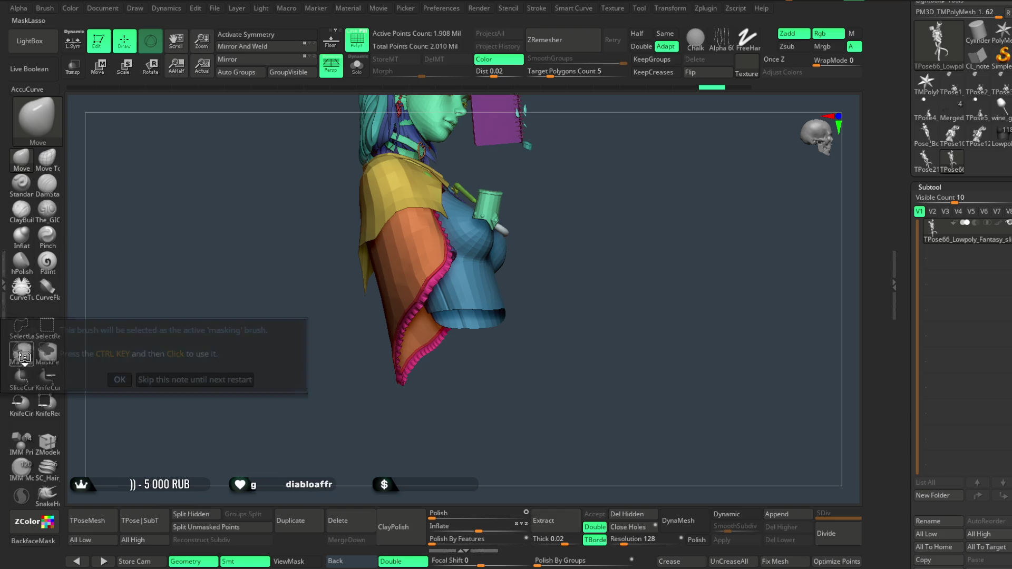
left_click(117, 380)
mouse_move(251, 335)
left_mouse_down()
mouse_move(560, 226)
mouse_move(435, 311)
left_mouse_up()
Hide the pink ruffle trim, orange cape and red trim polygroups to expose the arm.
key("ctrl+shift")
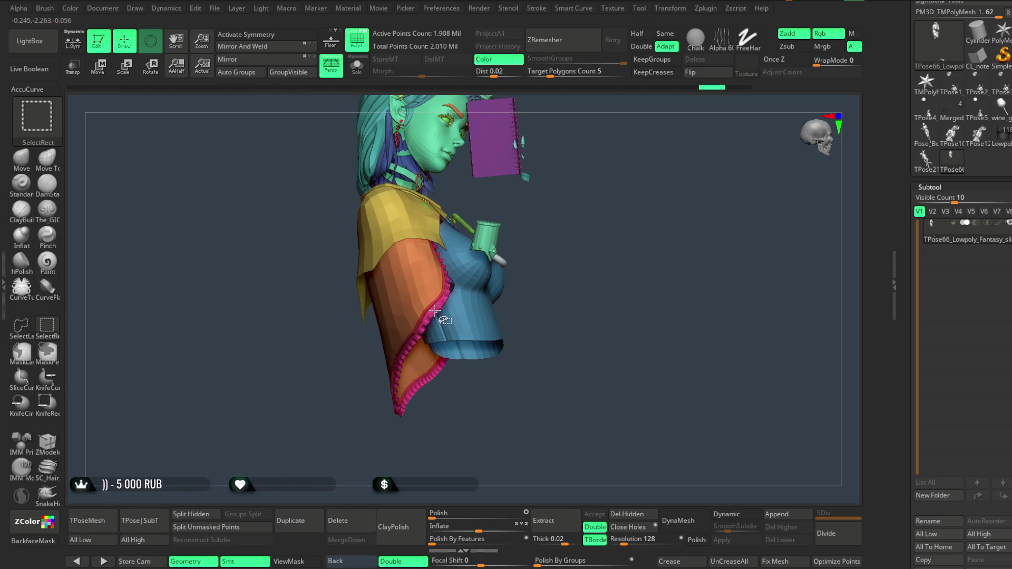
left_click(432, 312, "ctrl+alt+shift")
left_click(428, 307, "ctrl+alt+shift")
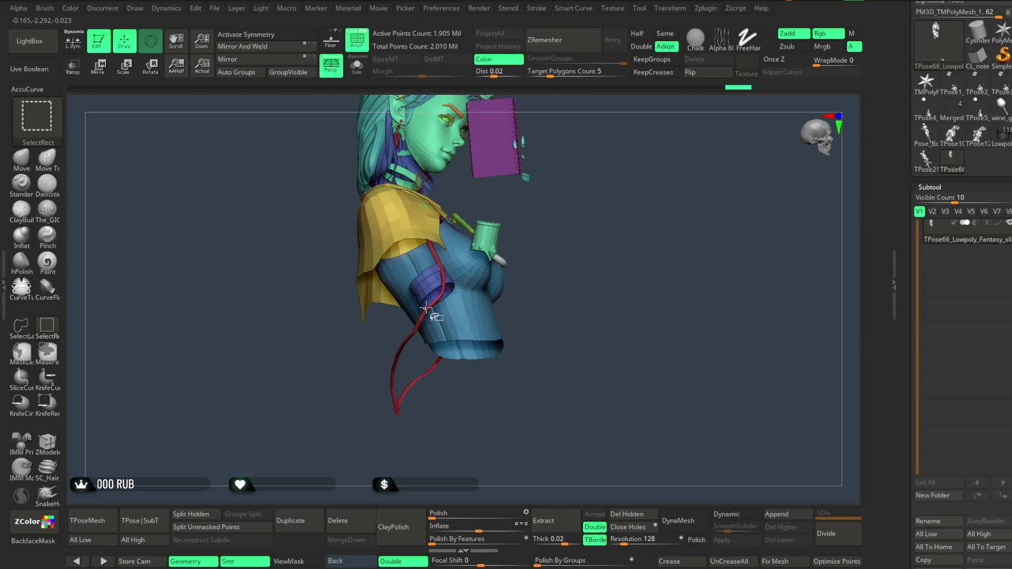
left_click(421, 314, "ctrl+alt+shift")
mouse_move(531, 317)
left_mouse_down()
mouse_move(599, 300)
mouse_move(505, 308)
left_mouse_up()
mouse_move(429, 310)
left_mouse_down("ctrl")
mouse_move(354, 413)
mouse_move(522, 445)
mouse_move(546, 305)
left_mouse_up("ctrl")
mouse_move(658, 274)
left_mouse_down()
mouse_move(658, 174)
mouse_move(589, 321)
mouse_move(559, 299)
mouse_move(458, 294)
mouse_move(421, 456)
mouse_move(596, 351)
mouse_move(658, 235)
mouse_move(649, 232)
mouse_move(652, 265)
mouse_move(646, 221)
left_mouse_up()
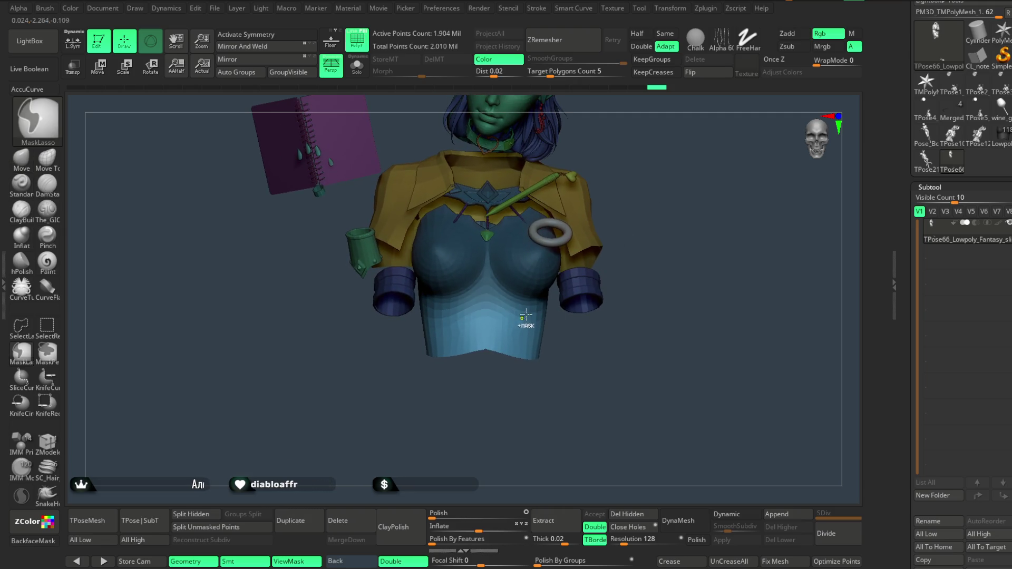
left_click_drag(653, 210, 649, 232)
left_click_drag(602, 358, 582, 368)
key("ctrl")
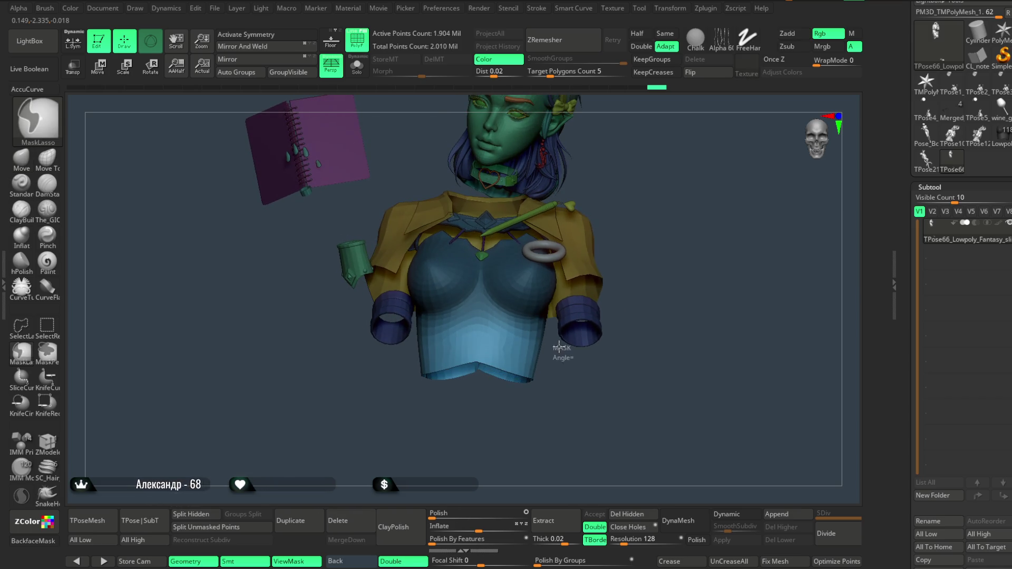
mouse_move(554, 302)
left_mouse_down("ctrl")
mouse_move(638, 208)
mouse_move(655, 425)
mouse_move(579, 420)
left_mouse_up("ctrl")
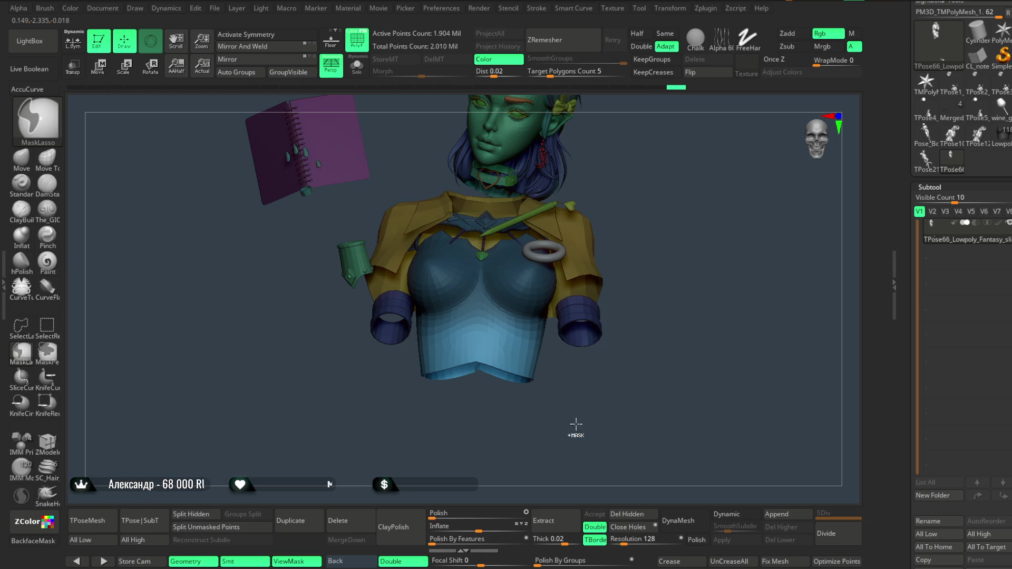
mouse_move(400, 403)
left_mouse_down()
mouse_move(395, 379)
mouse_move(373, 441)
mouse_move(384, 461)
mouse_move(370, 417)
left_mouse_up()
key("ctrl")
mouse_move(377, 366)
left_mouse_down("ctrl")
mouse_move(385, 264)
mouse_move(314, 263)
mouse_move(338, 401)
left_mouse_up("ctrl")
mouse_move(457, 467)
left_mouse_down()
mouse_move(479, 413)
mouse_move(674, 271)
mouse_move(735, 413)
left_mouse_up()
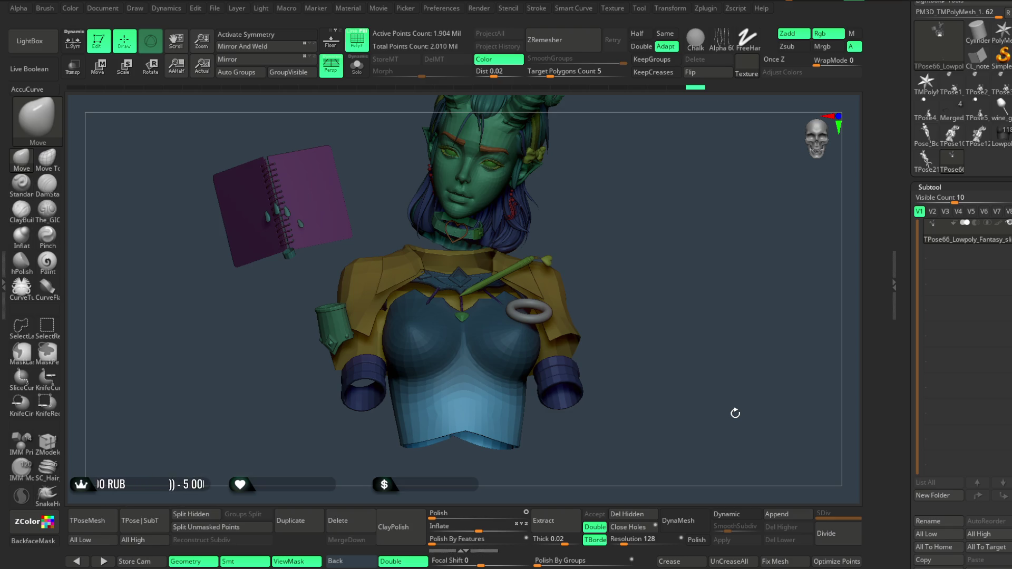
Unhide all parts, reframe the character and rotate her toward her left side.
mouse_move(644, 266)
left_mouse_down()
mouse_move(630, 251)
mouse_move(637, 209)
left_mouse_up()
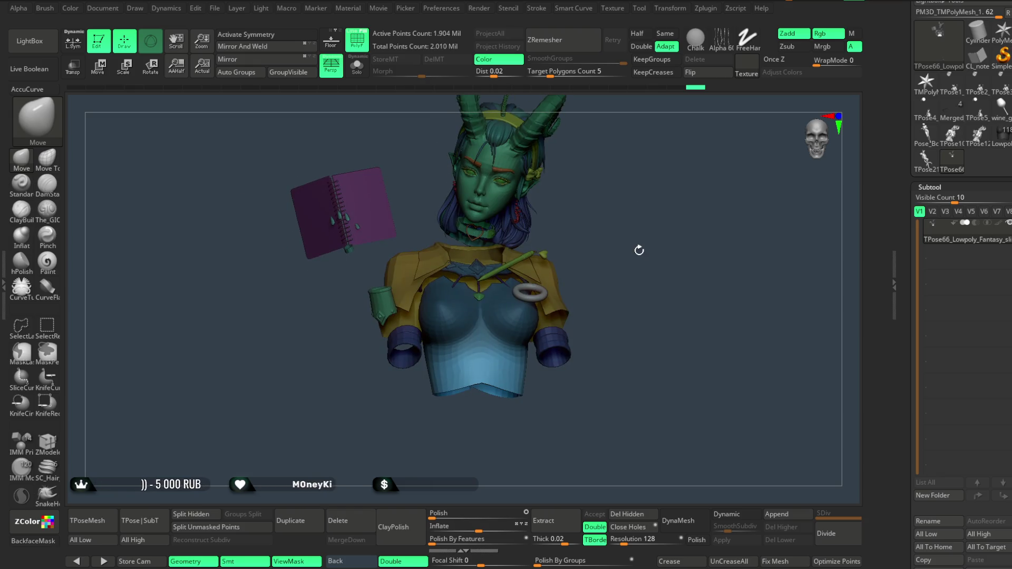
left_click(644, 261, "ctrl+shift")
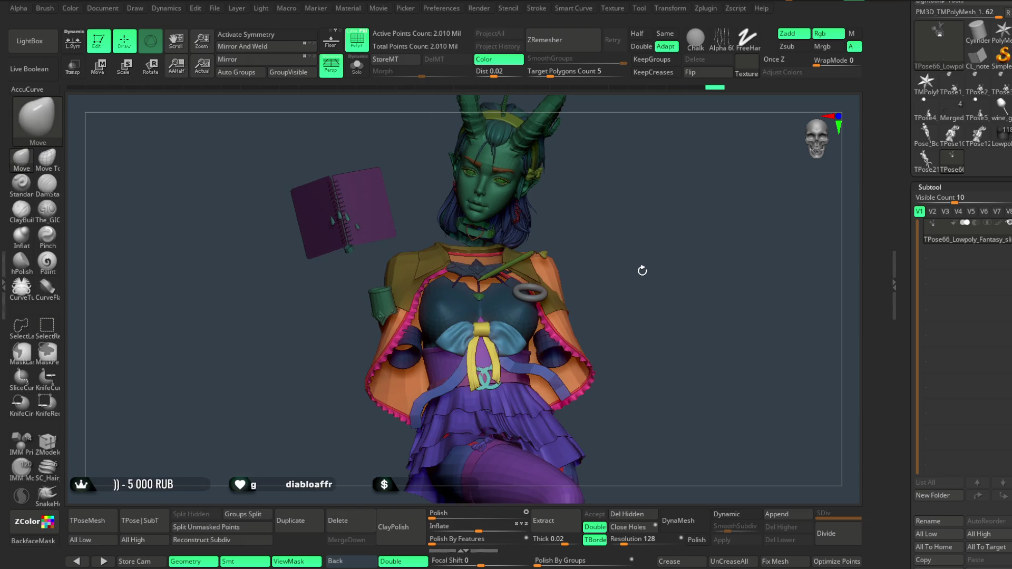
key("ctrl")
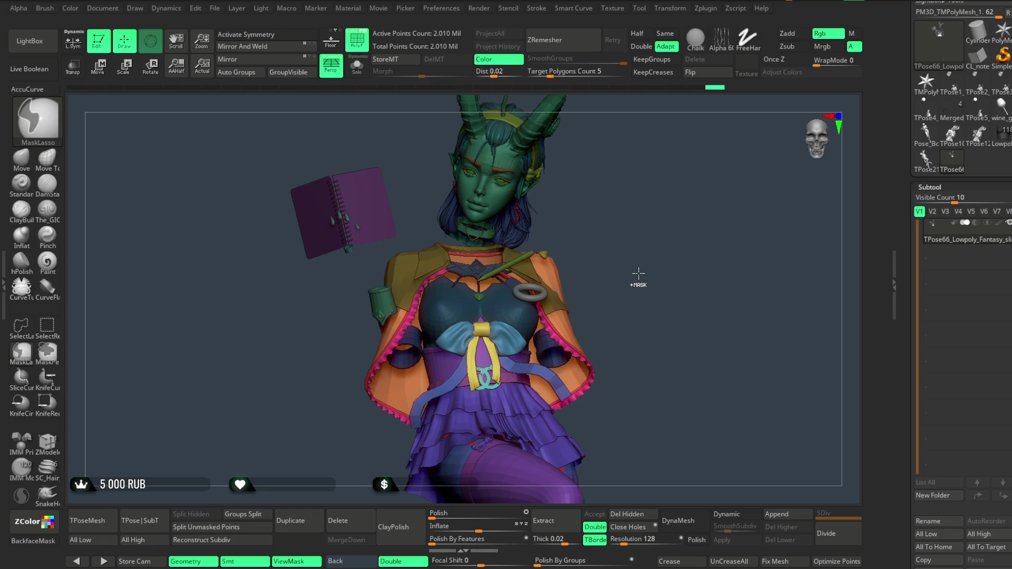
mouse_move(638, 275)
right_mouse_down("ctrl")
mouse_move(700, 269)
mouse_move(641, 278)
right_mouse_up("ctrl")
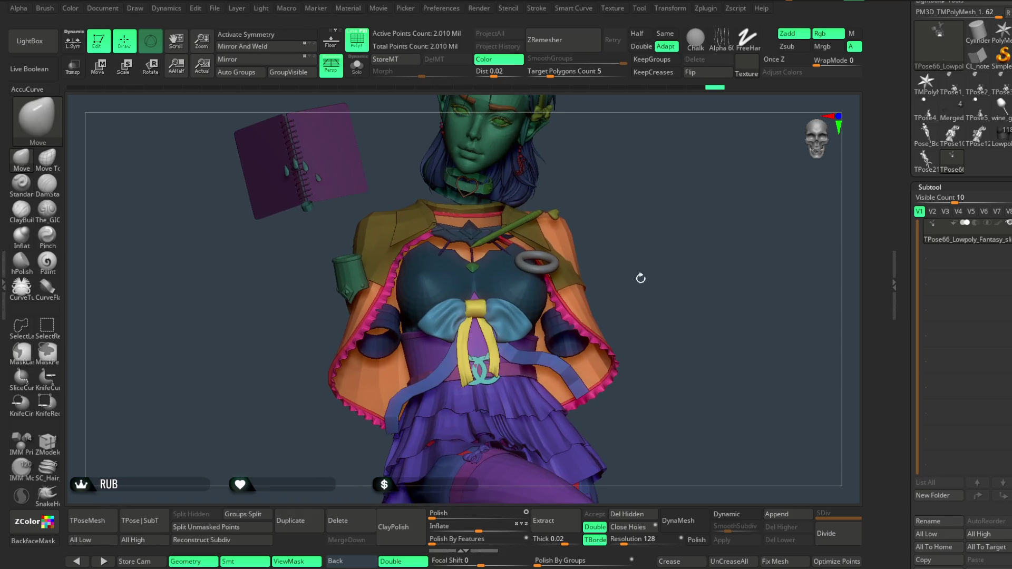
right_click_drag(618, 218, 629, 216)
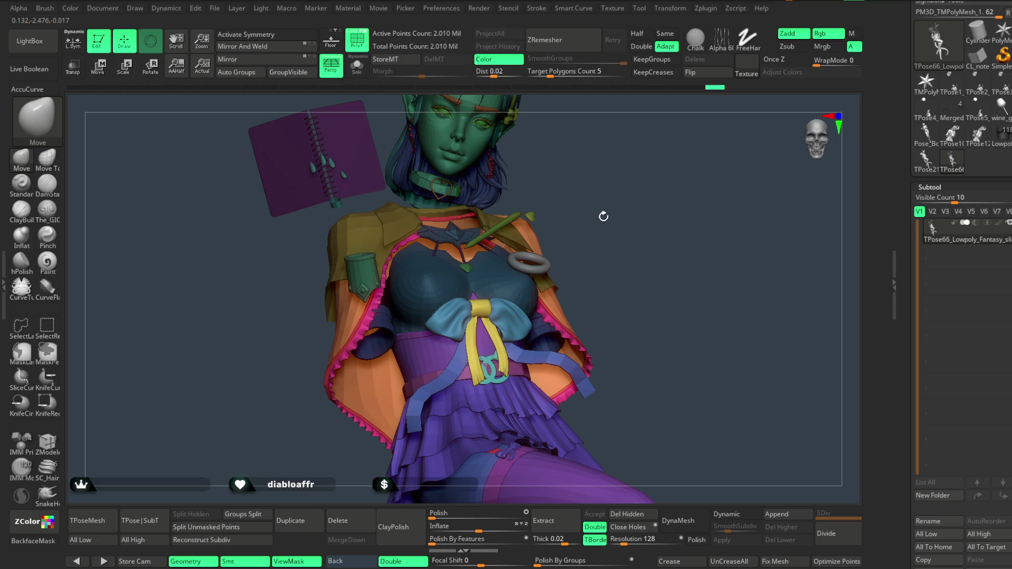
right_click_drag(601, 207, 600, 209)
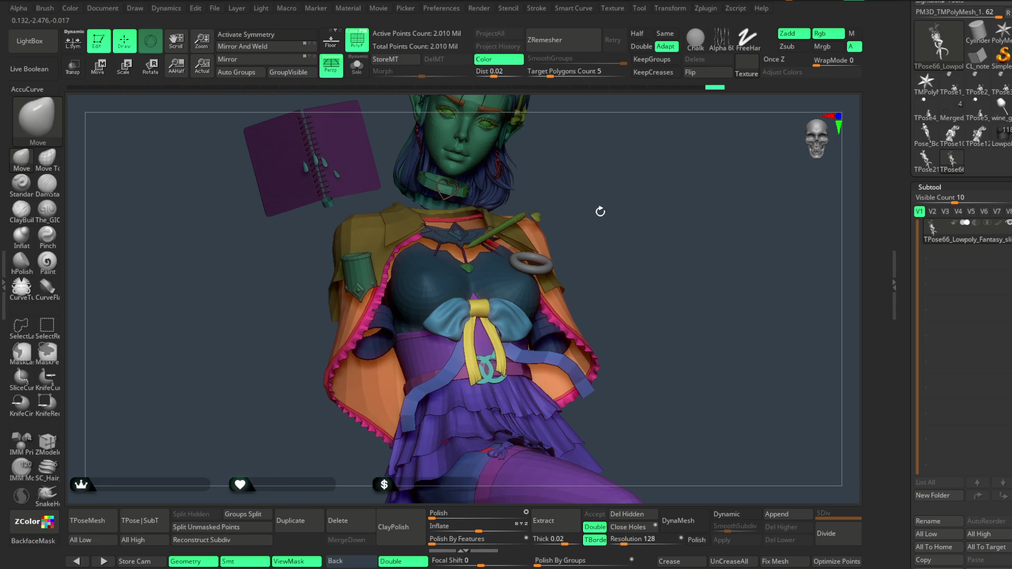
right_click_drag(603, 211, 581, 210)
Isolate and inspect the pink cape trim and the orange vest polygroups in turn.
key("ctrl+shift")
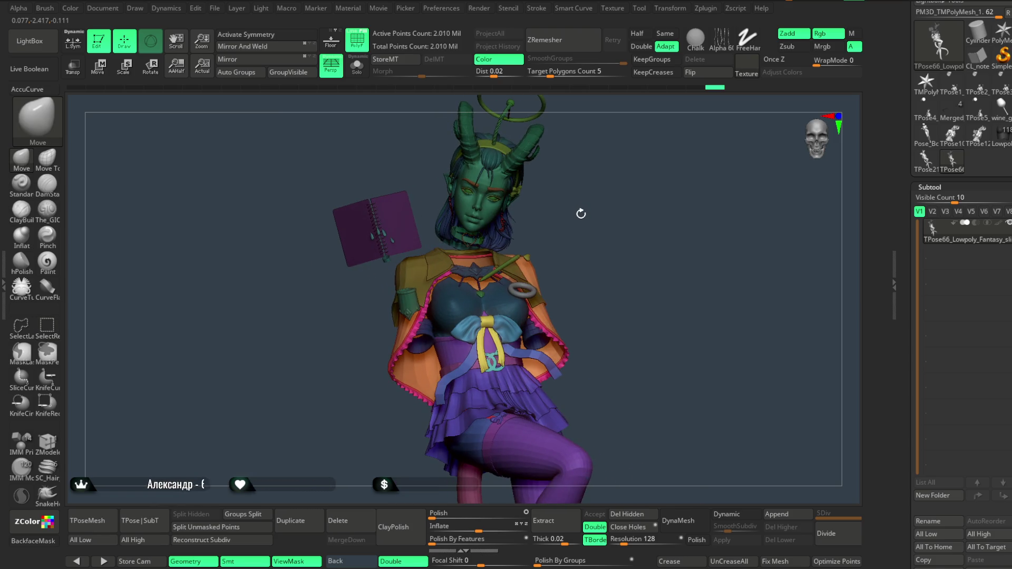
left_click(397, 358, "ctrl+shift")
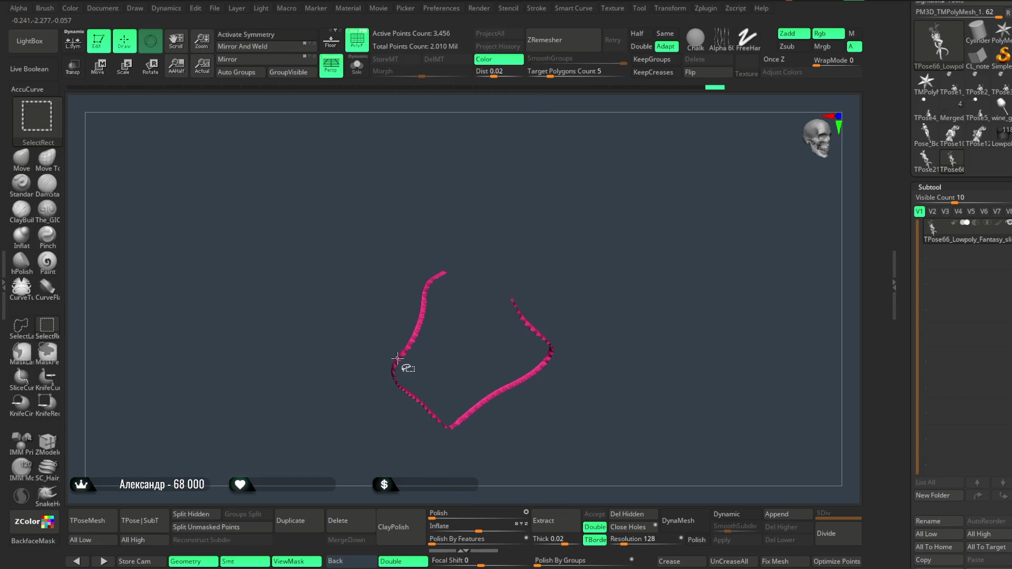
left_click(378, 402, "ctrl+shift")
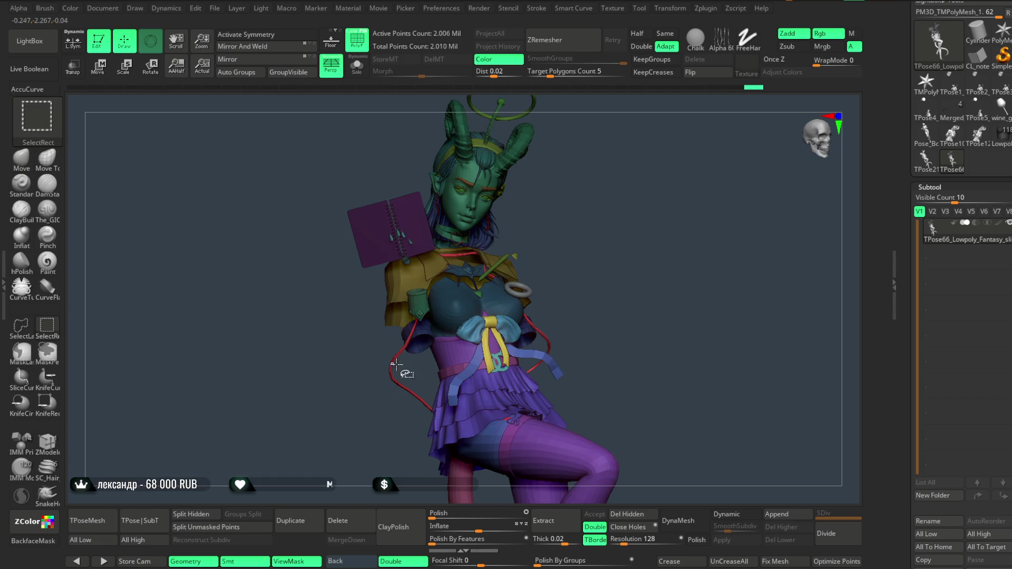
left_click(516, 288, "ctrl+shift")
left_click_drag(603, 176, 432, 484, "ctrl")
left_click(573, 231, "ctrl+shift")
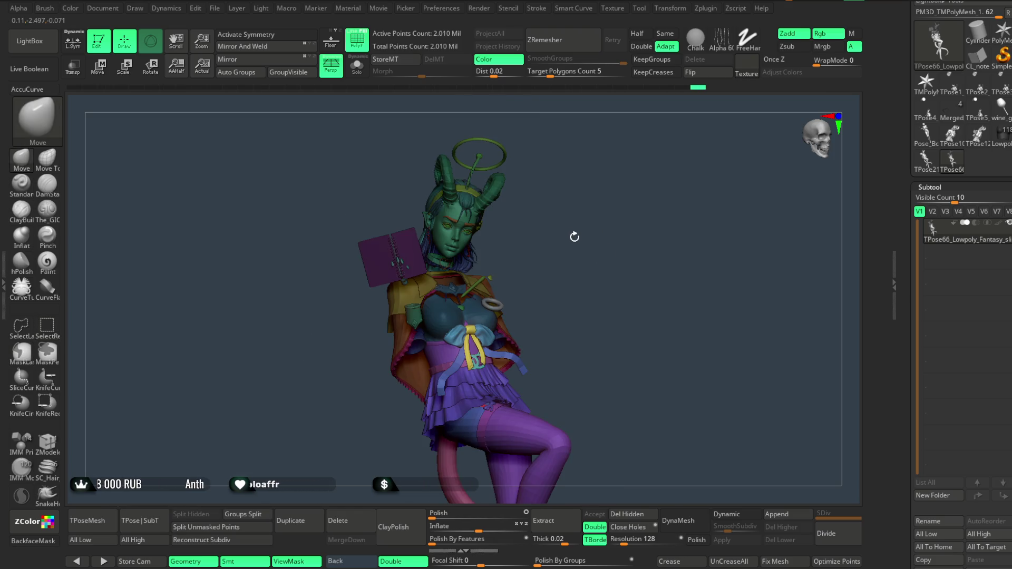
mouse_move(580, 247)
left_mouse_down()
mouse_move(576, 287)
mouse_move(532, 314)
left_mouse_up()
Isolate the bow, hide its yellow ribbon and blue straps, then restore it.
left_click(524, 308, "ctrl+shift")
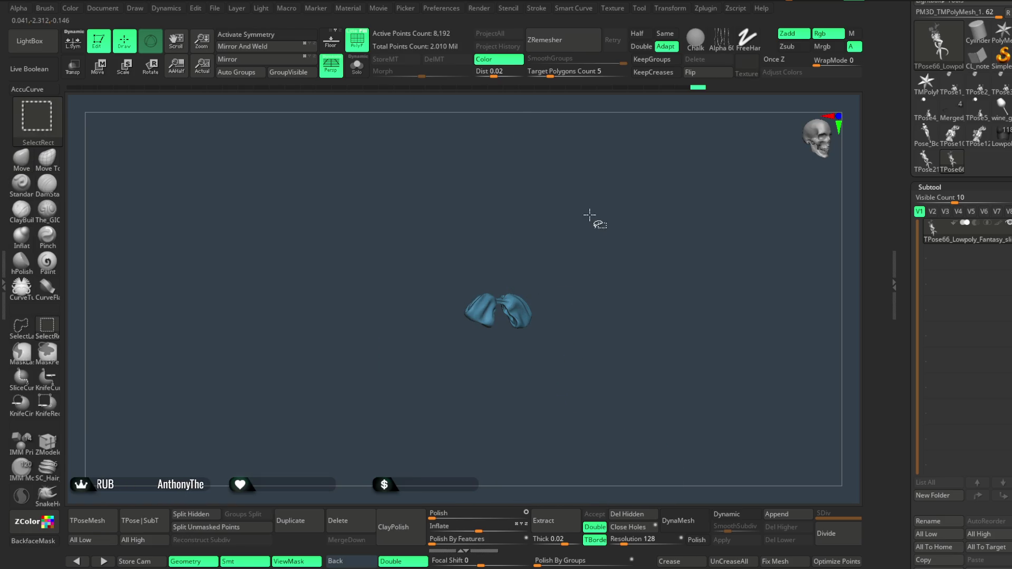
left_click_drag(595, 251, 596, 244, "ctrl+shift")
left_click(515, 326, "ctrl+alt+shift")
left_click(535, 338, "ctrl+alt+shift")
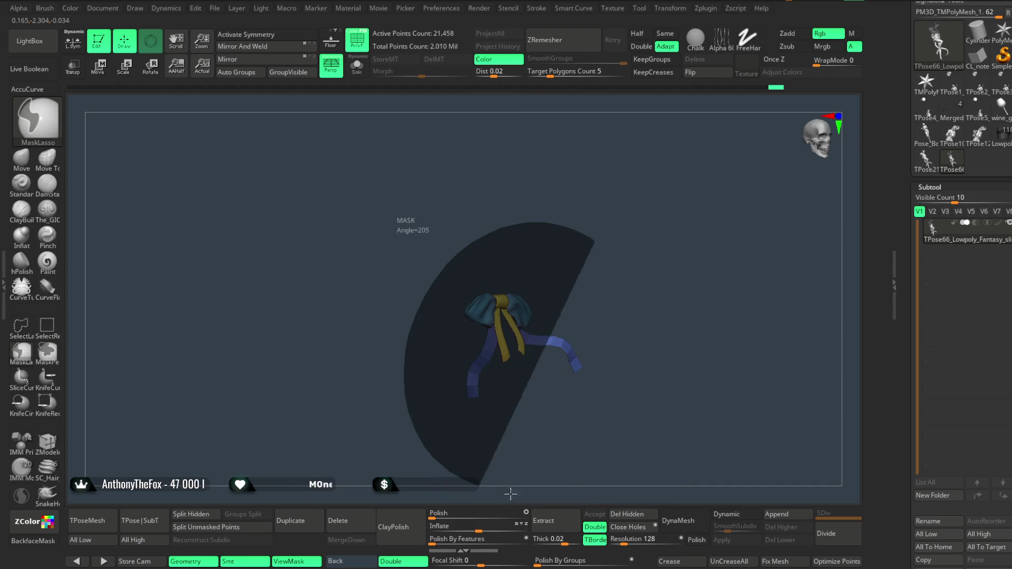
left_click(601, 257, "ctrl+shift")
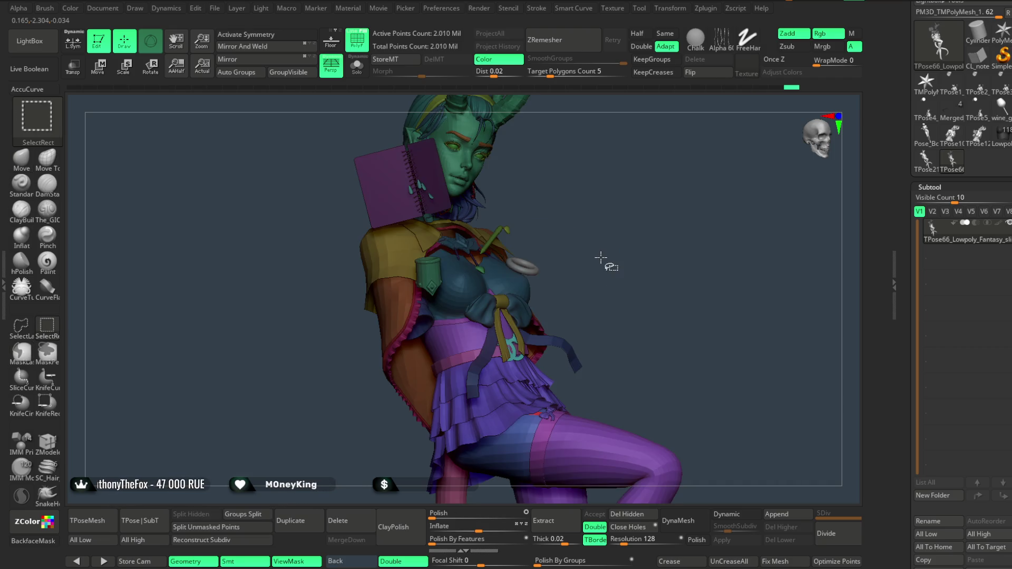
Isolate the pink waist ring and purple skirt, mask the skirt, then unhide everything.
left_click(457, 362, "ctrl+shift")
left_click(464, 325, "ctrl+shift")
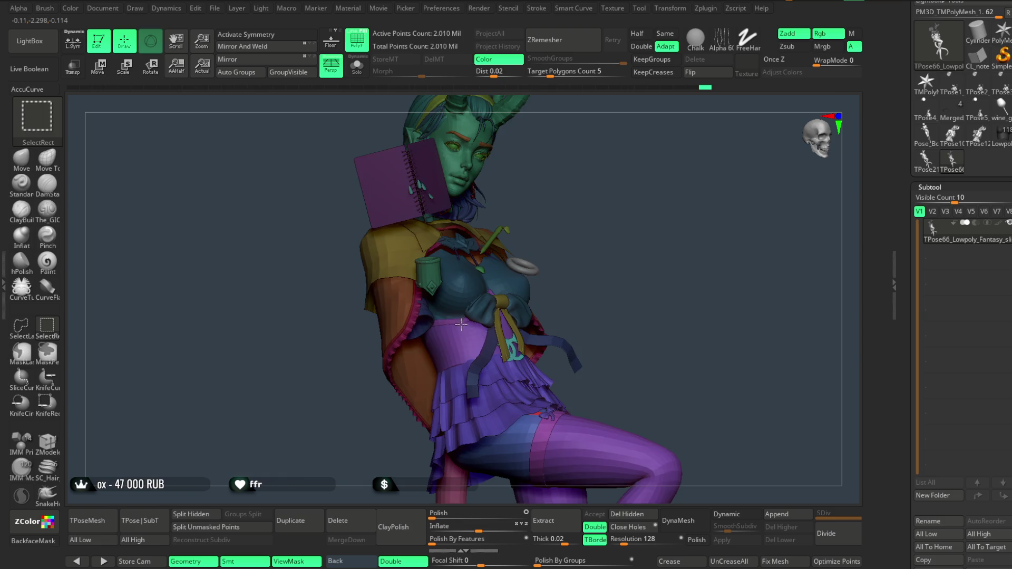
left_click(458, 339, "ctrl+shift")
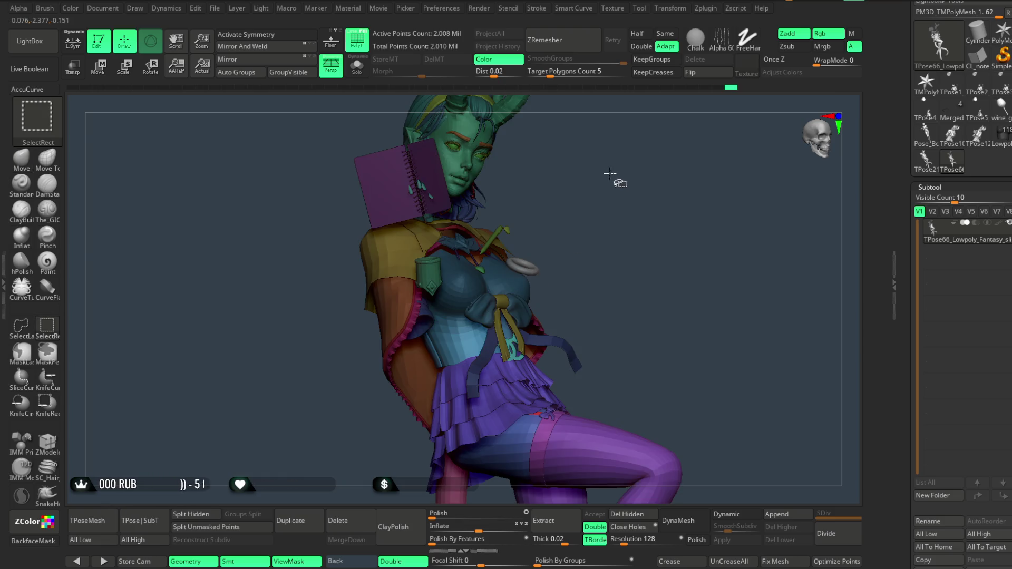
left_click_drag(624, 177, 604, 185)
key("f")
mouse_move(421, 334)
left_mouse_down("ctrl")
mouse_move(575, 329)
mouse_move(515, 174)
mouse_move(511, 260)
mouse_move(588, 264)
mouse_move(594, 220)
mouse_move(597, 234)
mouse_move(573, 239)
left_mouse_up("ctrl")
left_click(596, 236, "ctrl+shift")
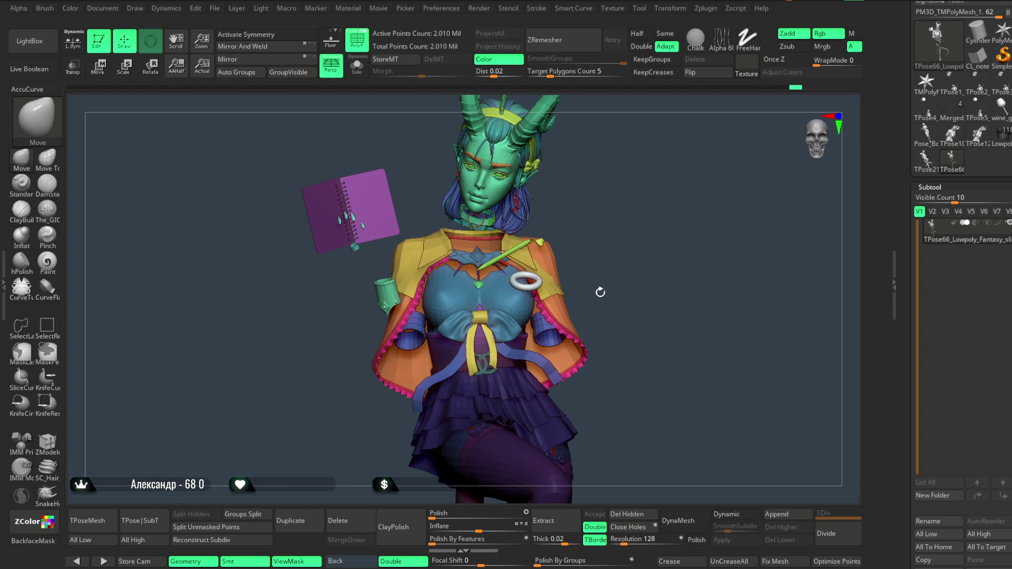
mouse_move(641, 231)
left_mouse_down()
mouse_move(643, 200)
mouse_move(646, 217)
mouse_move(637, 216)
mouse_move(669, 195)
mouse_move(625, 266)
left_mouse_up()
key("w")
left_click_drag(482, 388, 727, 280)
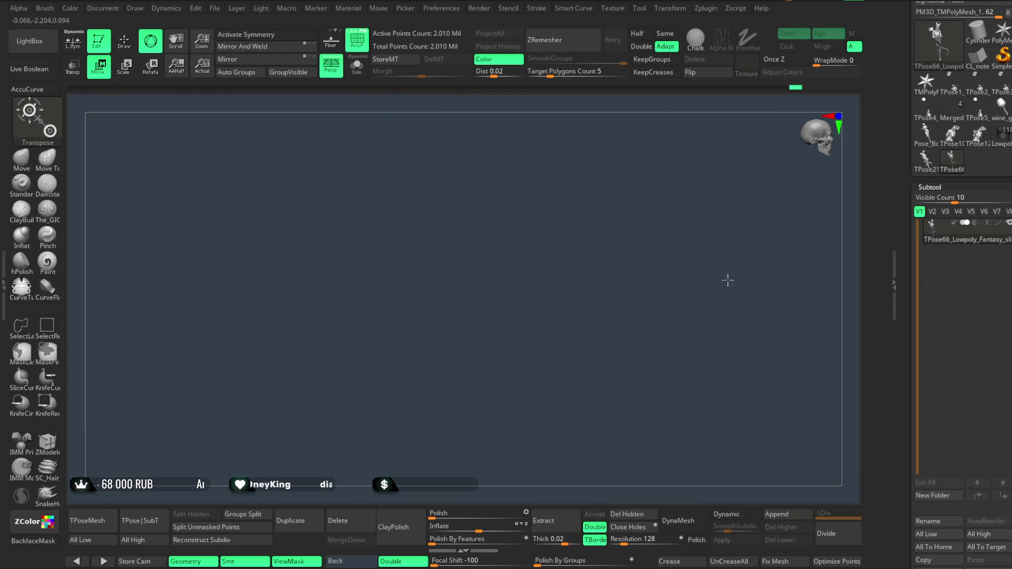
key("f")
mouse_move(530, 203)
left_mouse_down()
mouse_move(538, 208)
mouse_move(502, 204)
mouse_move(536, 192)
mouse_move(544, 167)
mouse_move(528, 215)
left_mouse_up()
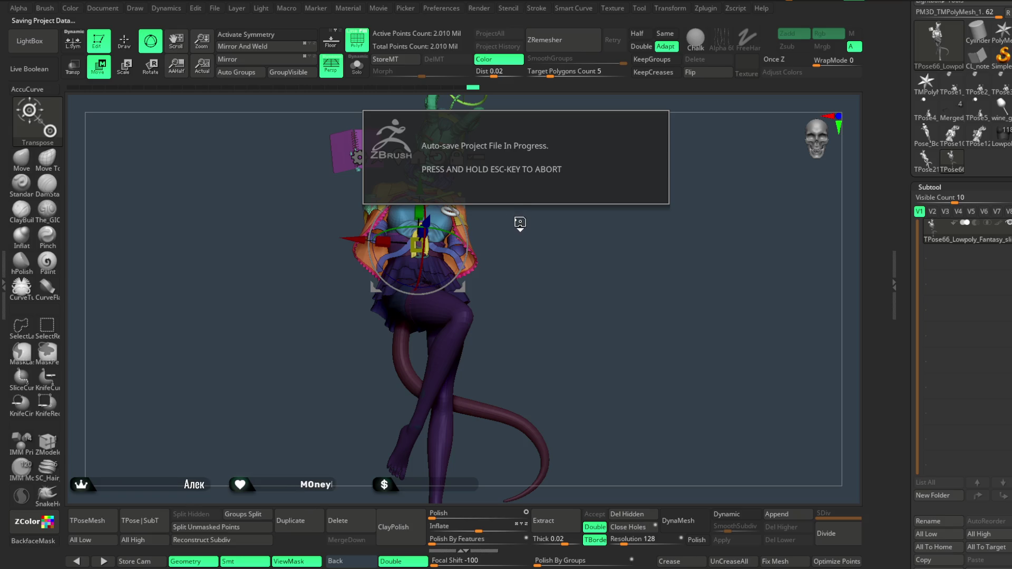
mouse_move(520, 221)
left_mouse_down()
mouse_move(526, 213)
mouse_move(526, 228)
mouse_move(551, 213)
mouse_move(558, 222)
mouse_move(544, 227)
mouse_move(562, 226)
mouse_move(540, 255)
mouse_move(536, 222)
mouse_move(547, 197)
mouse_move(548, 221)
left_mouse_up()
key("q")
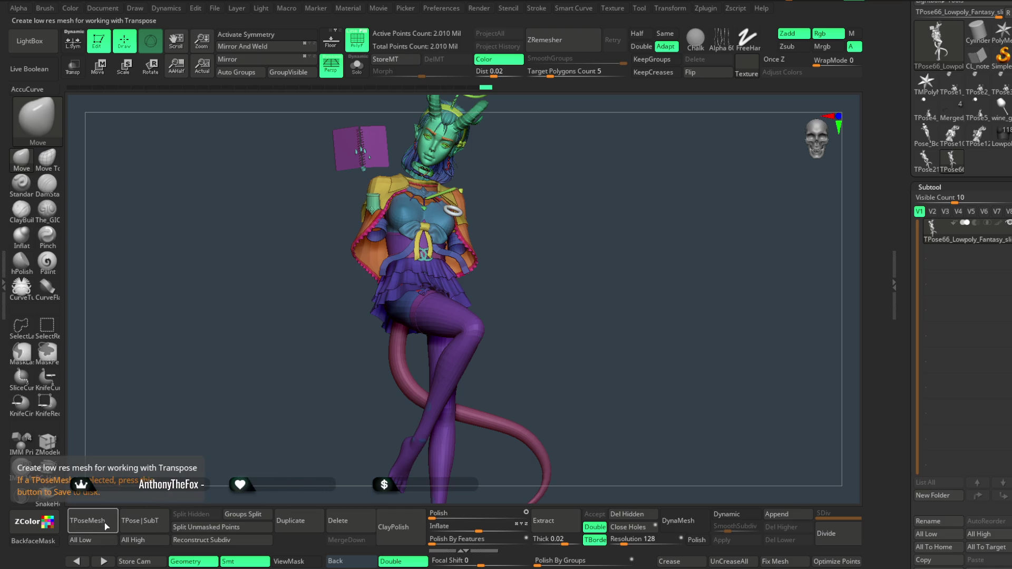
Save the project, close TPoseMesh without saving it to disk, and run TPose|SubT.
left_click(216, 9)
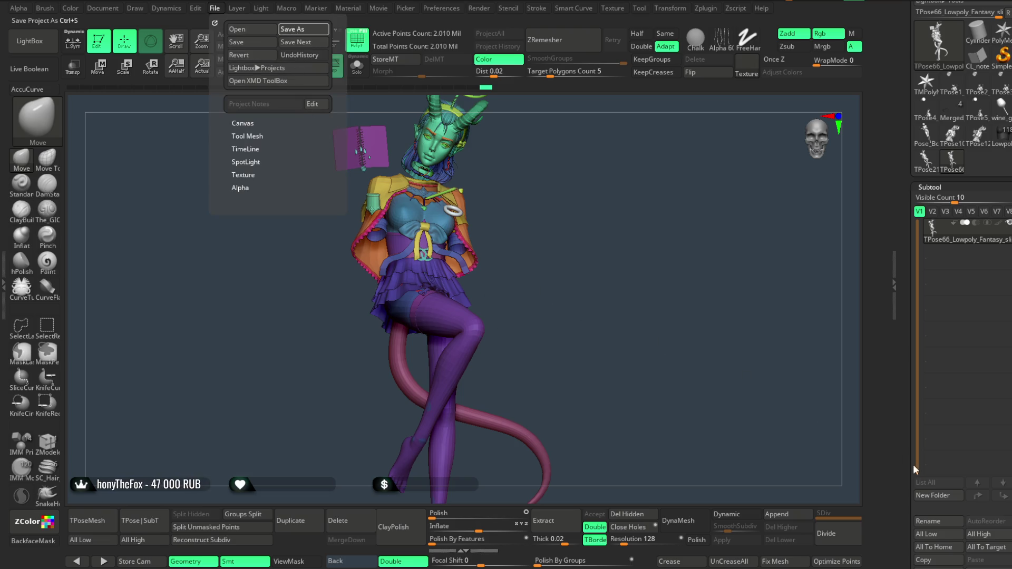
key("ctrl+s")
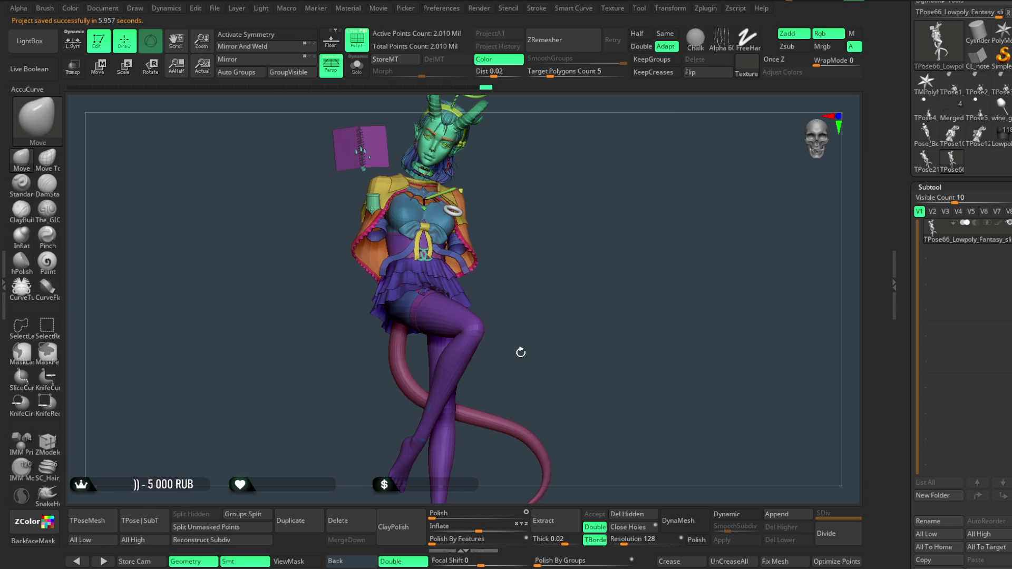
left_click(91, 521)
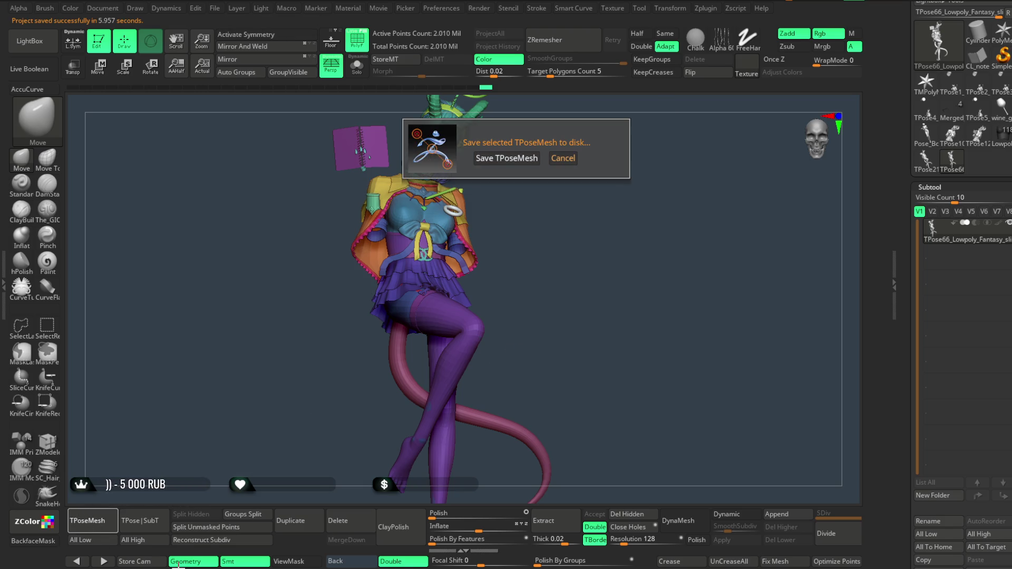
left_click(563, 159)
left_click(140, 521)
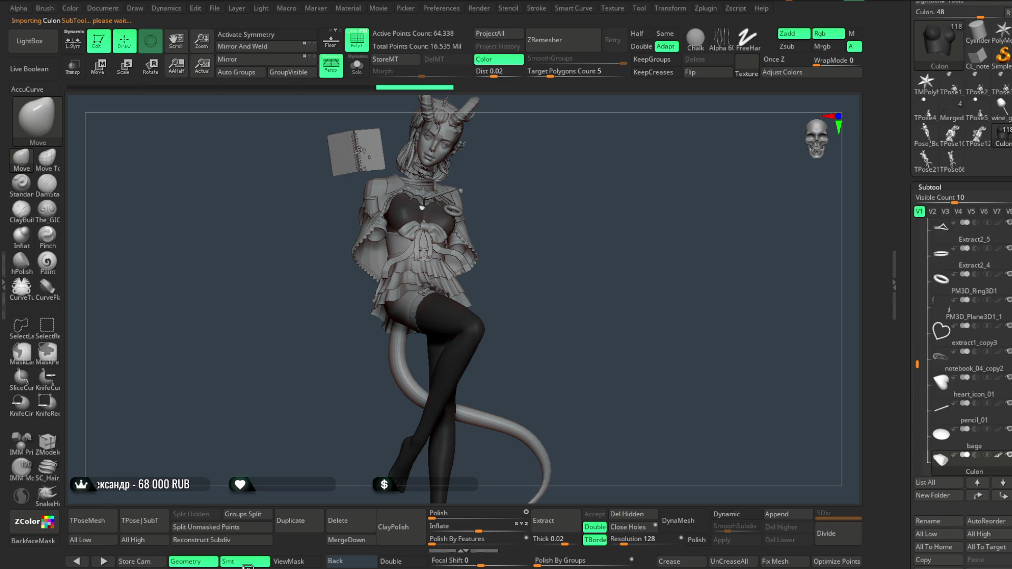
Step the pose transfer through the horns, hair, skirt and body subtools until completion.
key("Up")
key("Up")
key("Up")
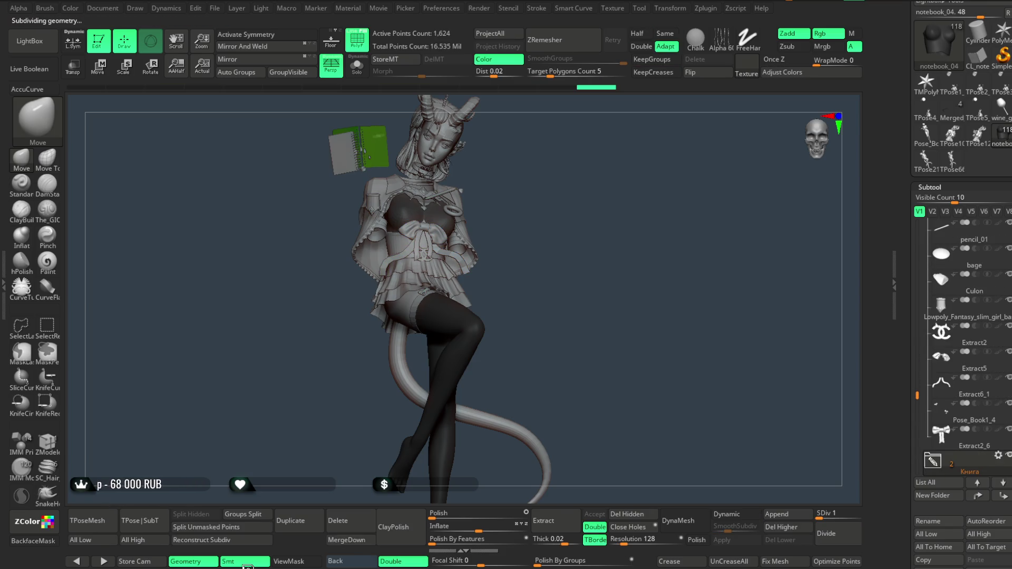
key("Down")
key("Down")
key("Down")
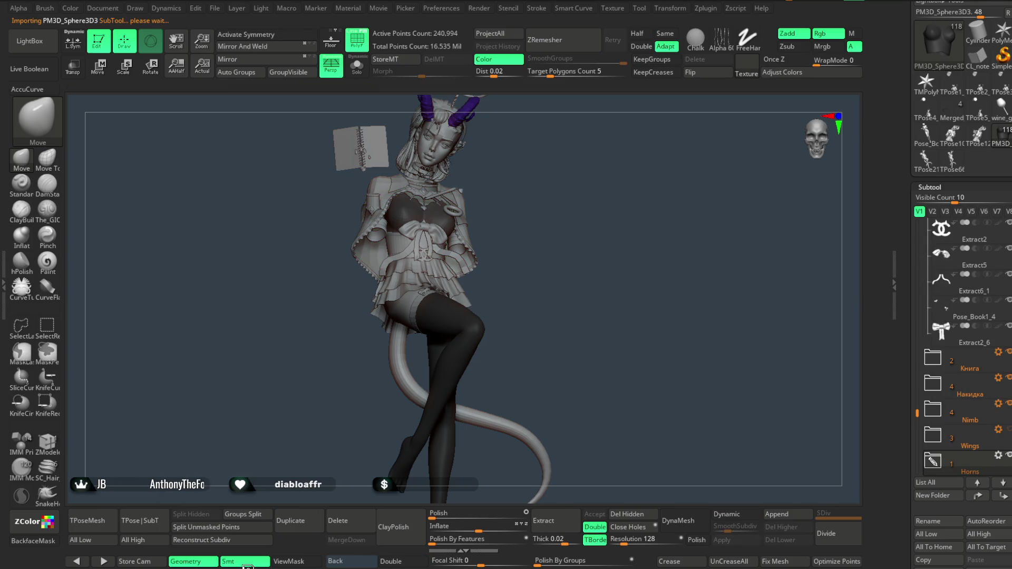
key("Down")
key("Down")
key("Down")
key("Down")
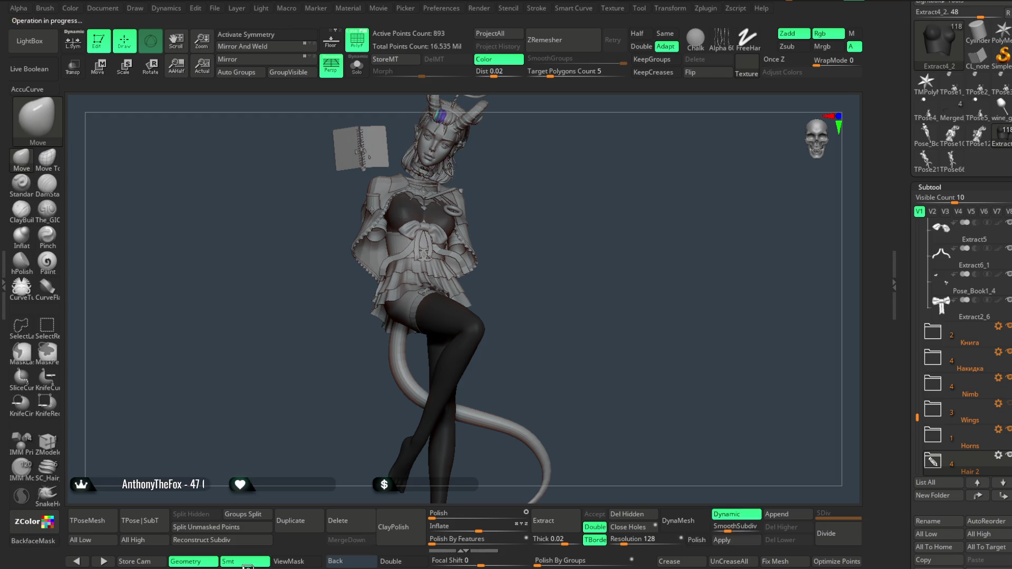
key("Down")
key("Down")
key("Down")
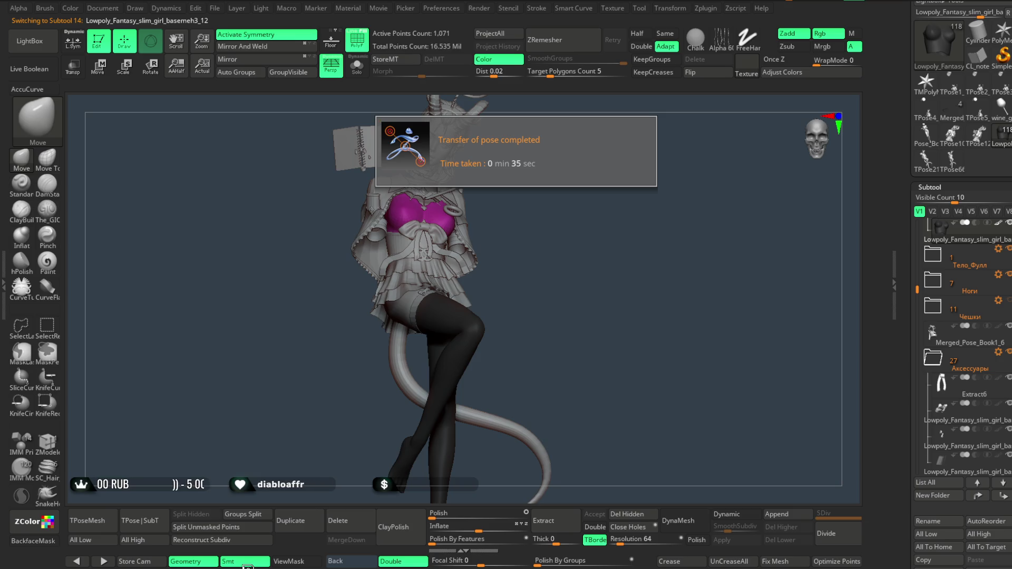
mouse_move(565, 246)
left_mouse_down("alt")
mouse_move(587, 190)
mouse_move(639, 246)
mouse_move(580, 267)
mouse_move(590, 228)
mouse_move(587, 240)
left_mouse_up("alt")
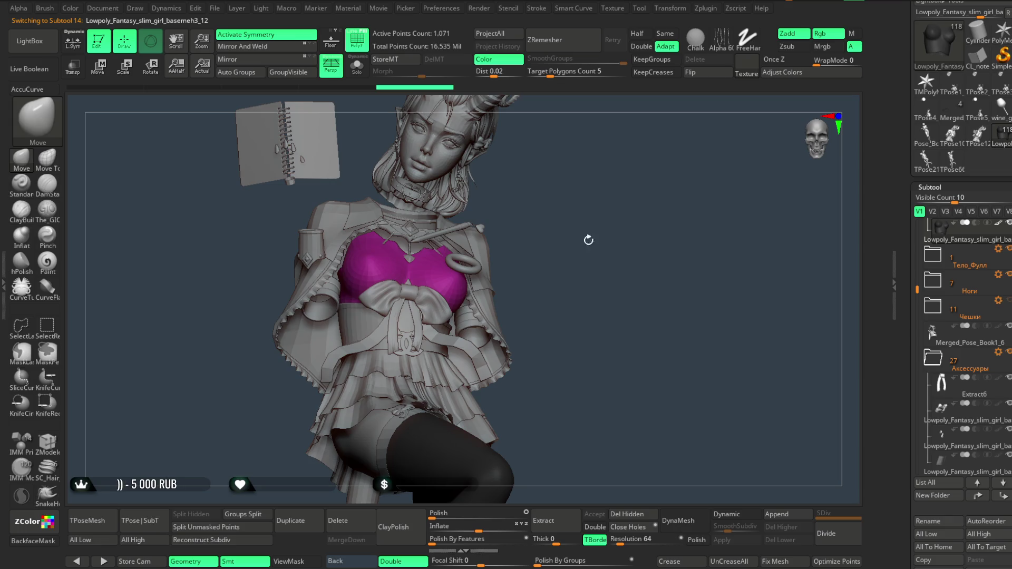
Select Тело_Бюст1, solo it, and mask the torso so only the arm stays free.
scroll(951, 299, "up", 3)
left_click(951, 285)
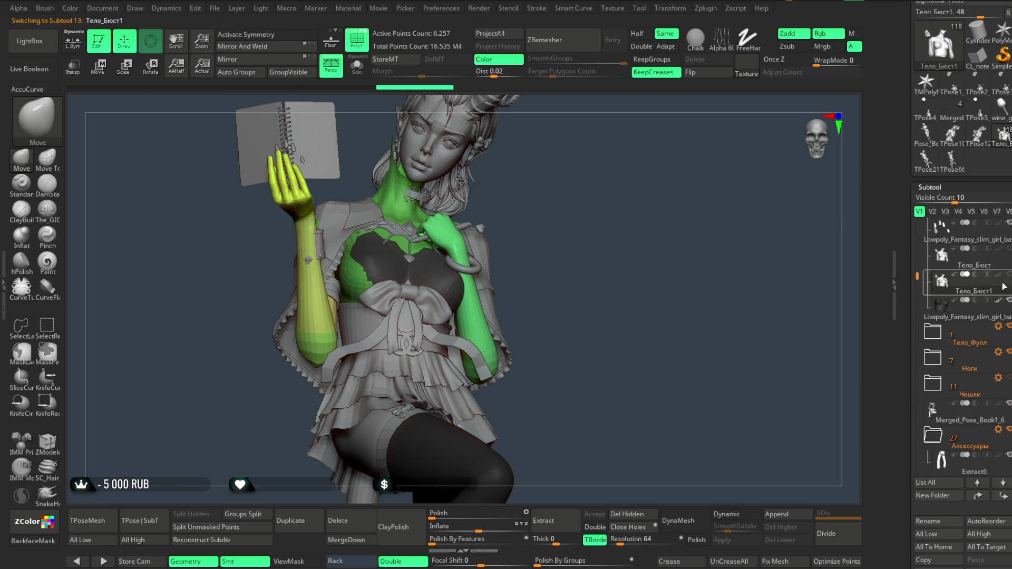
left_click_drag(592, 240, 596, 260)
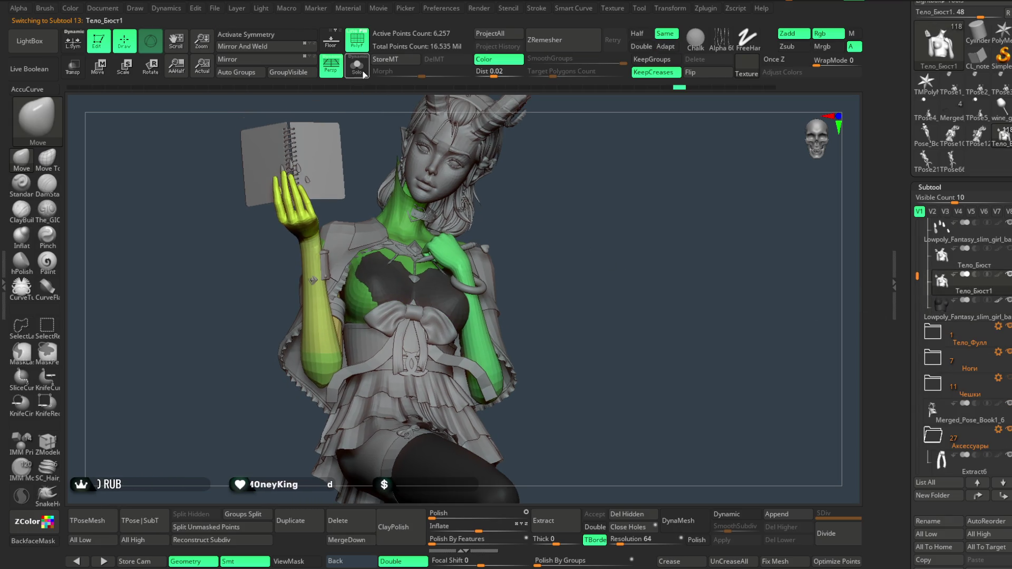
left_click(357, 66)
mouse_move(550, 229)
left_mouse_down()
mouse_move(461, 384)
mouse_move(409, 331)
mouse_move(350, 345)
mouse_move(338, 371)
mouse_move(410, 466)
left_mouse_up()
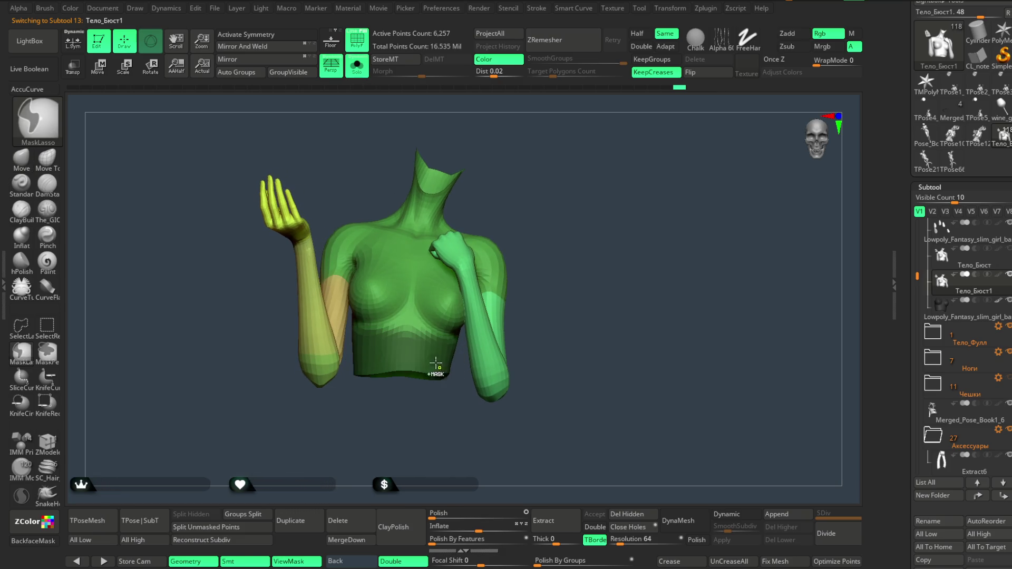
left_click(556, 226, "ctrl")
left_click_drag(553, 217, 400, 143, "ctrl")
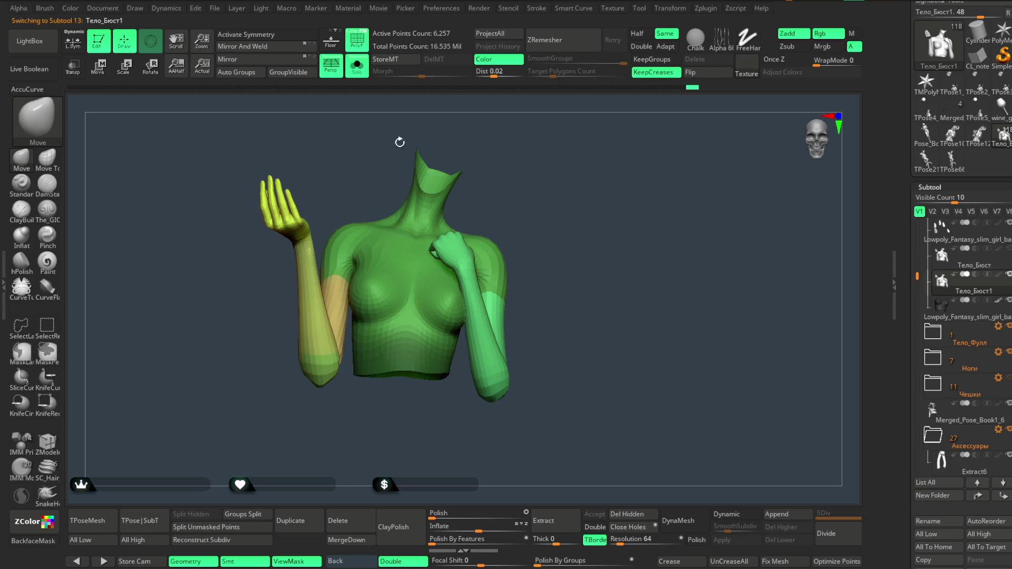
key("shift+alt+s")
Rotate the unmasked raised arm with the Transpose gizmo so the hand meets the notebook.
left_click(98, 68)
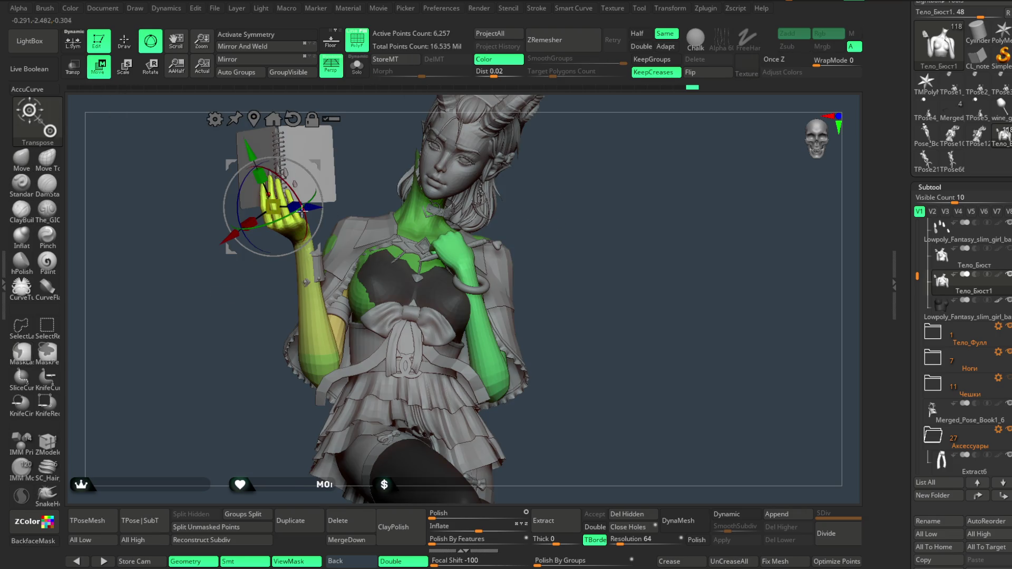
mouse_move(580, 215)
left_mouse_down()
mouse_move(625, 220)
mouse_move(515, 242)
left_mouse_up()
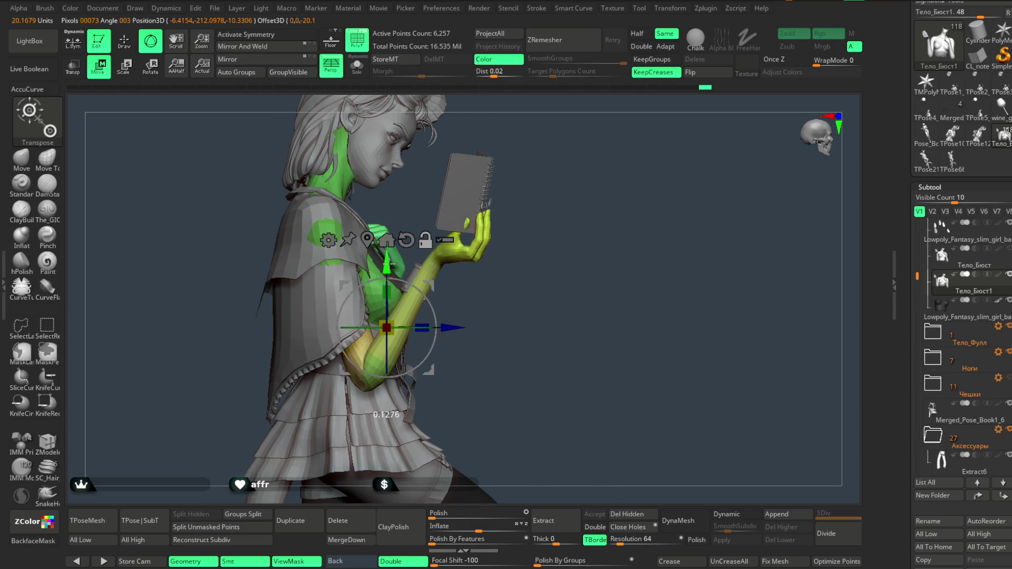
left_click_drag(520, 321, 350, 343)
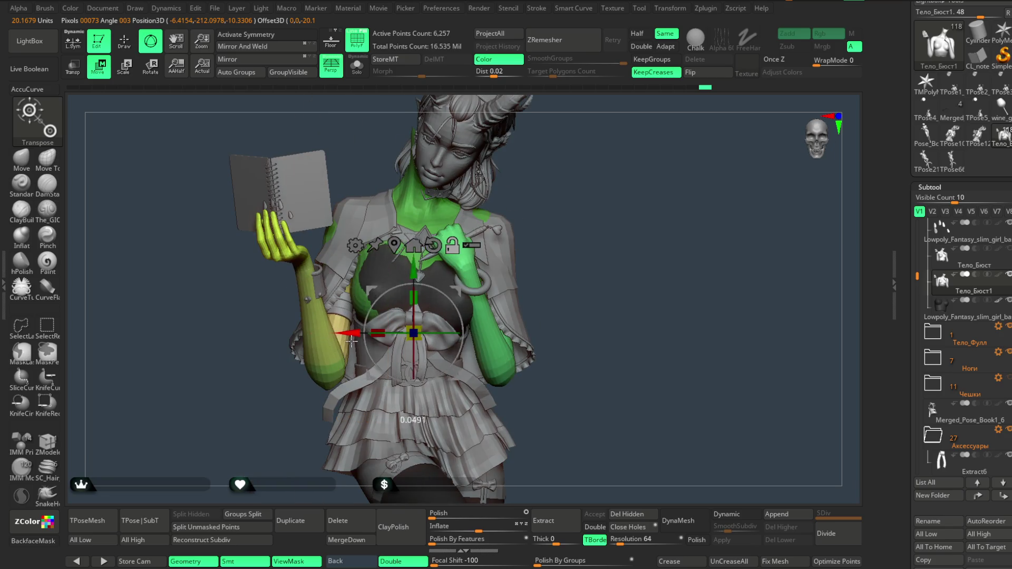
mouse_move(632, 222)
left_mouse_down()
mouse_move(594, 208)
mouse_move(478, 317)
mouse_move(464, 308)
mouse_move(448, 295)
mouse_move(544, 228)
mouse_move(551, 208)
mouse_move(577, 208)
mouse_move(558, 176)
left_mouse_up()
left_click_drag(411, 370, 422, 357)
left_click_drag(551, 186, 558, 182)
left_click_drag(409, 373, 416, 372)
left_click_drag(552, 185, 554, 181)
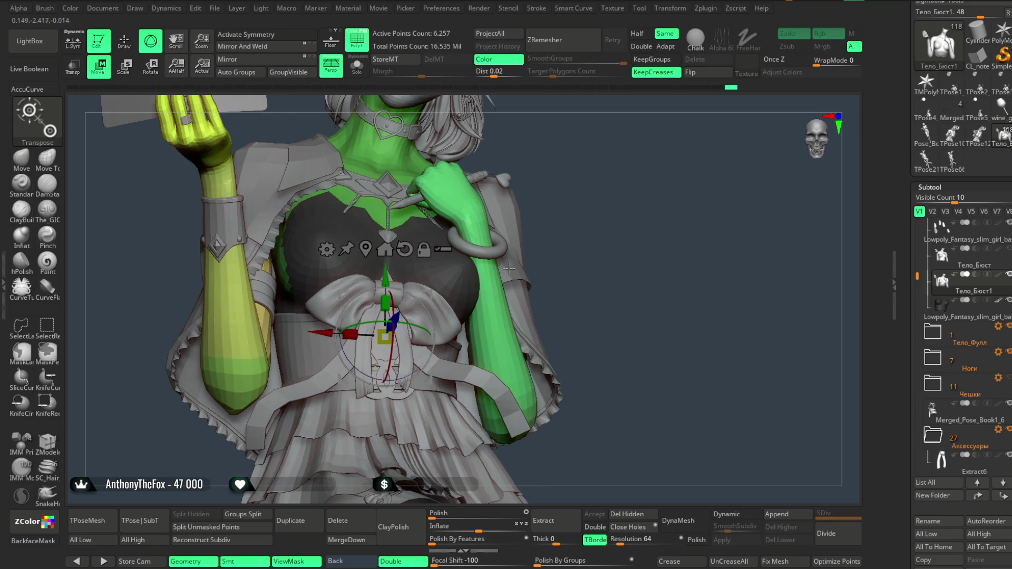
left_click_drag(404, 374, 408, 372)
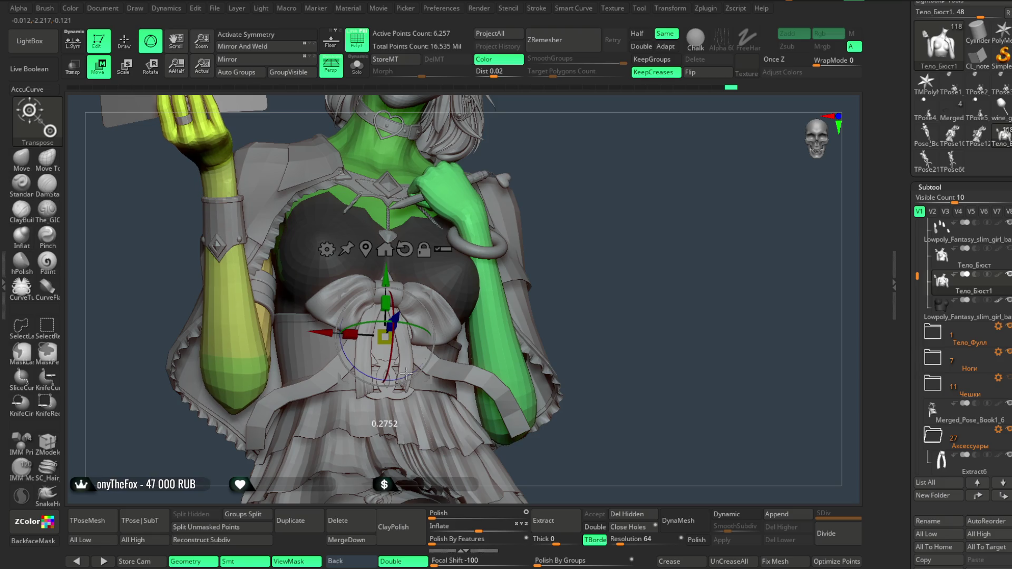
left_click_drag(546, 203, 572, 211)
left_click_drag(393, 436, 395, 433)
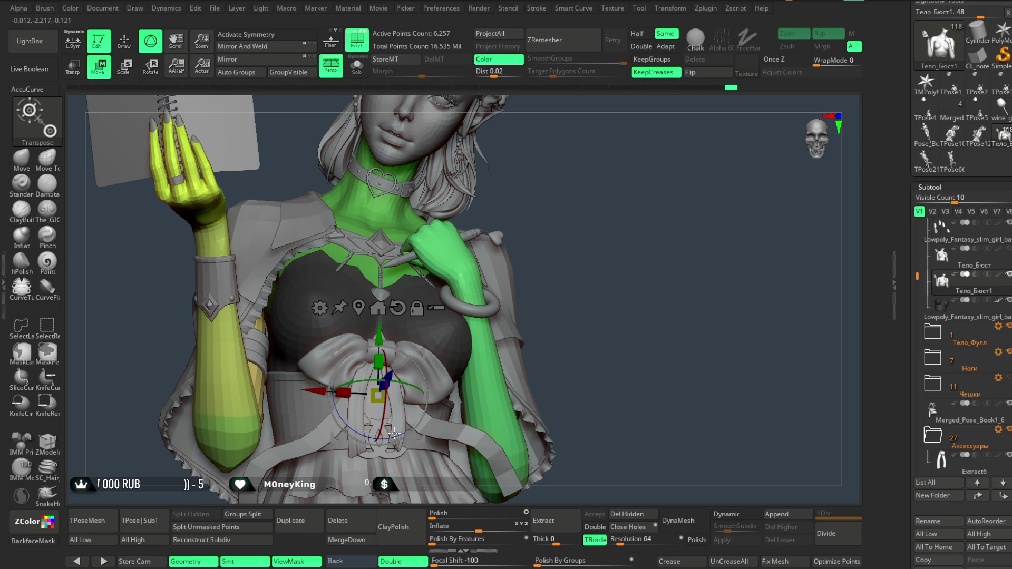
mouse_move(545, 224)
left_mouse_down()
mouse_move(540, 217)
mouse_move(540, 226)
left_mouse_up()
Hide polygroup colours, return to the Move brush, and make Merged_Pose_Book1_6 active.
key("shift+f")
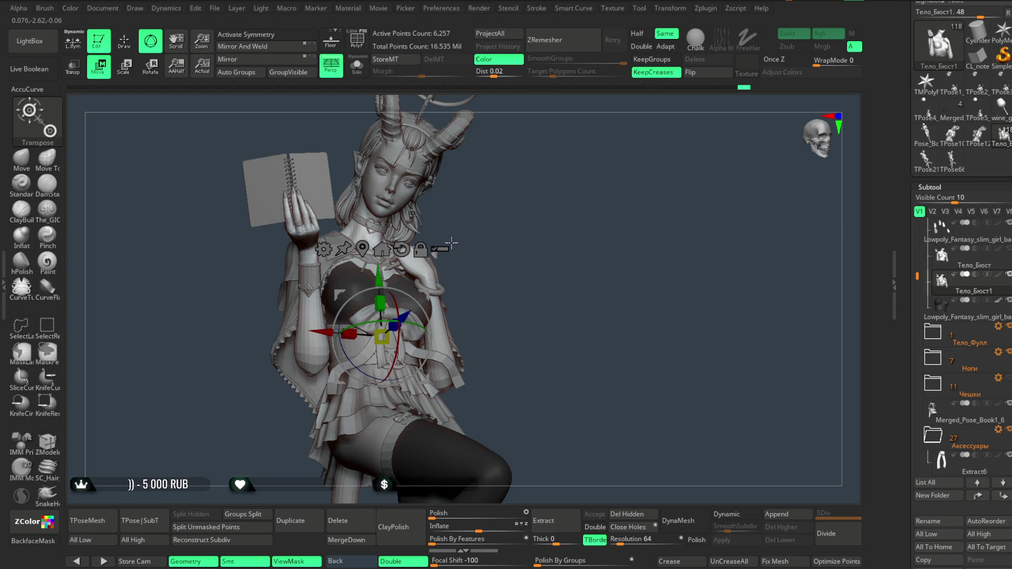
key("q")
mouse_move(546, 260)
left_mouse_down()
mouse_move(537, 242)
mouse_move(526, 251)
mouse_move(543, 253)
mouse_move(525, 259)
mouse_move(536, 280)
mouse_move(522, 276)
mouse_move(535, 300)
mouse_move(558, 195)
mouse_move(556, 283)
mouse_move(561, 237)
mouse_move(552, 235)
mouse_move(581, 236)
mouse_move(554, 237)
mouse_move(554, 267)
mouse_move(549, 244)
mouse_move(563, 241)
mouse_move(598, 275)
mouse_move(497, 357)
mouse_move(524, 486)
mouse_move(502, 393)
mouse_move(553, 267)
mouse_move(553, 226)
mouse_move(518, 225)
left_mouse_up()
left_click(504, 319, "alt")
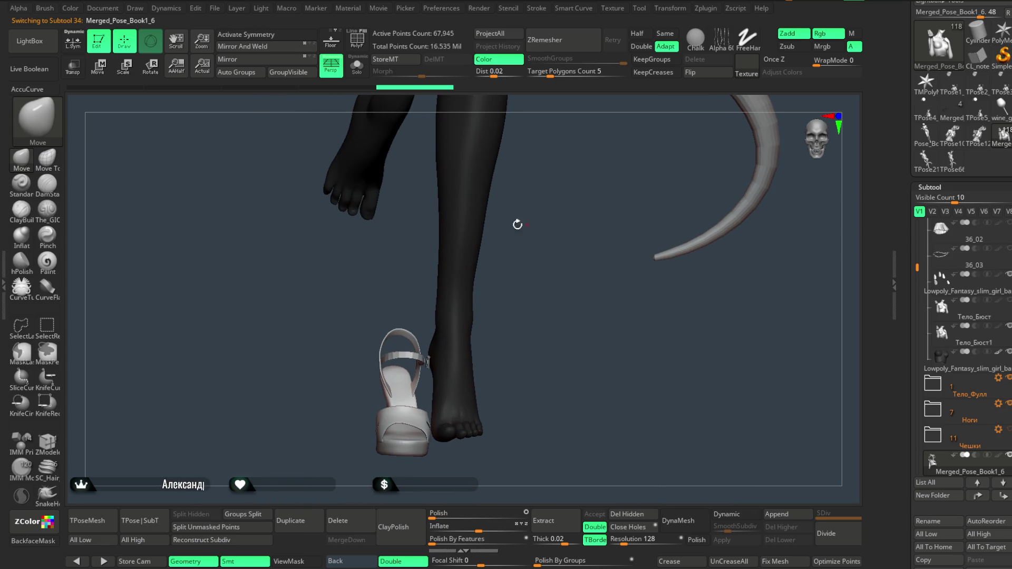
Place the Transpose gizmo on the shoe and slide it sideways toward the foot.
key("w")
left_click_drag(541, 308, 578, 306)
left_click_drag(479, 327, 509, 342)
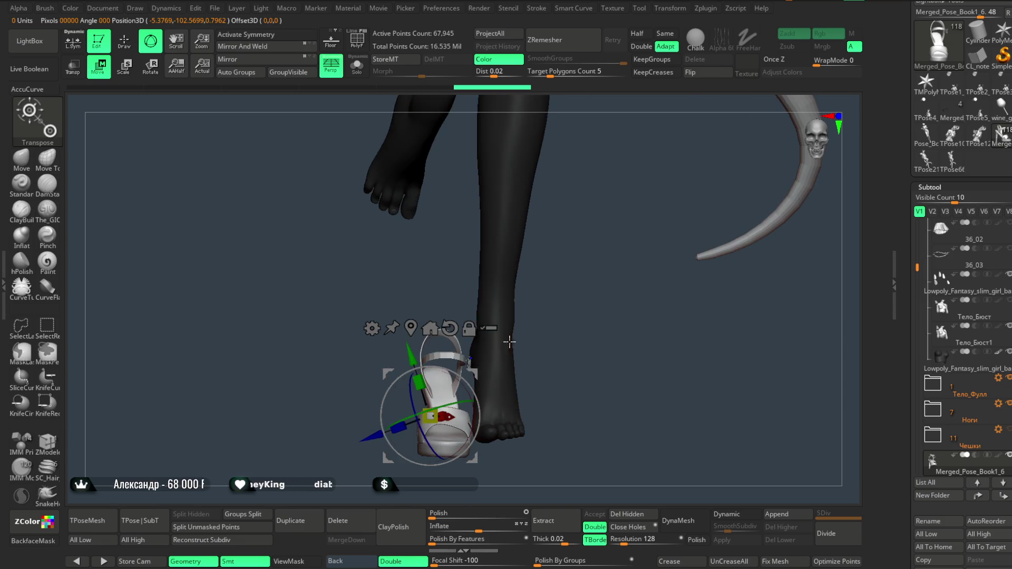
left_click(449, 328)
left_click_drag(374, 412, 418, 417)
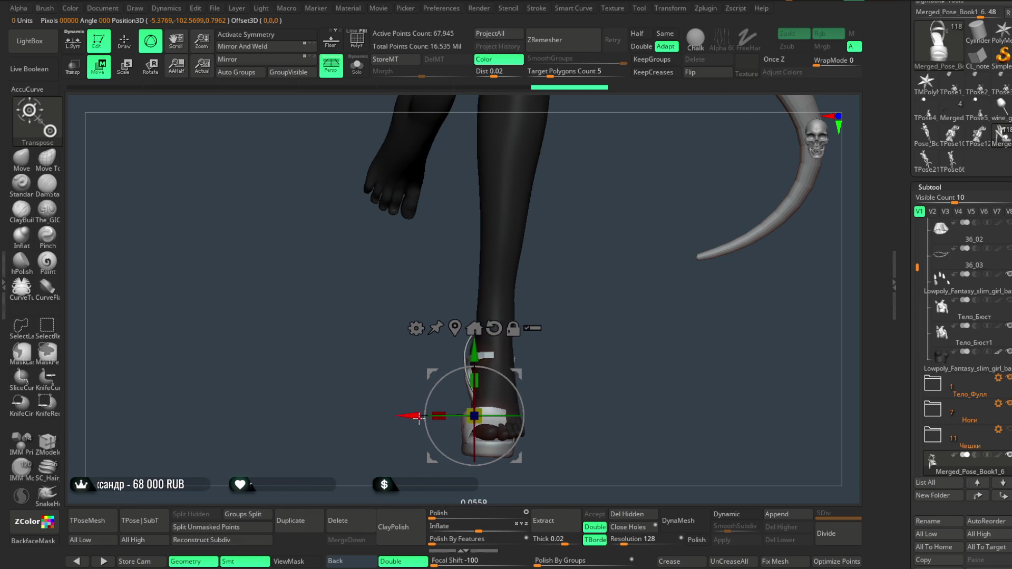
Fine-tune the shoe's sideways position from side and back views, then return to sculpting.
left_click_drag(553, 310, 618, 301)
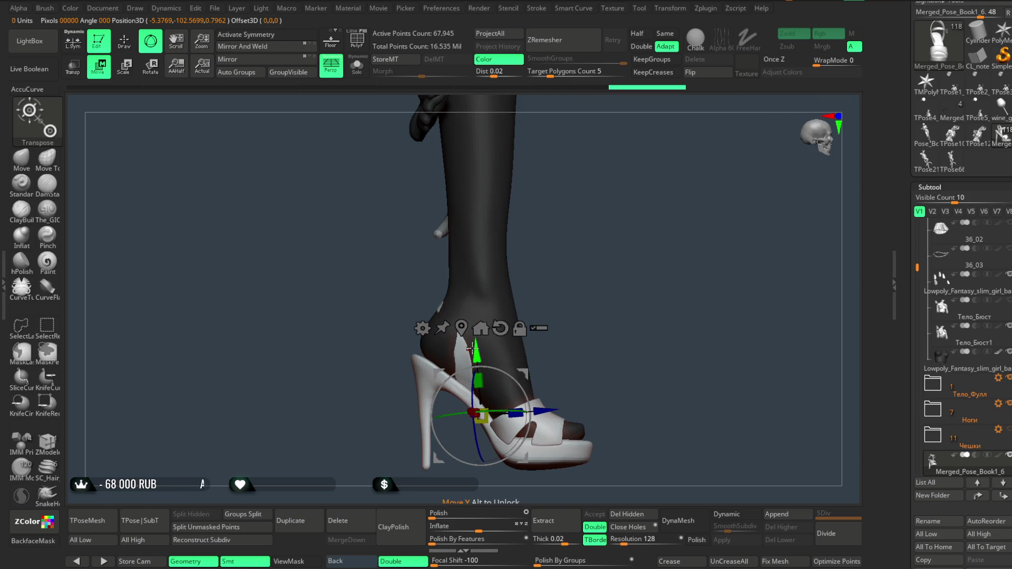
left_click_drag(477, 340, 499, 378)
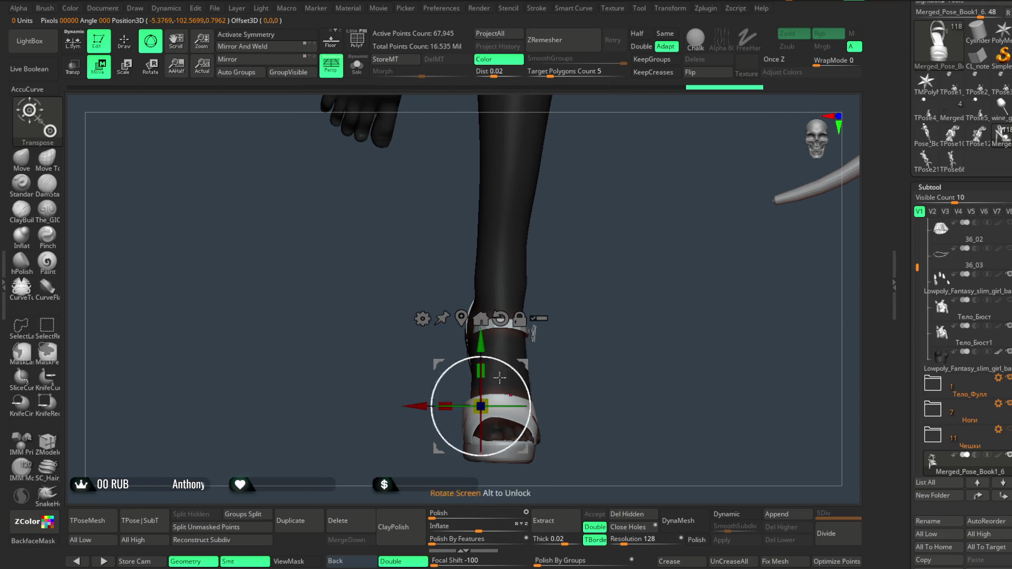
left_click_drag(420, 405, 509, 404)
left_click_drag(422, 405, 428, 418)
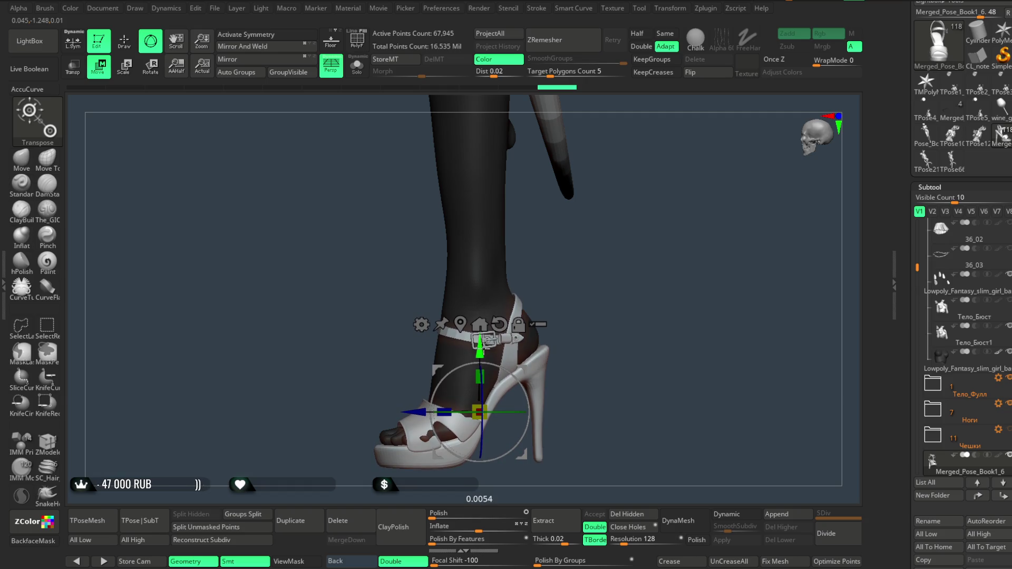
mouse_move(614, 276)
left_mouse_down()
mouse_move(619, 255)
mouse_move(606, 258)
left_mouse_up()
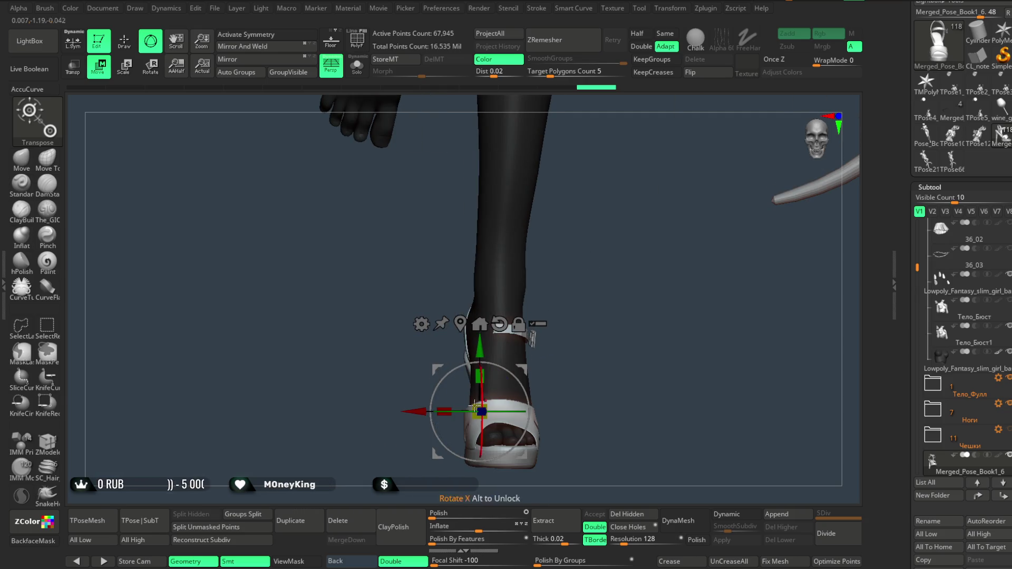
left_click_drag(415, 412, 413, 412)
mouse_move(569, 327)
left_mouse_down()
mouse_move(581, 400)
mouse_move(529, 389)
left_mouse_up()
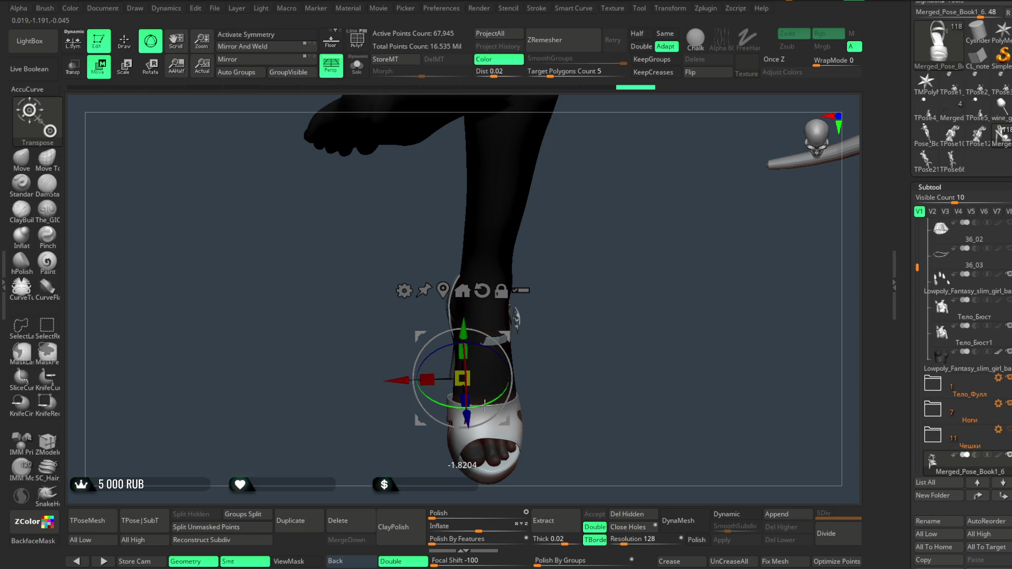
mouse_move(570, 316)
left_mouse_down()
mouse_move(583, 260)
mouse_move(644, 257)
mouse_move(596, 292)
mouse_move(634, 296)
mouse_move(636, 267)
mouse_move(615, 271)
mouse_move(631, 285)
mouse_move(606, 283)
mouse_move(610, 337)
mouse_move(601, 274)
mouse_move(640, 285)
mouse_move(524, 351)
mouse_move(564, 321)
mouse_move(592, 271)
mouse_move(580, 285)
mouse_move(580, 338)
mouse_move(627, 191)
left_mouse_up()
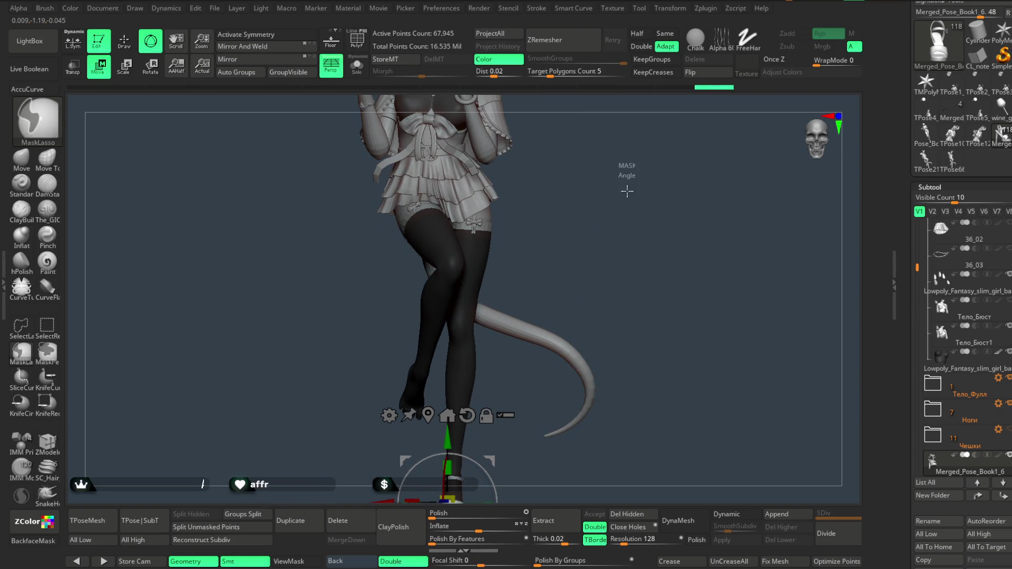
key("q")
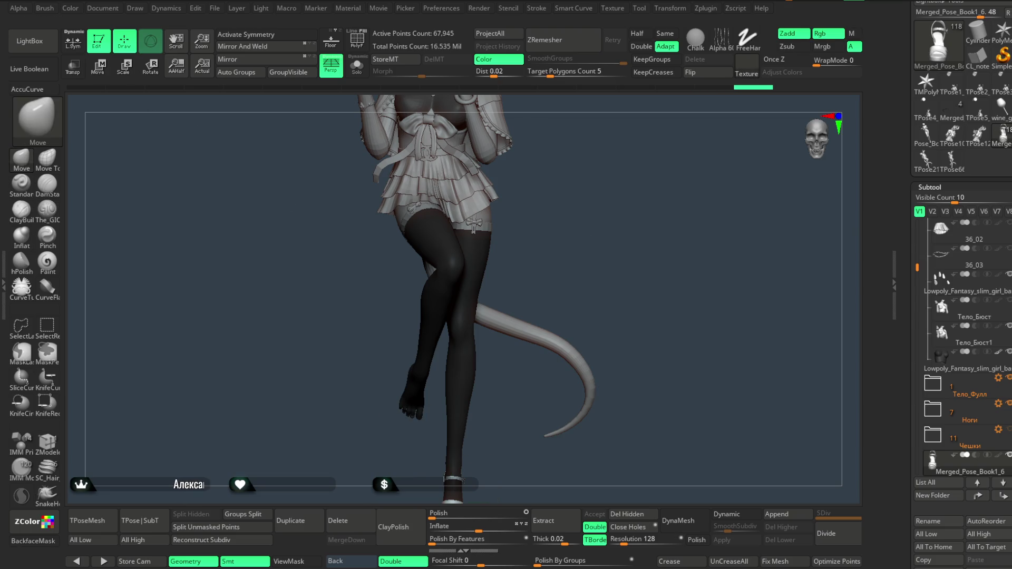
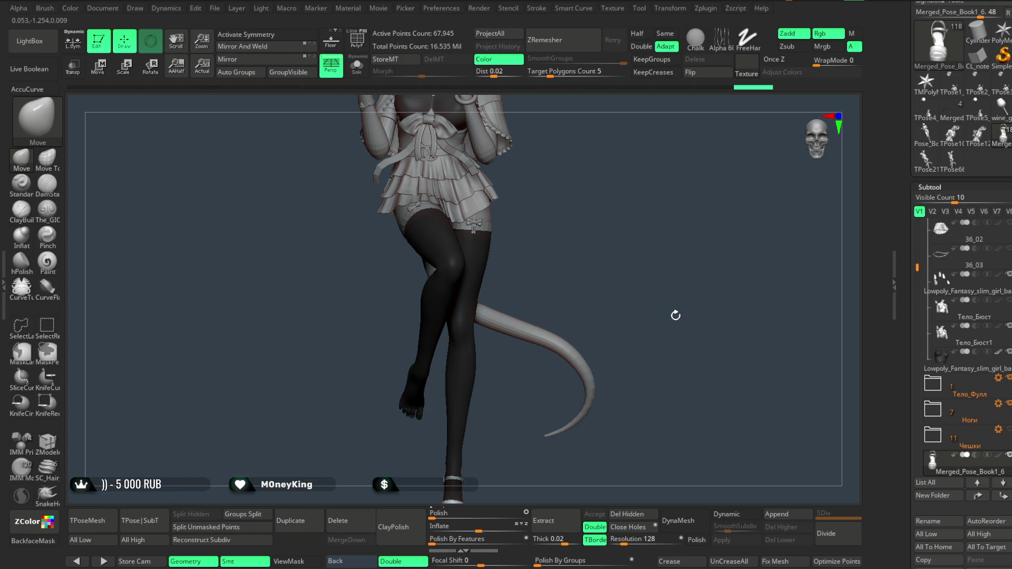
Select the tail subtool and add a Bend Arc deformer to its Transpose gizmo.
mouse_move(616, 210)
left_mouse_down()
mouse_move(607, 184)
mouse_move(587, 266)
mouse_move(612, 236)
mouse_move(606, 282)
mouse_move(592, 268)
mouse_move(616, 228)
mouse_move(610, 254)
mouse_move(624, 205)
mouse_move(624, 233)
mouse_move(620, 207)
mouse_move(603, 219)
mouse_move(622, 221)
mouse_move(610, 260)
mouse_move(606, 233)
mouse_move(596, 230)
mouse_move(583, 232)
mouse_move(594, 235)
mouse_move(597, 264)
mouse_move(618, 248)
mouse_move(578, 257)
mouse_move(606, 286)
mouse_move(612, 246)
mouse_move(596, 242)
mouse_move(626, 242)
mouse_move(592, 269)
mouse_move(601, 285)
mouse_move(610, 228)
mouse_move(622, 217)
left_mouse_up()
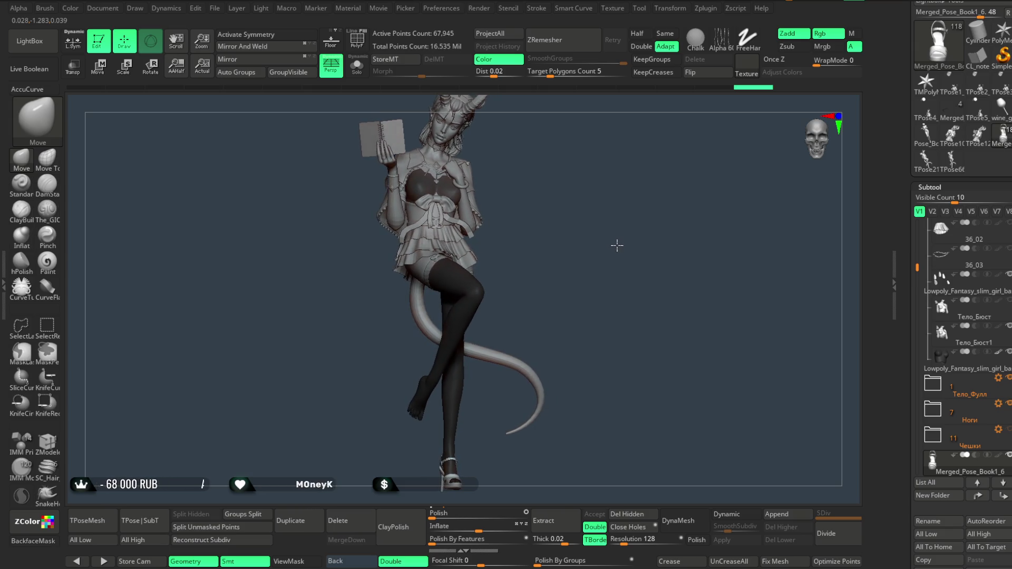
mouse_move(616, 242)
left_mouse_down()
mouse_move(628, 245)
mouse_move(570, 240)
mouse_move(624, 243)
mouse_move(653, 228)
mouse_move(621, 274)
mouse_move(607, 248)
mouse_move(581, 260)
mouse_move(611, 256)
mouse_move(601, 258)
mouse_move(605, 242)
mouse_move(607, 265)
mouse_move(615, 226)
mouse_move(608, 237)
mouse_move(569, 223)
mouse_move(581, 244)
mouse_move(648, 255)
mouse_move(606, 242)
mouse_move(624, 232)
mouse_move(634, 243)
mouse_move(564, 282)
mouse_move(624, 276)
left_mouse_up()
key("Tab")
key("Tab")
left_click(565, 282, "alt")
key("space")
left_click(108, 78)
left_click_drag(580, 210, 541, 333)
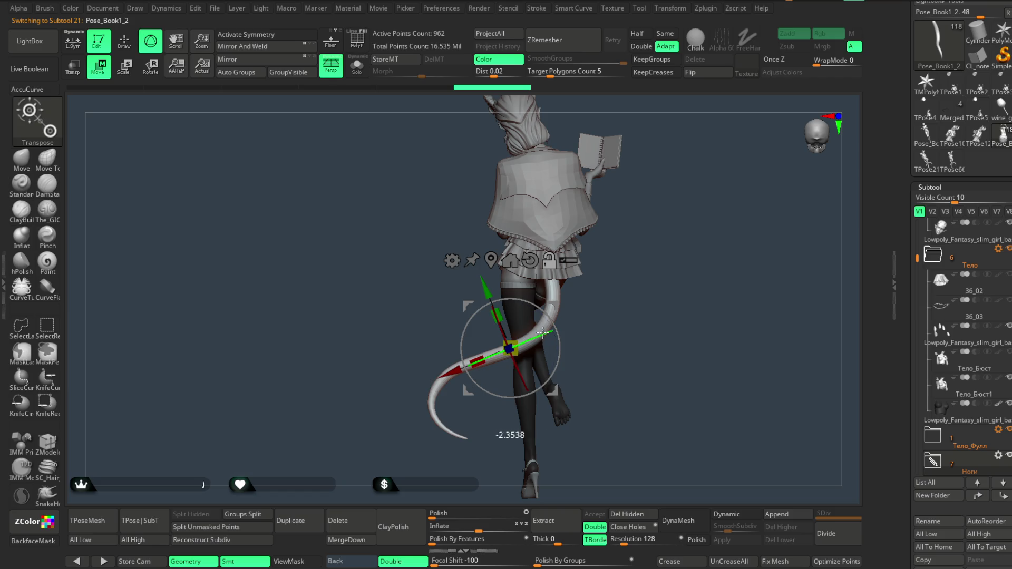
left_click(451, 260)
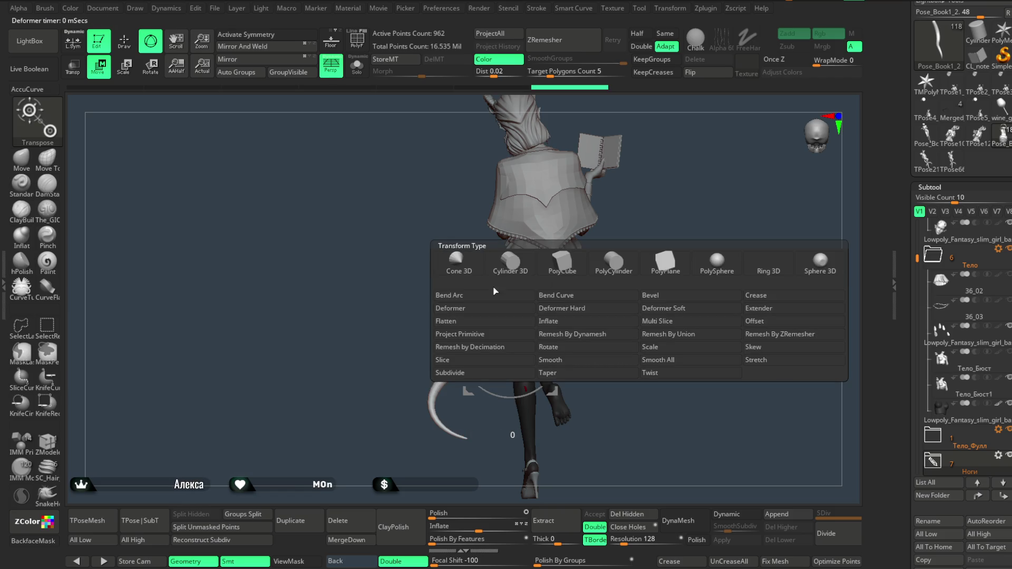
left_click(590, 268)
Drag the Bend Arc handles to curve the tail into a new bend.
mouse_move(589, 269)
left_mouse_down()
mouse_move(680, 255)
mouse_move(641, 239)
left_mouse_up()
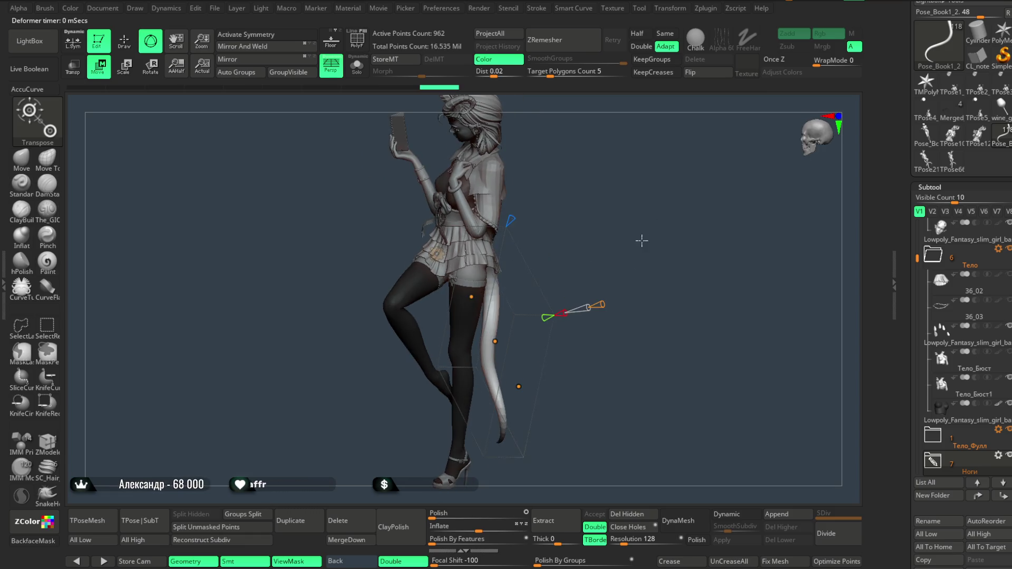
mouse_move(496, 337)
left_mouse_down()
mouse_move(562, 224)
mouse_move(630, 240)
mouse_move(653, 262)
mouse_move(585, 288)
left_mouse_up()
left_click_drag(511, 290, 510, 289)
mouse_move(633, 253)
left_mouse_down()
mouse_move(750, 210)
mouse_move(721, 204)
mouse_move(696, 228)
left_mouse_up()
mouse_move(505, 333)
left_mouse_down()
mouse_move(578, 203)
mouse_move(508, 221)
left_mouse_up()
left_click_drag(601, 225, 651, 207)
left_click_drag(543, 313, 548, 315)
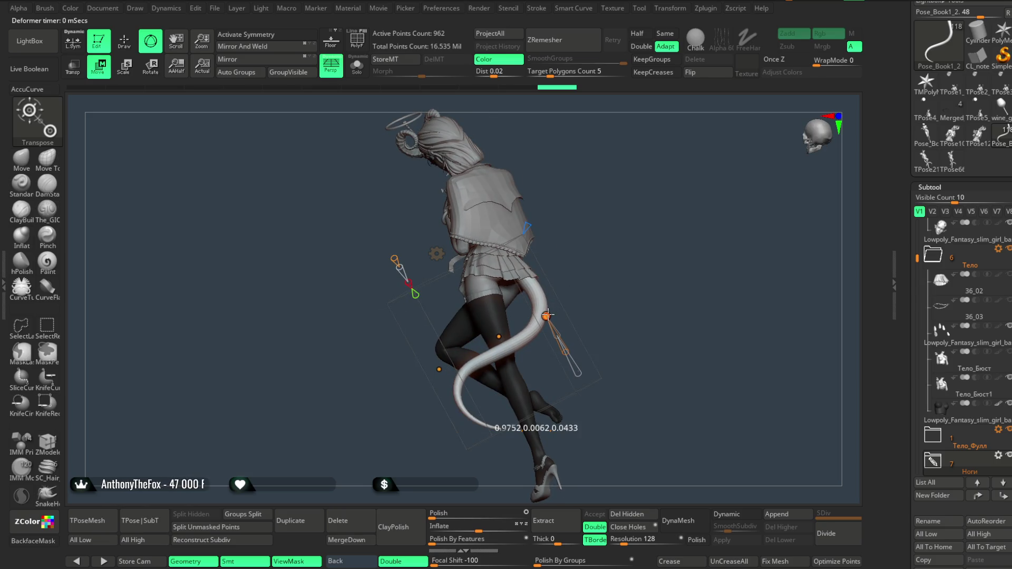
mouse_move(621, 226)
left_mouse_down()
mouse_move(683, 158)
mouse_move(644, 224)
left_mouse_up()
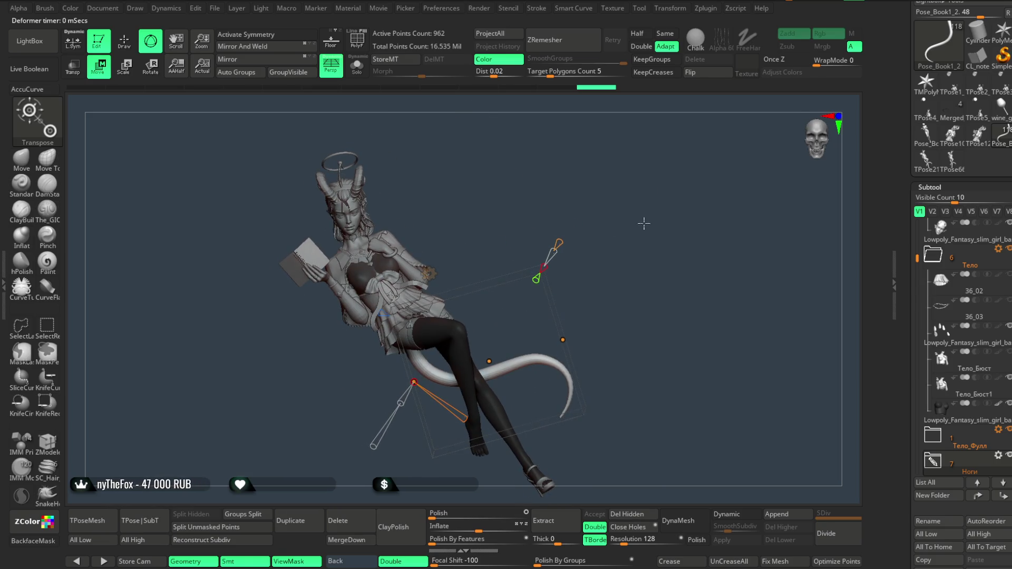
Switch the gizmo back to the plain transform gizmo and return to Draw mode.
left_click(429, 272)
left_click(603, 266)
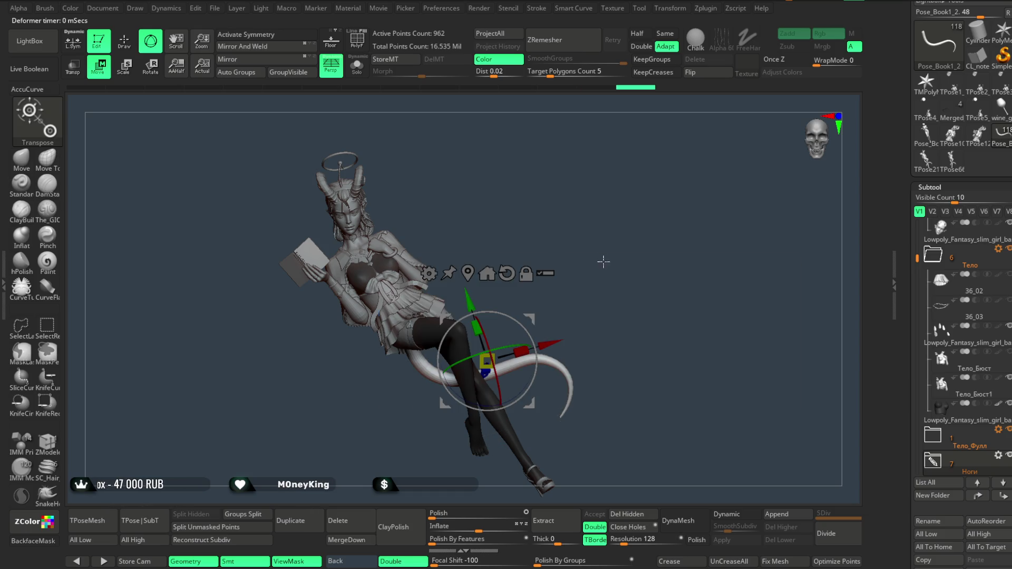
mouse_move(562, 211)
left_mouse_down()
mouse_move(605, 212)
mouse_move(587, 237)
mouse_move(626, 219)
left_mouse_up()
left_click(135, 51)
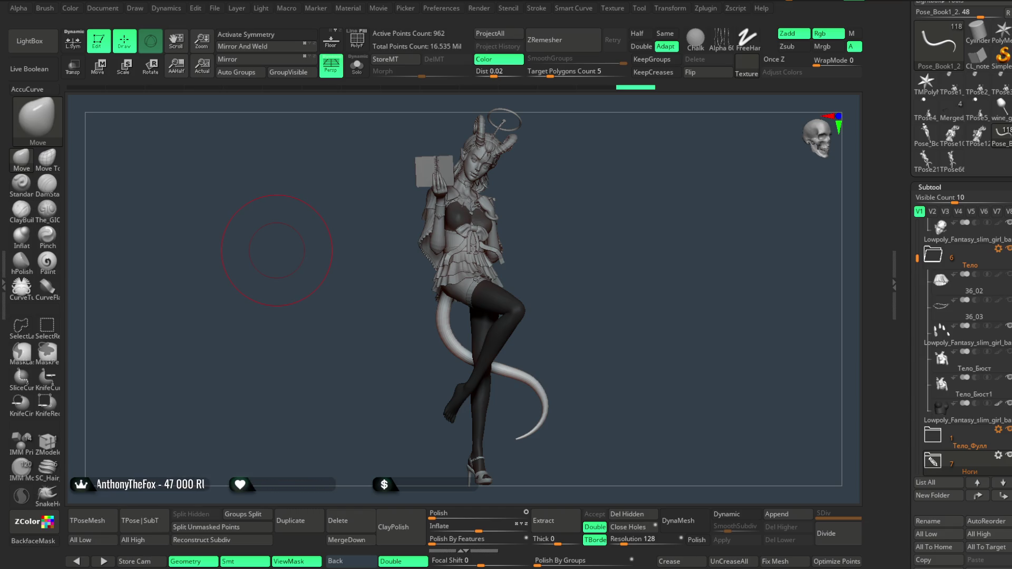
Orbit the posed demon girl and zoom in toward her torso.
mouse_move(585, 330)
left_mouse_down()
mouse_move(602, 315)
mouse_move(580, 311)
mouse_move(594, 313)
left_mouse_up()
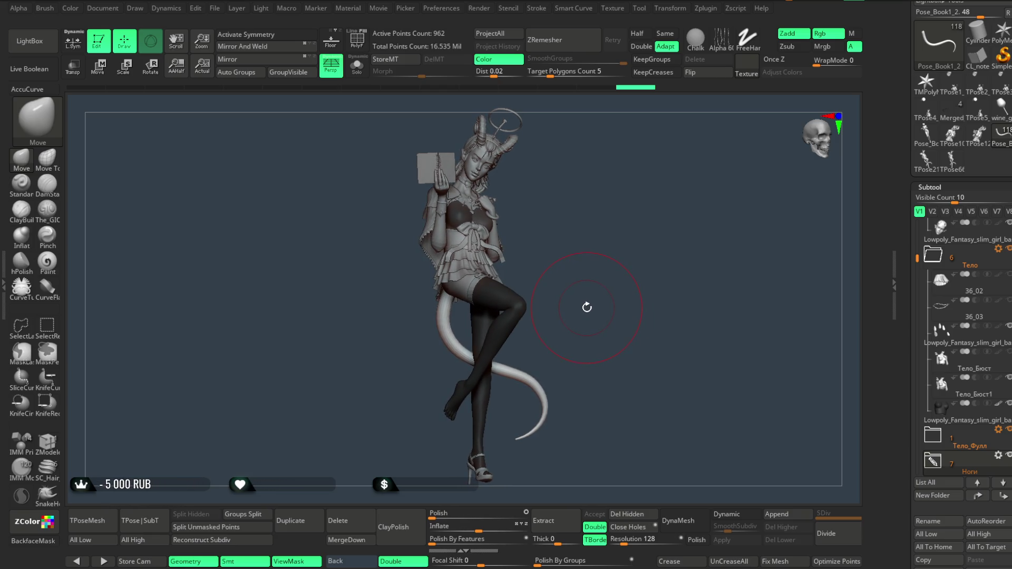
mouse_move(622, 259)
left_mouse_down("alt")
mouse_move(599, 271)
mouse_move(623, 208)
mouse_move(543, 244)
left_mouse_up("alt")
Select the bust top subtool and enable Solo, PolyF and local symmetry.
left_click(543, 243, "alt")
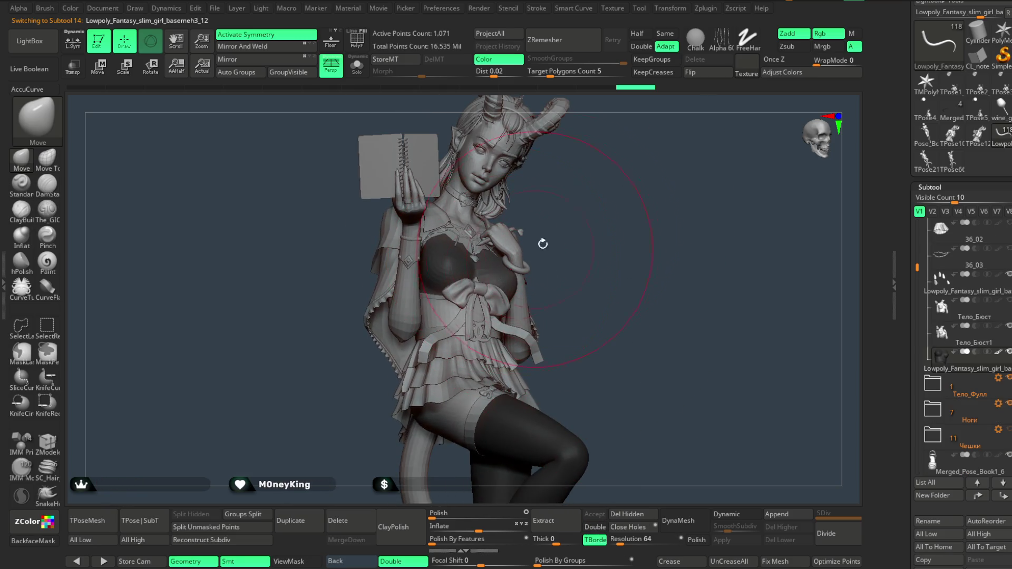
left_click(356, 39)
left_click(356, 66)
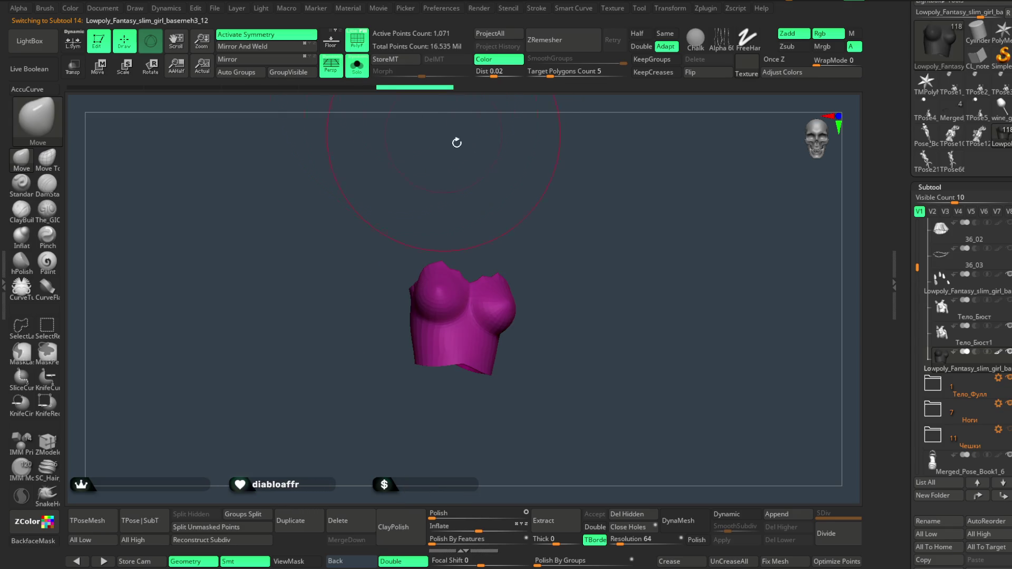
left_click(355, 37)
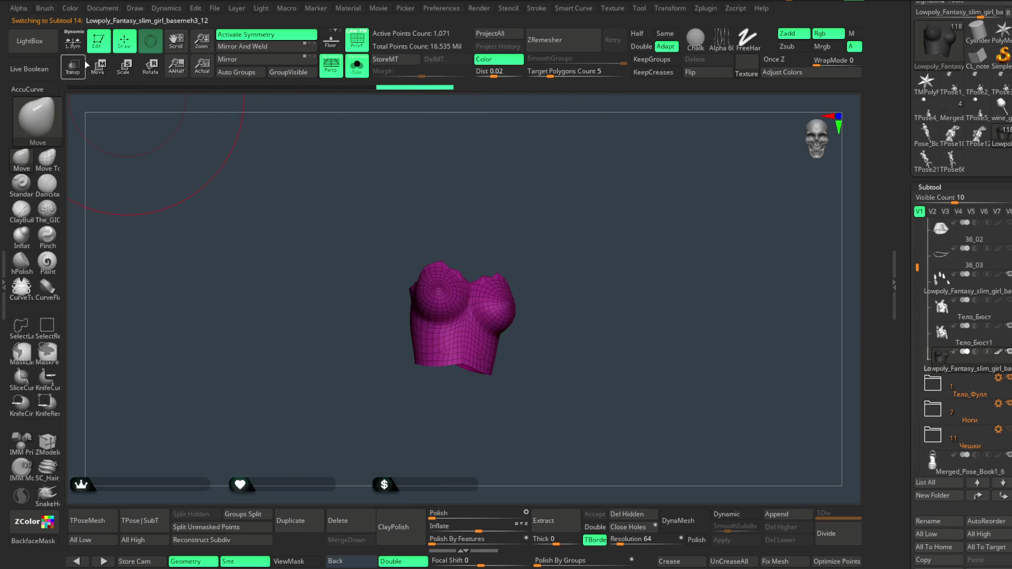
left_click(73, 42)
mouse_move(429, 170)
left_mouse_down()
mouse_move(571, 216)
mouse_move(623, 190)
mouse_move(614, 227)
mouse_move(646, 258)
mouse_move(678, 188)
mouse_move(655, 246)
mouse_move(456, 379)
mouse_move(467, 311)
mouse_move(461, 422)
mouse_move(461, 341)
left_mouse_up()
key("space")
key("space")
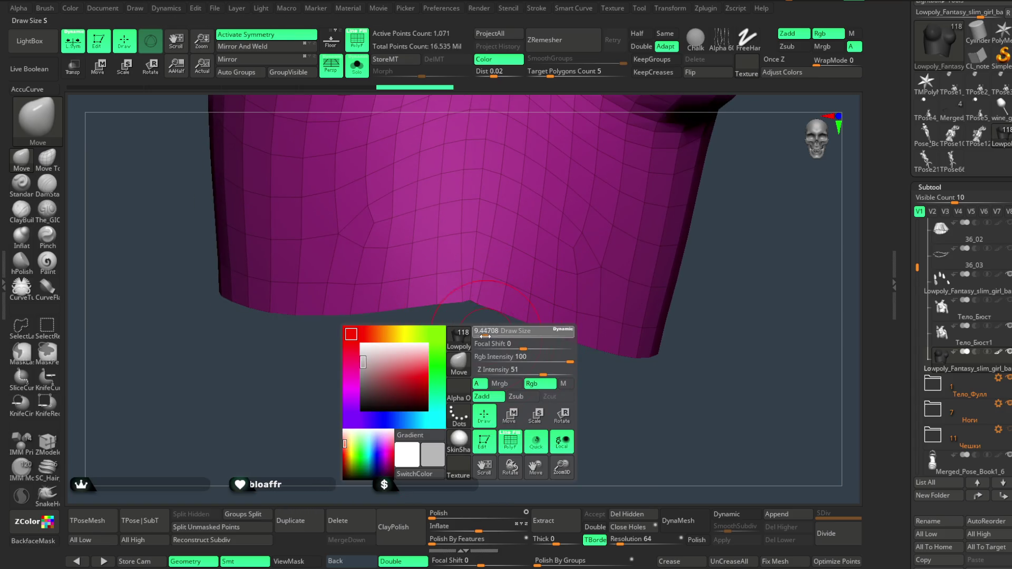
Pull the lower edge's centre down into a point, comparing with undo and redo.
mouse_move(474, 311)
left_mouse_down()
mouse_move(465, 349)
mouse_move(496, 316)
left_mouse_up()
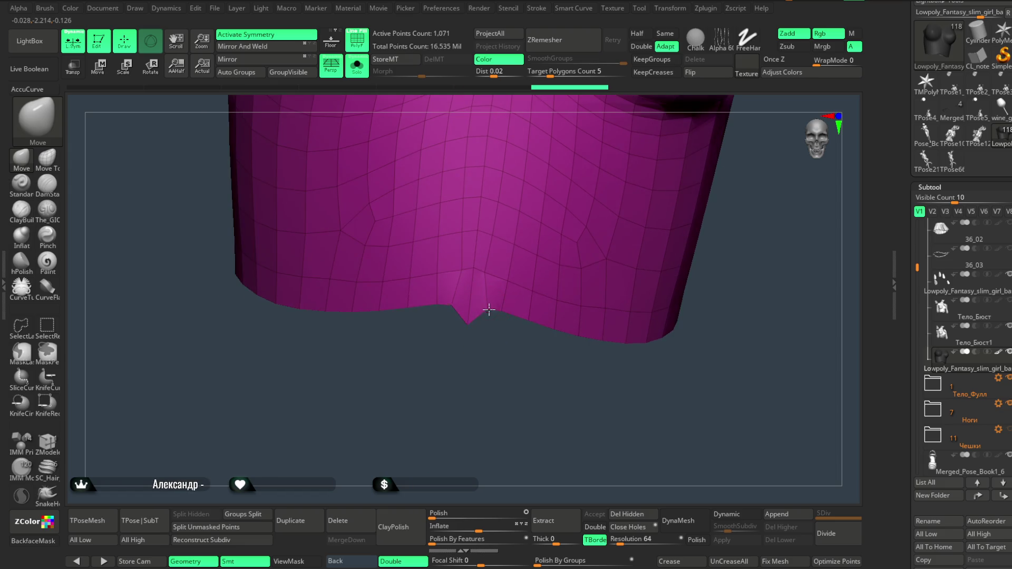
key("ctrl+z")
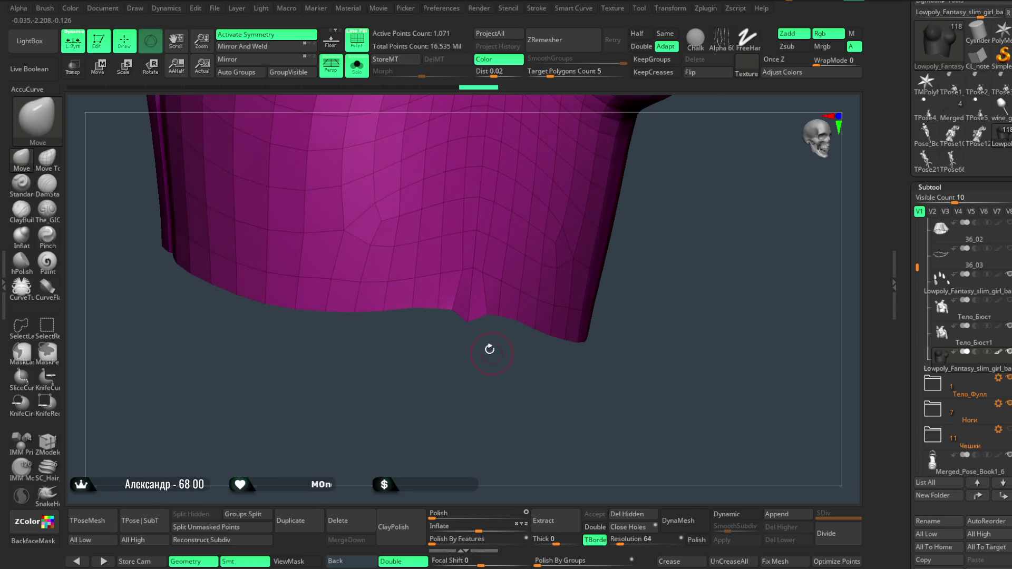
key("ctrl+shift+z")
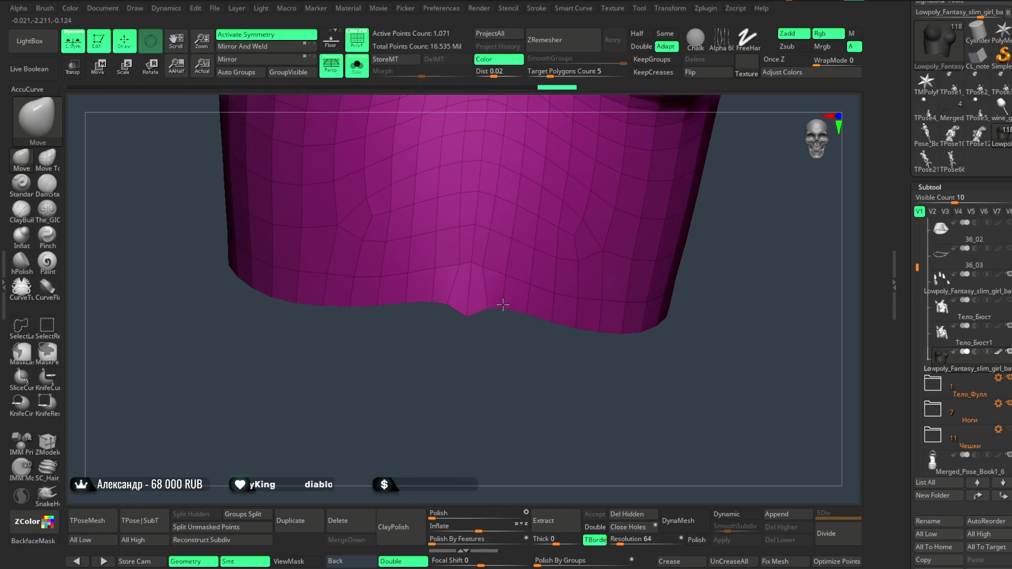
key("ctrl+shift+z")
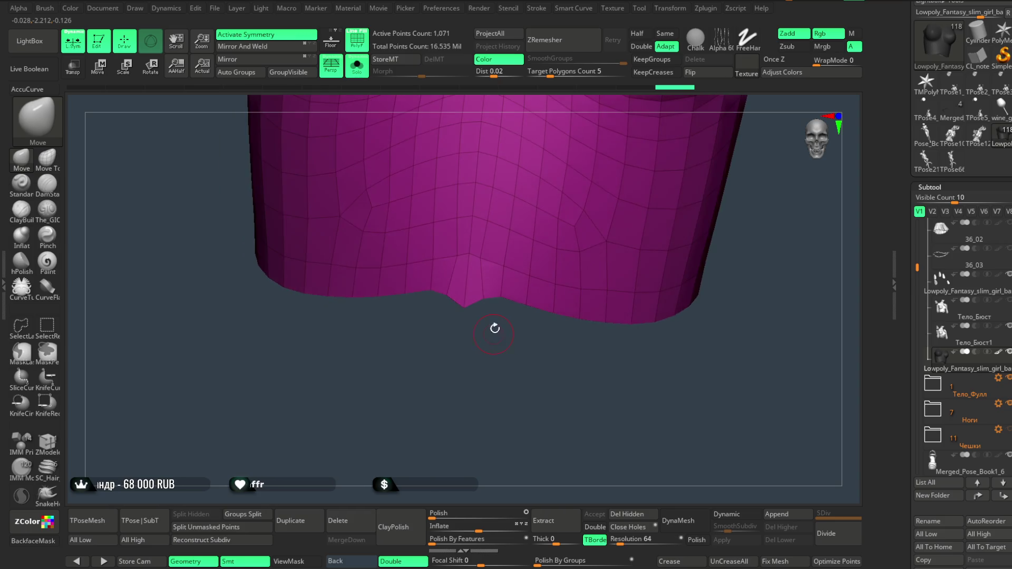
key("ctrl+shift+z")
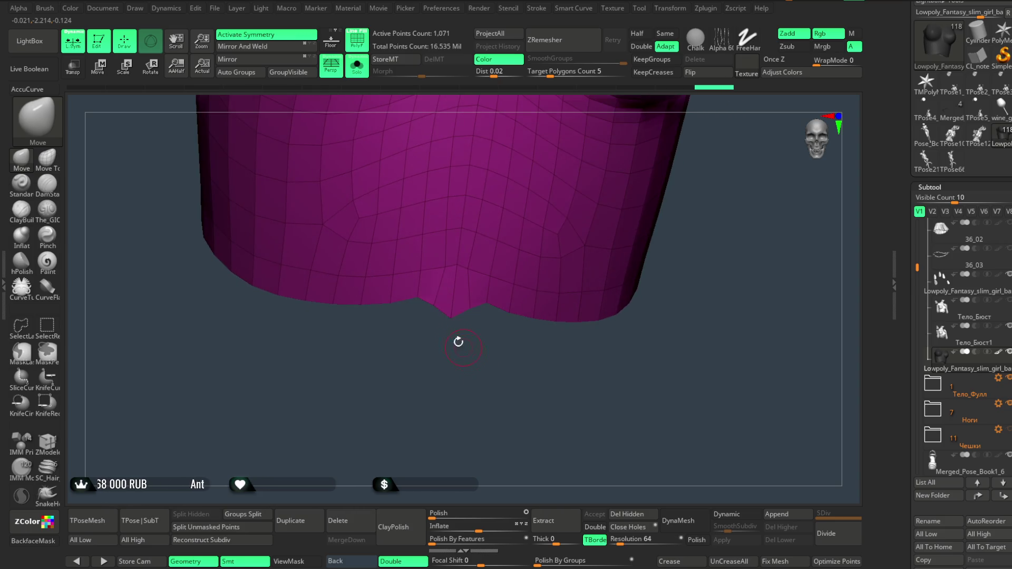
key("ctrl+shift+z")
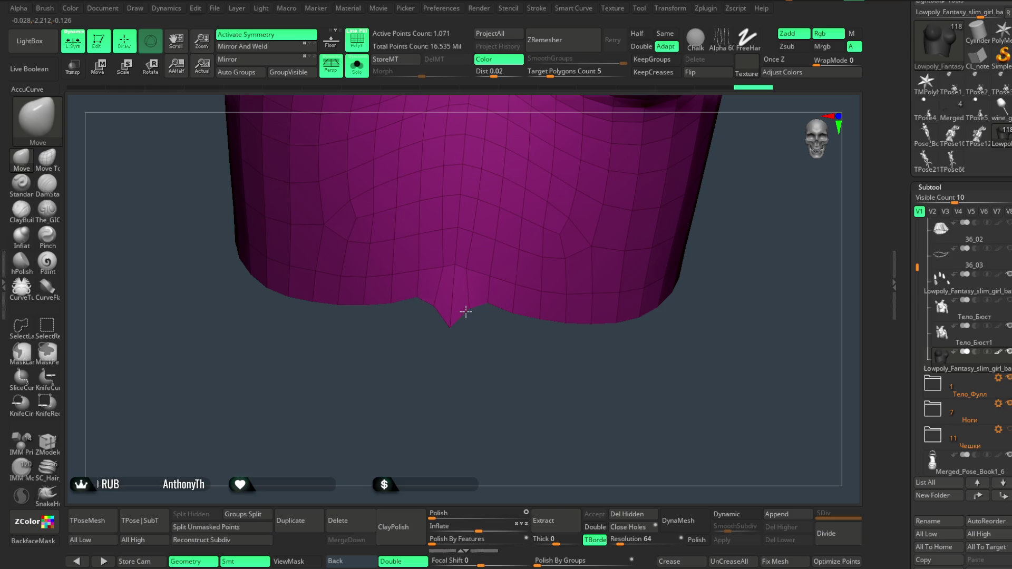
key("ctrl+shift+z")
key("space")
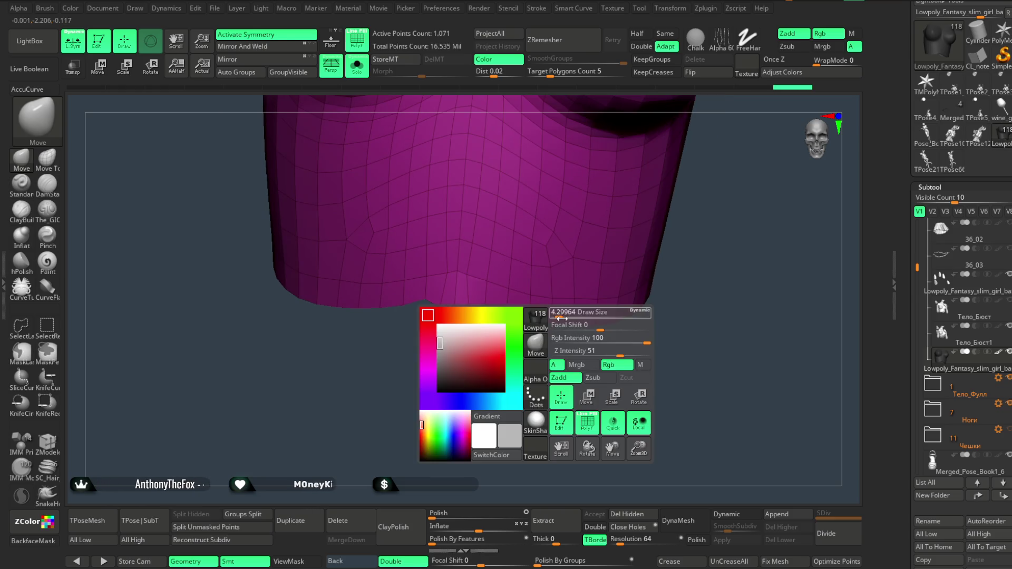
key("ctrl+shift+z")
Orbit to view the chest from the side and switch to the ZModeler brush.
left_click_drag(511, 362, 474, 306)
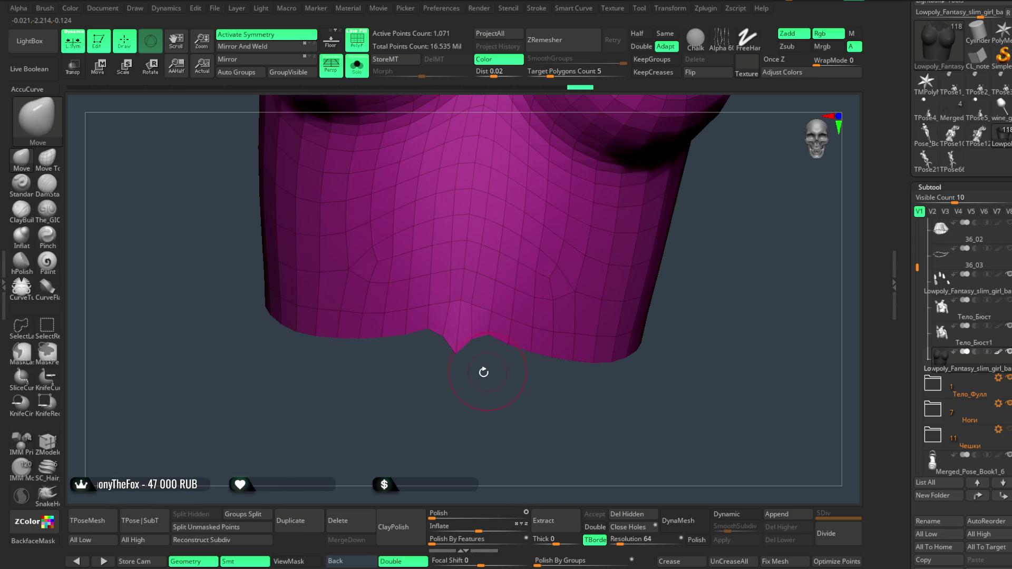
left_click_drag(483, 372, 473, 352)
mouse_move(468, 312)
left_mouse_down()
mouse_move(554, 339)
mouse_move(622, 259)
mouse_move(653, 146)
mouse_move(638, 196)
mouse_move(620, 169)
mouse_move(668, 168)
mouse_move(624, 174)
mouse_move(617, 156)
mouse_move(634, 172)
mouse_move(628, 196)
left_mouse_up()
key("space")
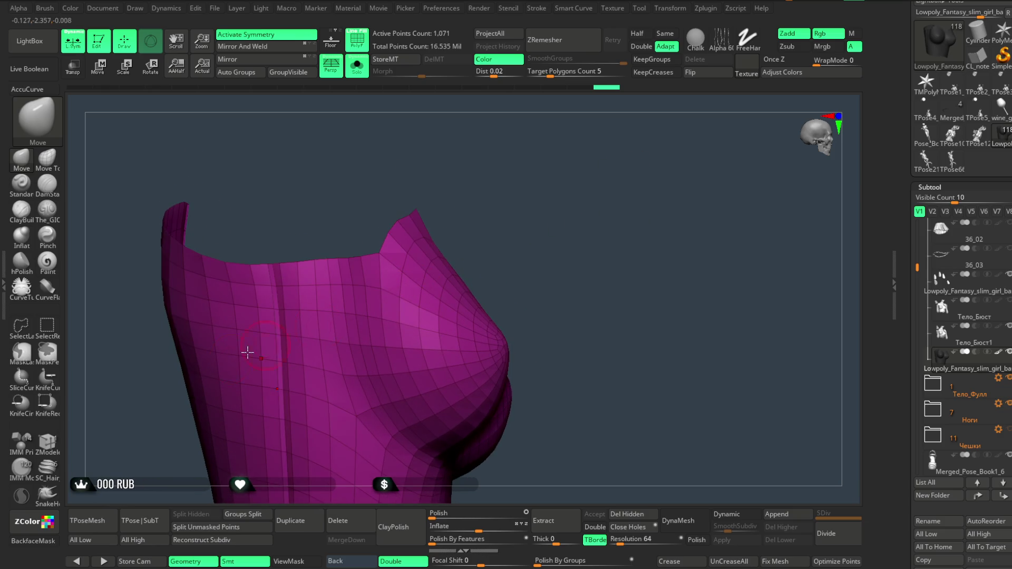
key("b")
key("z")
key("m")
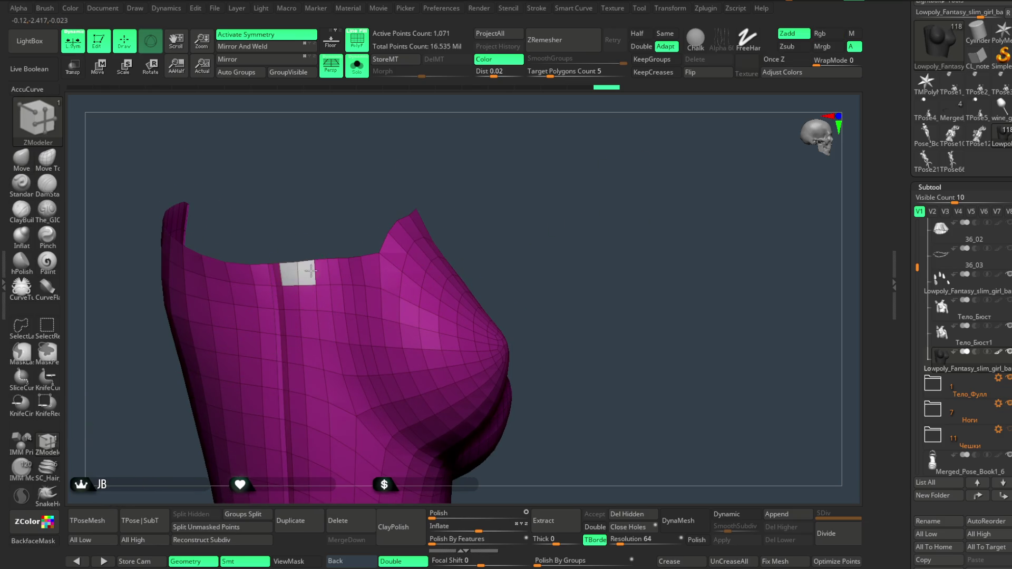
Switch to the Move brush and orbit around the torso to inspect the neckline.
mouse_move(430, 172)
left_mouse_down()
mouse_move(452, 145)
mouse_move(425, 140)
left_mouse_up()
key("ctrl")
mouse_move(547, 158)
left_mouse_down()
mouse_move(522, 145)
mouse_move(536, 149)
mouse_move(563, 129)
mouse_move(542, 147)
mouse_move(519, 147)
mouse_move(522, 163)
left_mouse_up()
key("ctrl+shift")
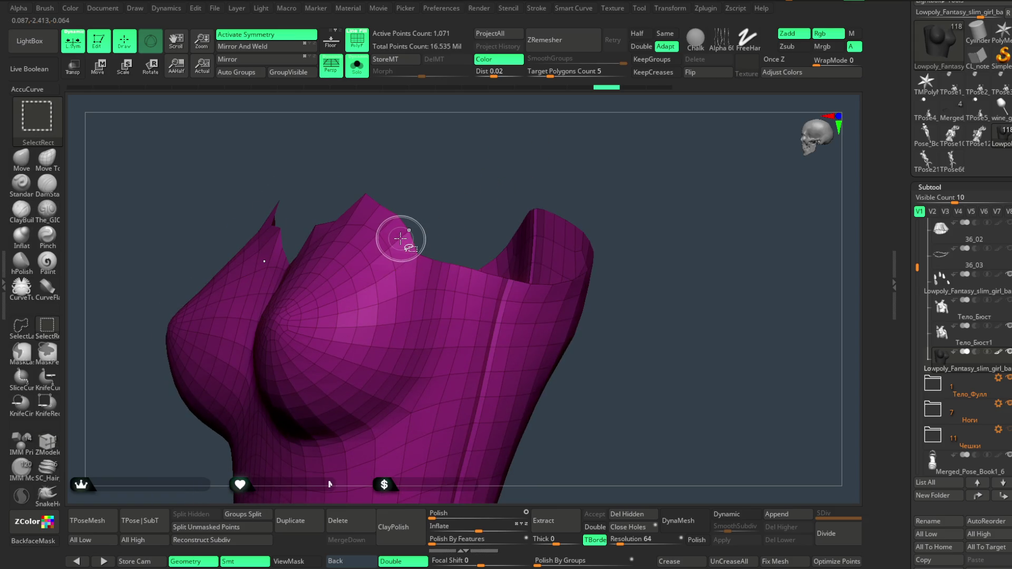
mouse_move(440, 192)
left_mouse_down()
mouse_move(481, 200)
mouse_move(554, 165)
mouse_move(542, 165)
mouse_move(581, 113)
mouse_move(278, 216)
left_mouse_up()
left_click(21, 157)
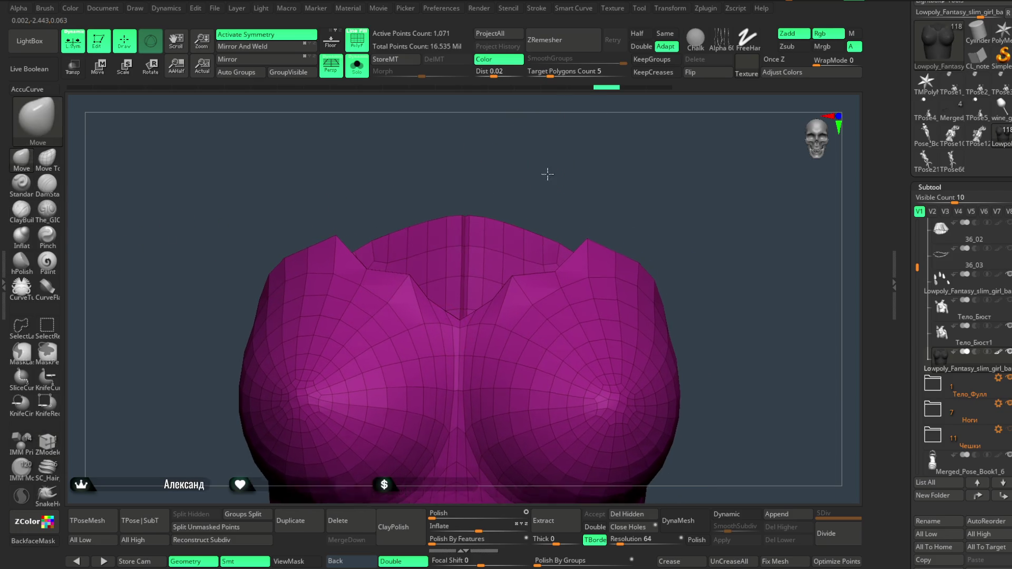
left_click_drag(546, 174, 477, 310, "alt")
right_click(478, 310)
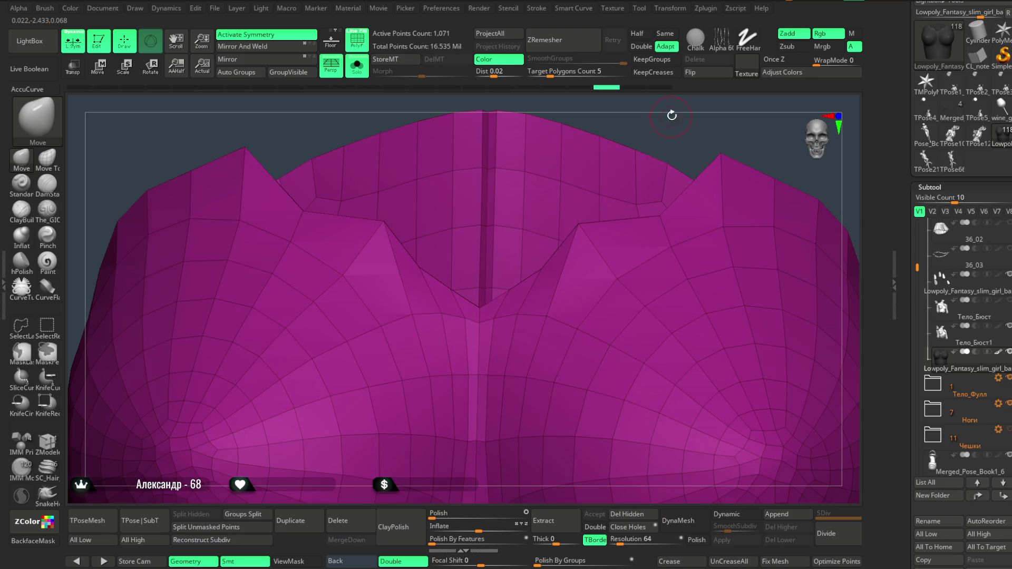
right_click_drag(464, 305, 446, 298)
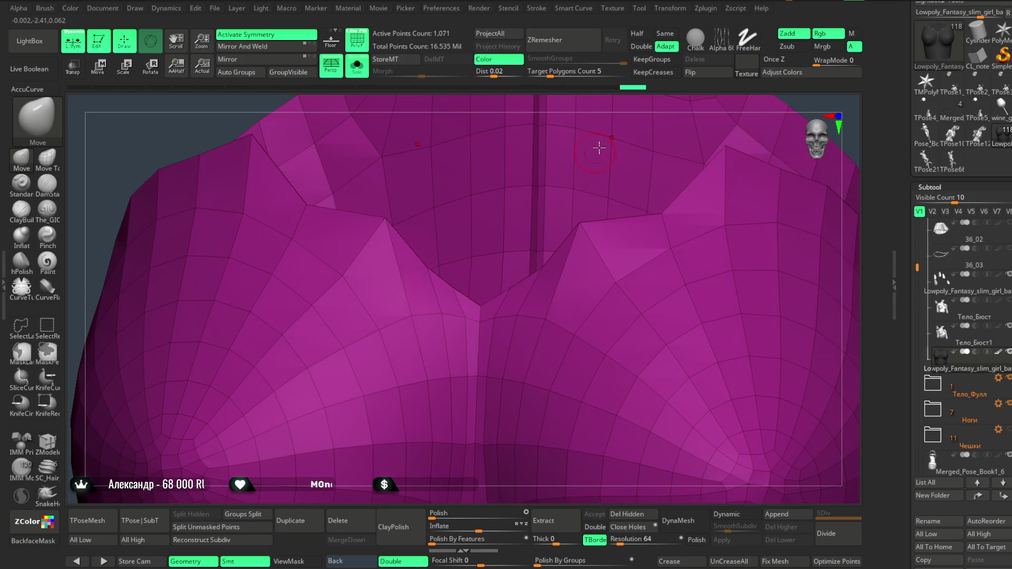
right_click_drag(640, 102, 543, 269)
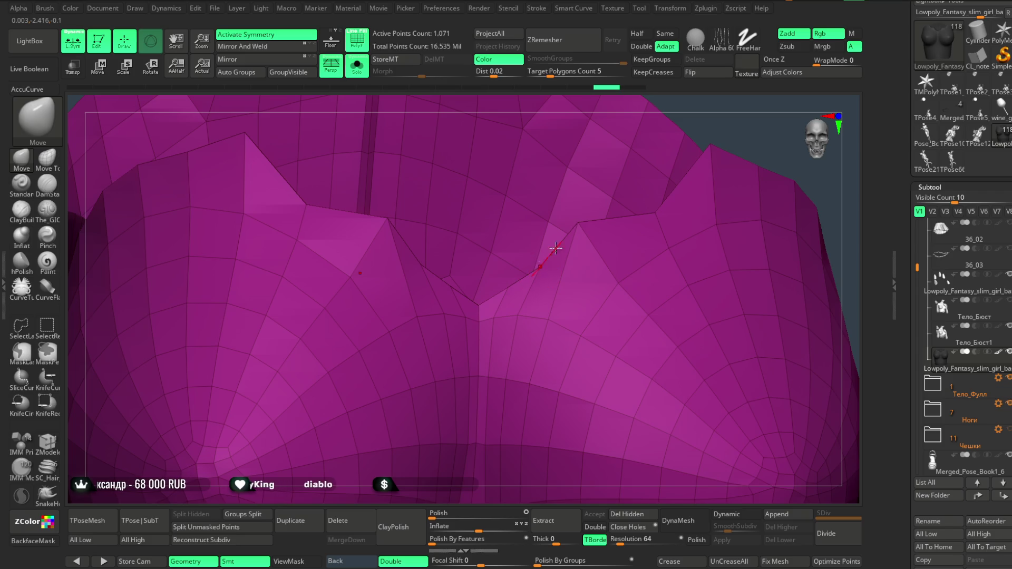
mouse_move(770, 127)
right_mouse_down()
mouse_move(694, 113)
mouse_move(696, 126)
right_mouse_up()
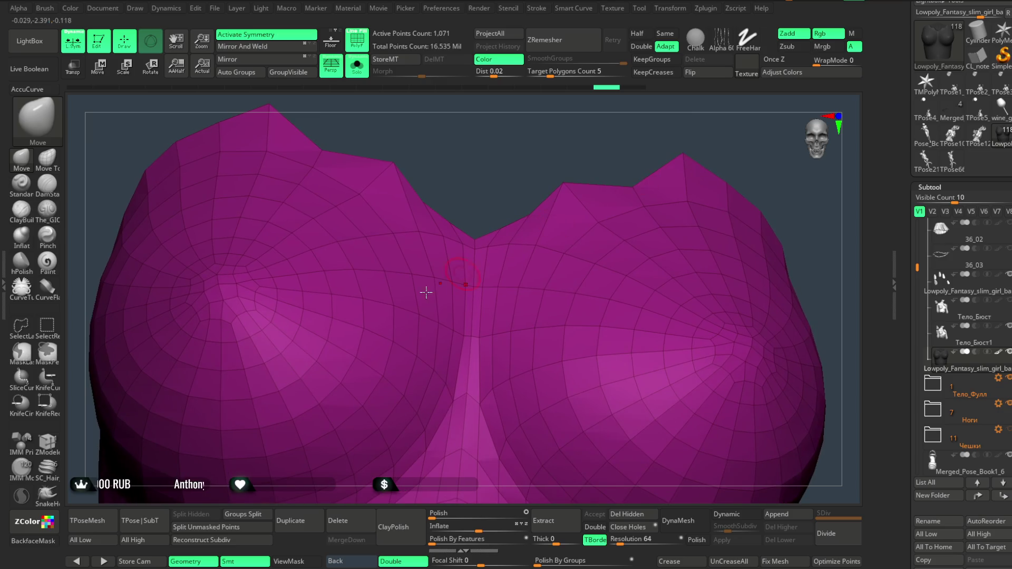
Switch to ZModeler, turn off X symmetry and choose Set Symmetry from Polygon Actions.
key("b")
key("z")
key("m")
key("x")
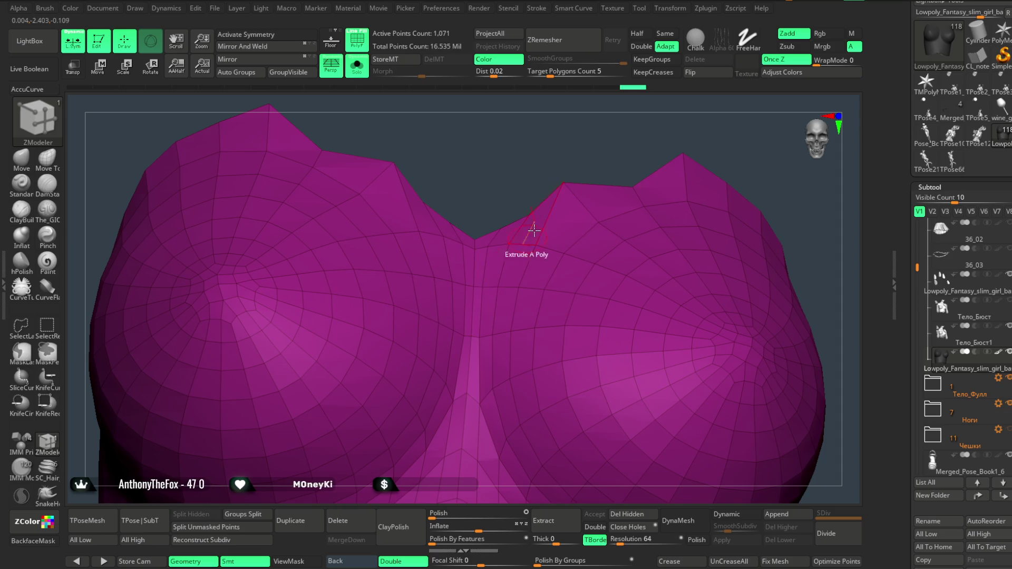
key("ctrl")
key("ctrl")
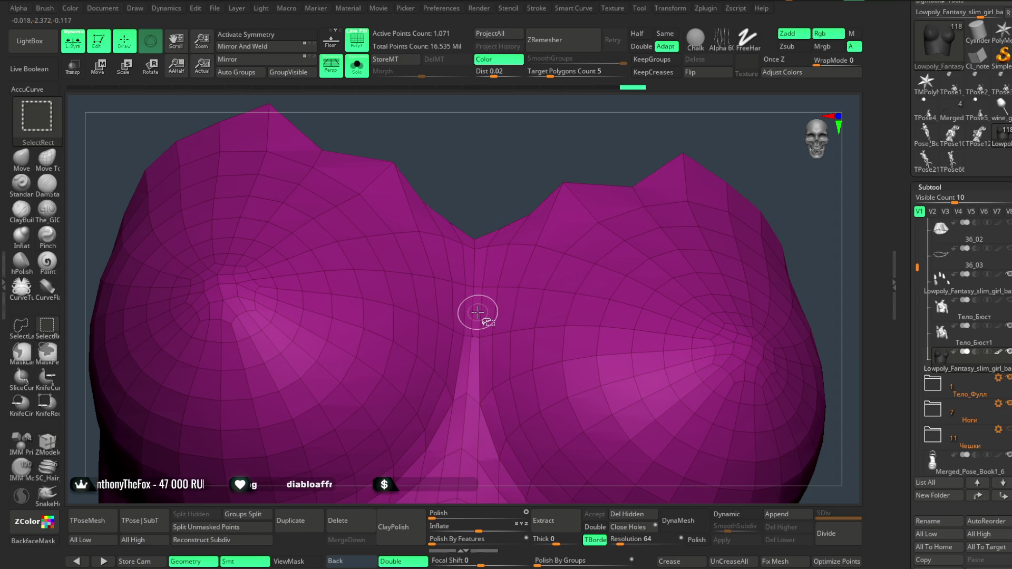
key("space")
left_click(646, 300)
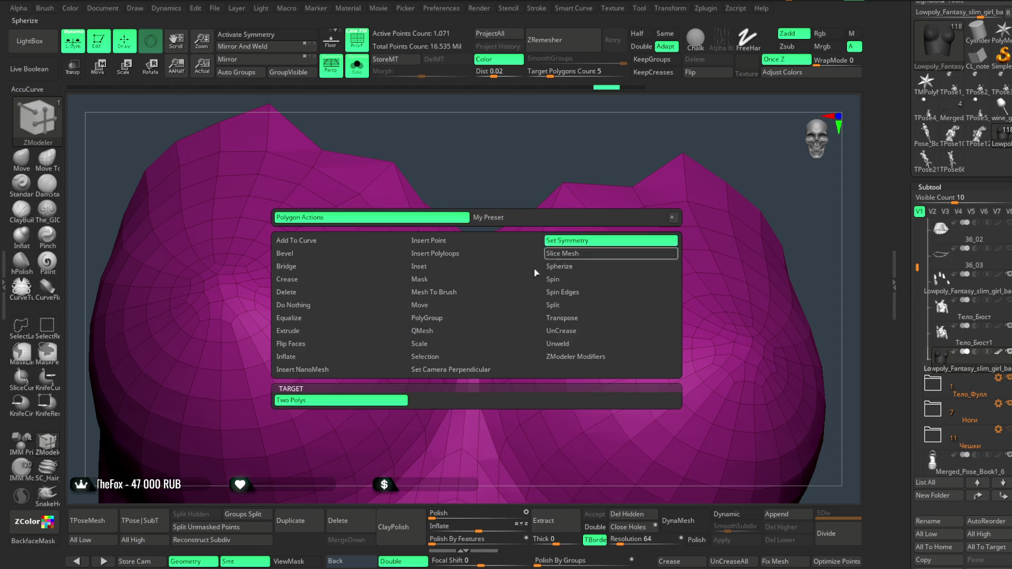
Toggle the Transpose gizmo off and return to Draw mode.
left_click(476, 316)
key("w")
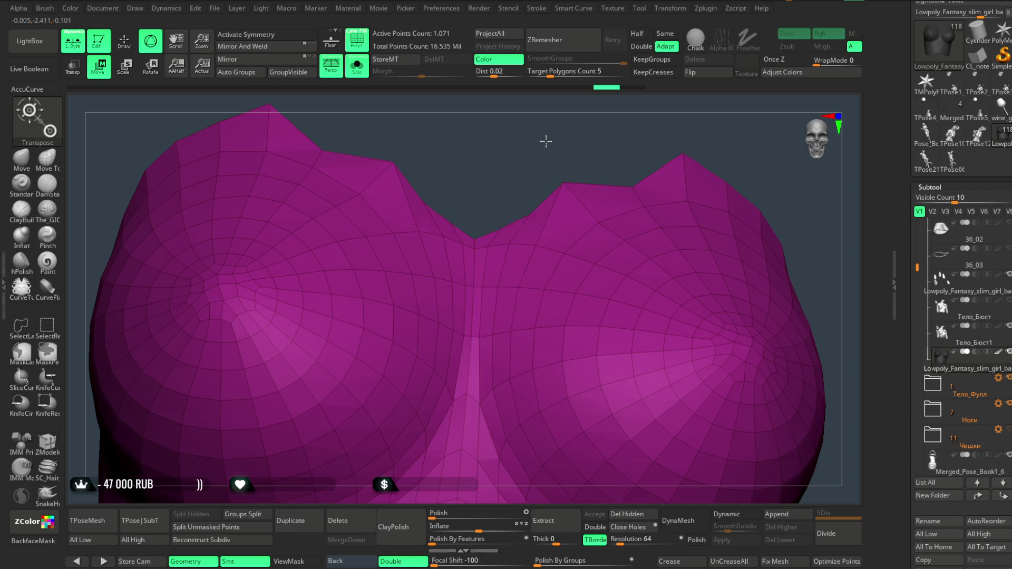
left_click_drag(542, 142, 397, 170)
key("q")
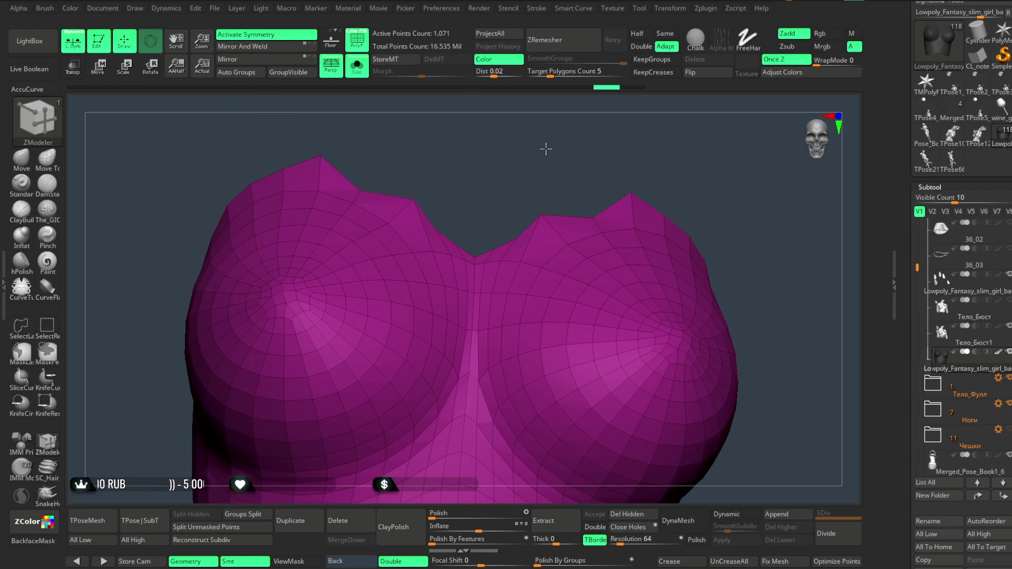
scroll(546, 149, "up", 5)
Switch to the Move brush, frame the torso, and duplicate the bust subtool.
key("b")
key("m")
key("v")
mouse_move(538, 120)
left_mouse_down()
mouse_move(640, 107)
mouse_move(533, 215)
left_mouse_up()
key("space")
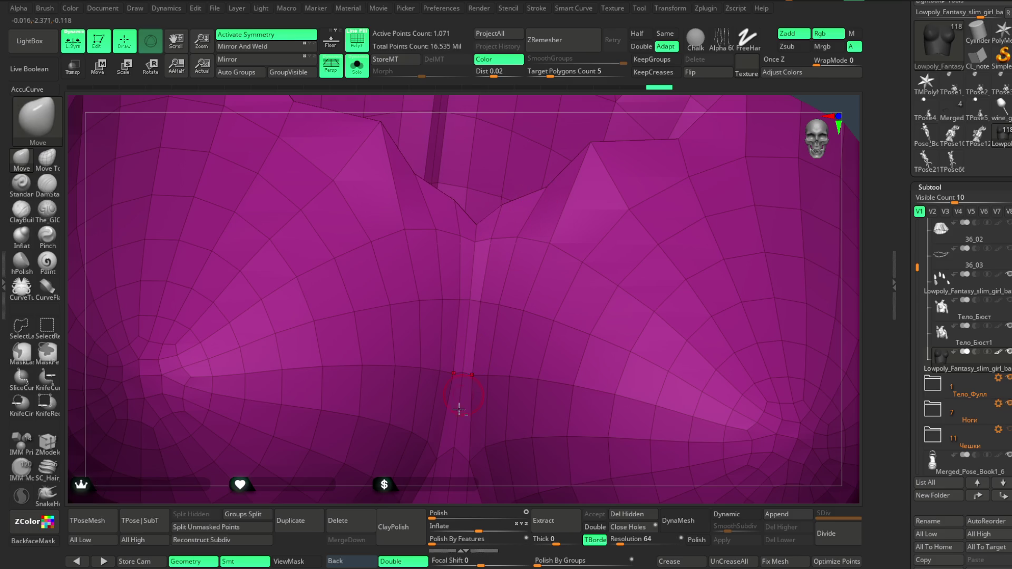
key("f")
mouse_move(637, 117)
left_mouse_down()
mouse_move(624, 136)
mouse_move(633, 129)
mouse_move(648, 163)
mouse_move(630, 120)
mouse_move(649, 128)
mouse_move(617, 145)
mouse_move(599, 197)
mouse_move(616, 164)
mouse_move(615, 127)
left_mouse_up()
left_click(298, 521)
Inset a band along the bust's top edge with ZModeler, targeting the polygroup border.
left_click(47, 441)
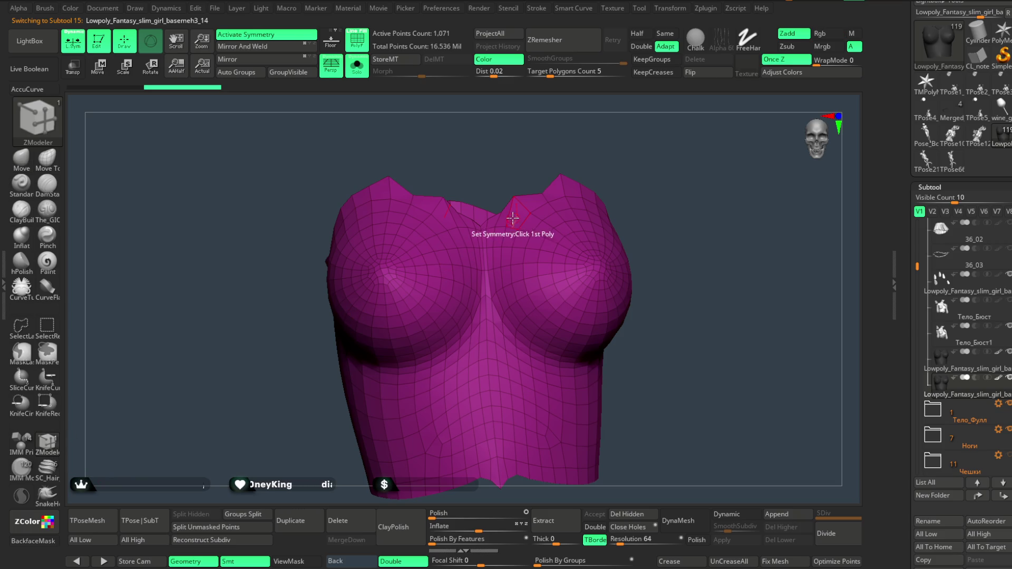
key("space")
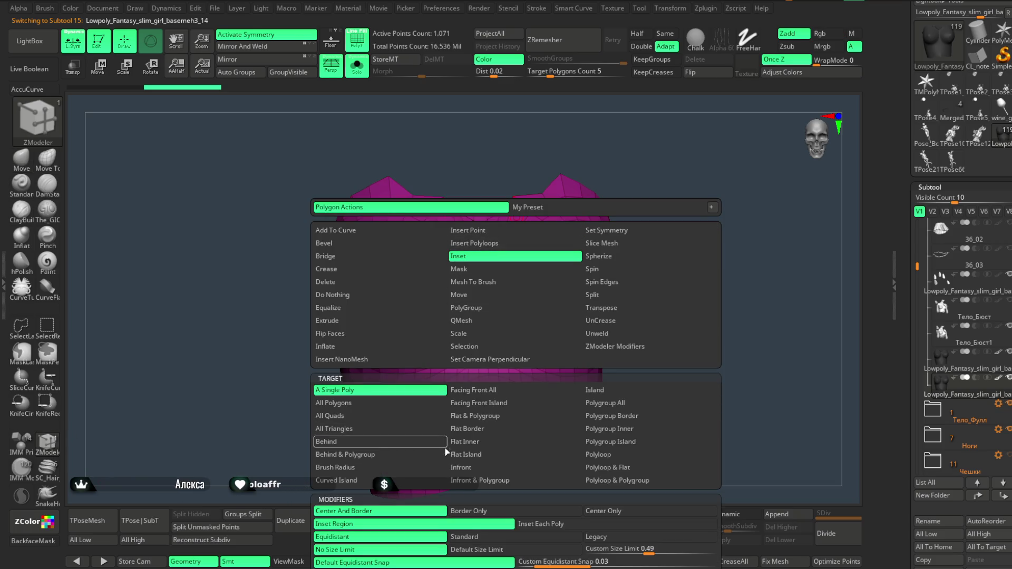
left_click(490, 537)
left_click(603, 422)
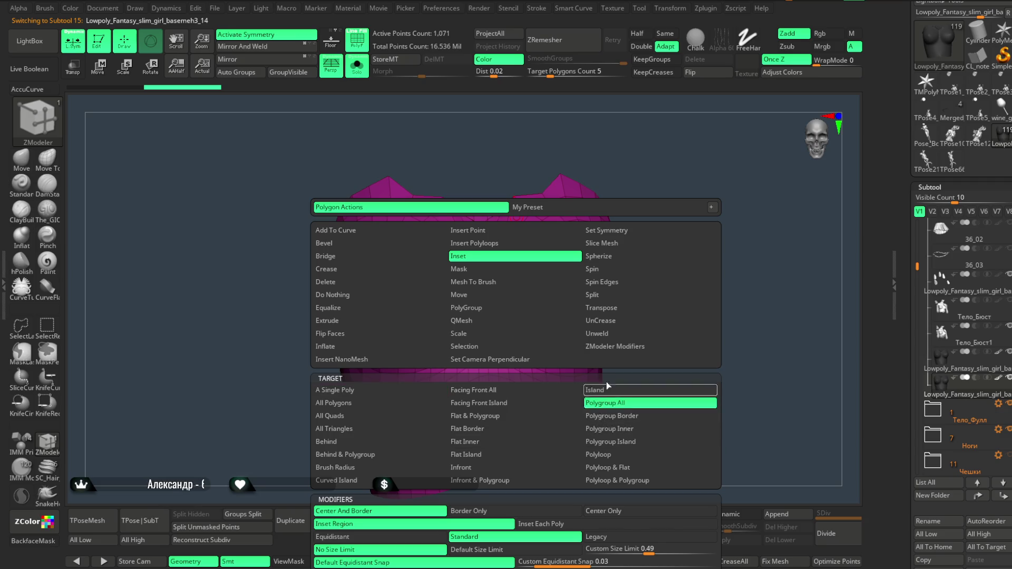
left_click_drag(521, 216, 524, 222)
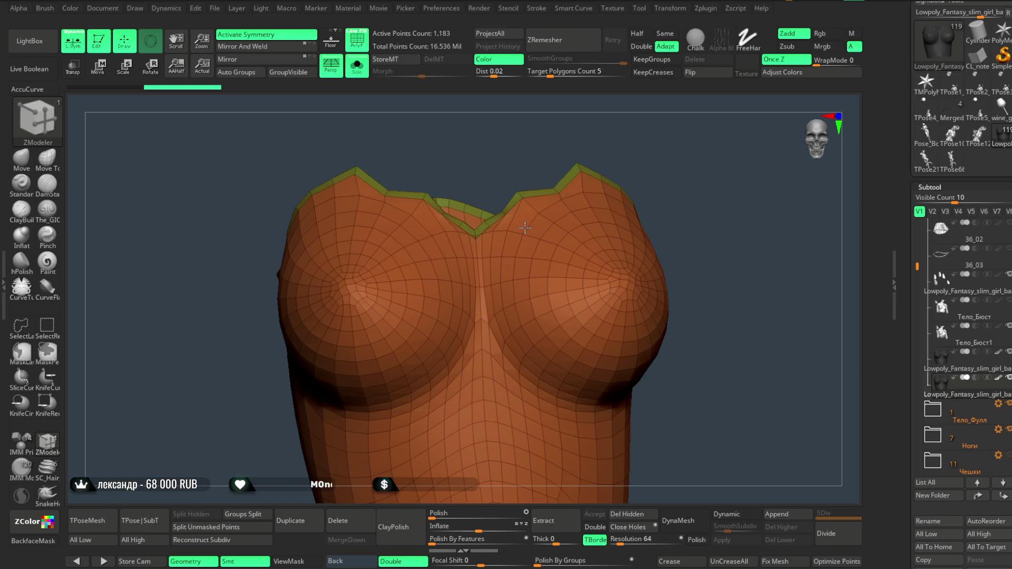
Hide everything but the inset band and delete the hidden geometry.
mouse_move(525, 229)
left_mouse_down()
mouse_move(606, 201)
mouse_move(629, 166)
mouse_move(542, 204)
left_mouse_up()
left_click(535, 202, "ctrl+shift")
mouse_move(564, 169)
left_mouse_down()
mouse_move(566, 156)
mouse_move(596, 340)
mouse_move(658, 278)
mouse_move(386, 477)
left_mouse_up()
left_click(628, 514)
mouse_move(595, 295)
left_mouse_down()
mouse_move(635, 266)
mouse_move(621, 330)
mouse_move(634, 336)
mouse_move(618, 362)
mouse_move(590, 369)
left_mouse_up()
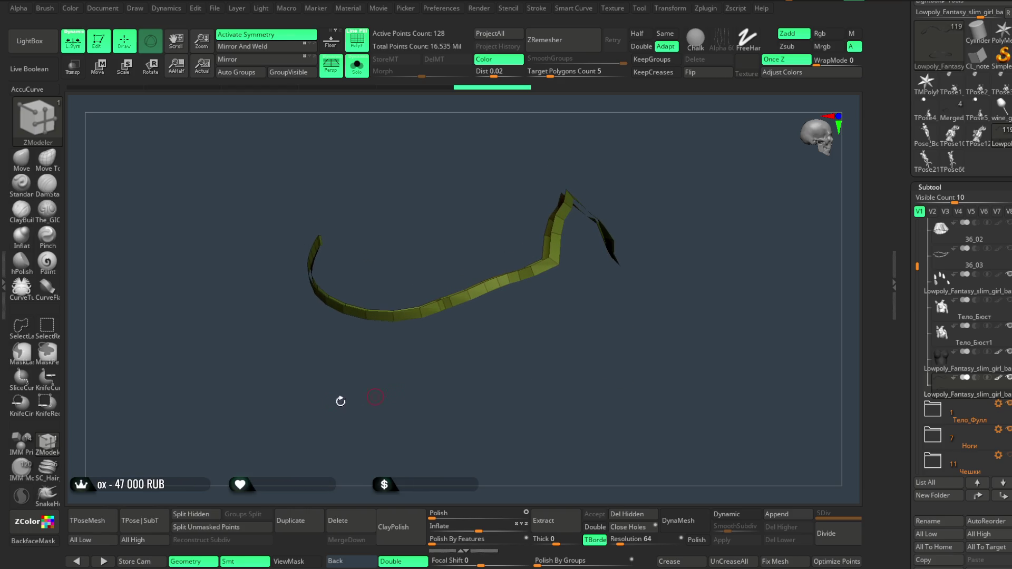
Lasso-hide the unwanted part of the strip and delete the hidden faces.
left_click(32, 332)
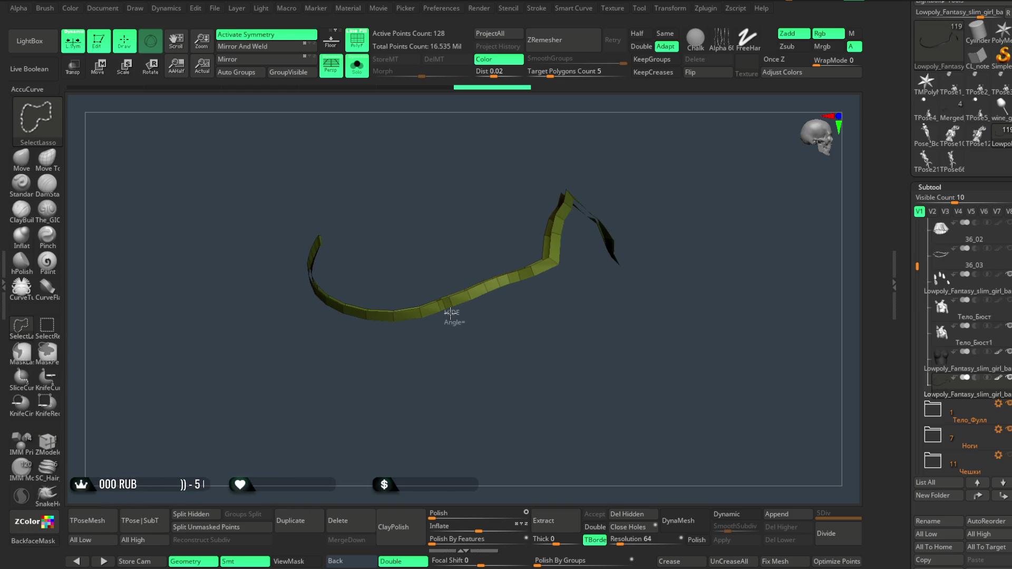
left_click_drag(241, 213, 241, 213, "ctrl+alt+shift")
mouse_move(409, 418)
left_mouse_down()
mouse_move(451, 366)
mouse_move(400, 362)
left_mouse_up()
left_click(641, 514)
left_click_drag(654, 427, 635, 425)
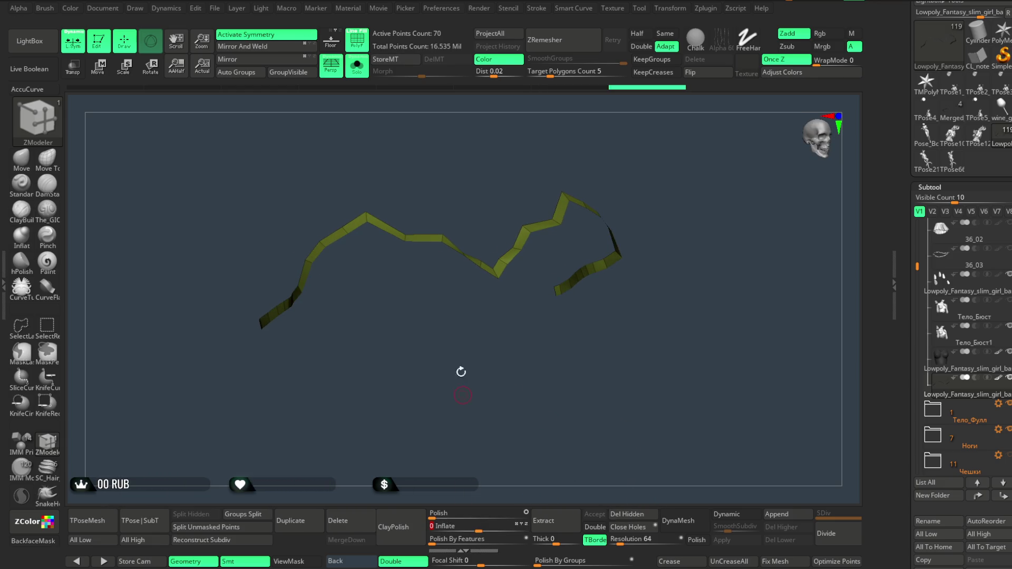
Exit Solo, turn off PolyF, and zoom out to the whole seated character.
key("ctrl+shift+s")
mouse_move(694, 170)
left_mouse_down()
mouse_move(646, 200)
mouse_move(678, 165)
mouse_move(584, 167)
left_mouse_up()
left_click(357, 48)
mouse_move(659, 208)
left_mouse_down()
mouse_move(659, 185)
mouse_move(652, 203)
left_mouse_up()
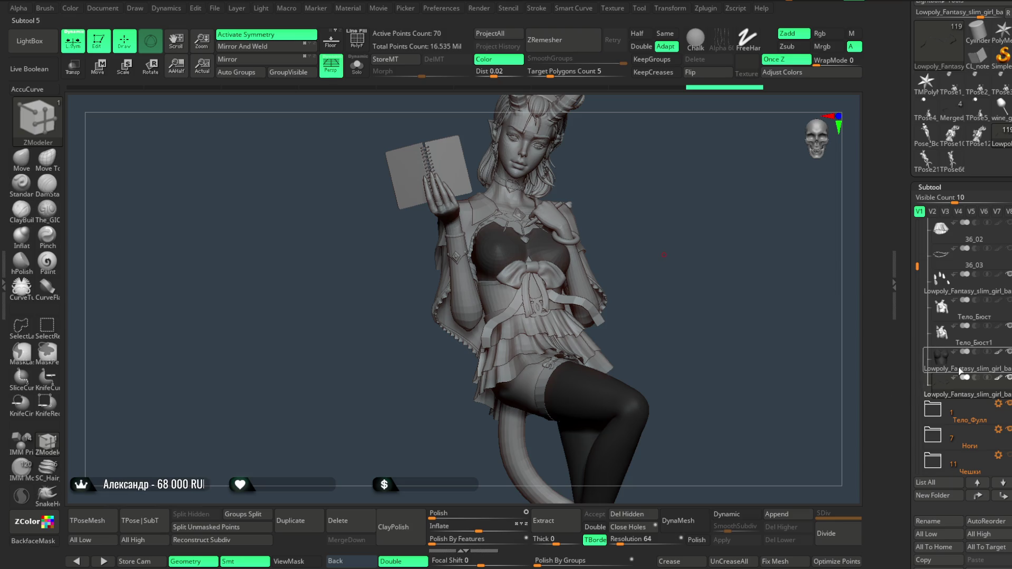
scroll(680, 228, "up", 10)
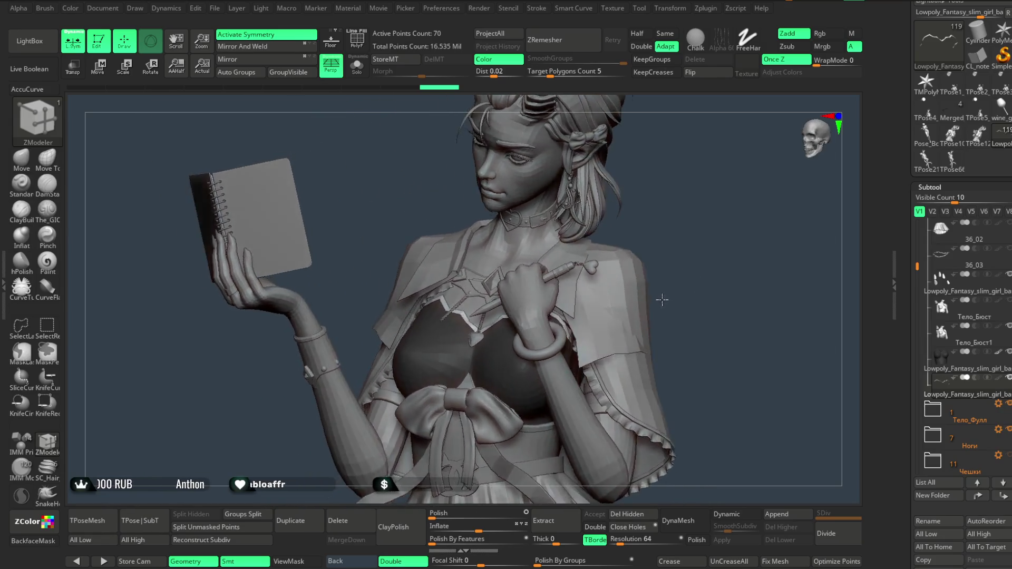
scroll(662, 300, "up", 10)
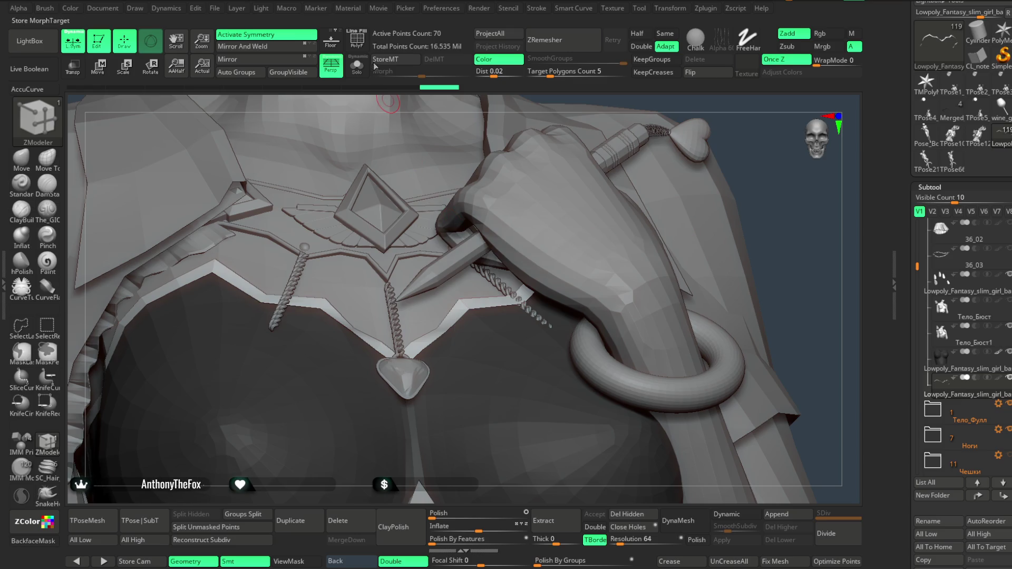
key("b")
key("m")
key("v")
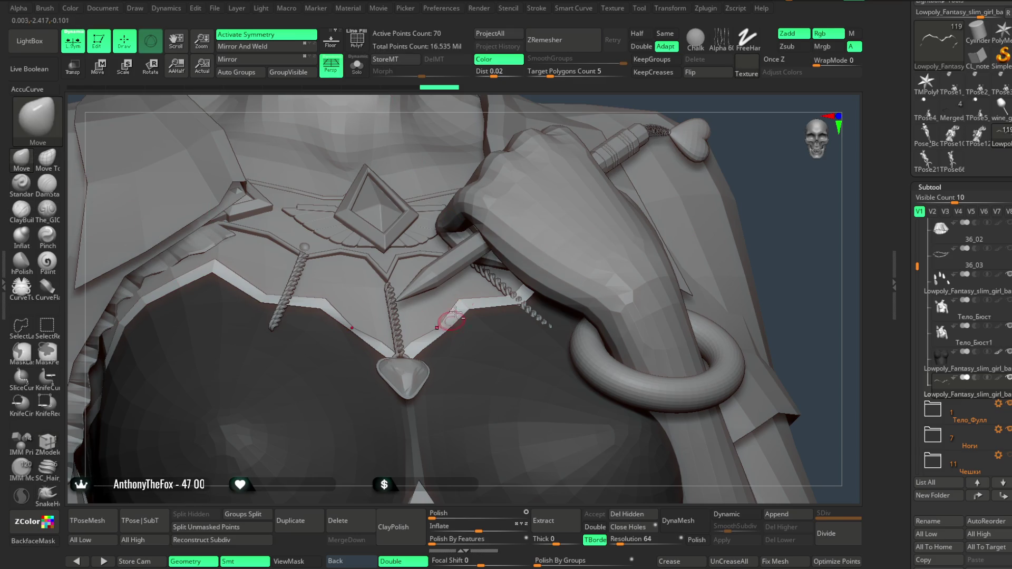
mouse_move(529, 117)
right_mouse_down("ctrl")
mouse_move(533, 199)
mouse_move(419, 331)
right_mouse_up("ctrl")
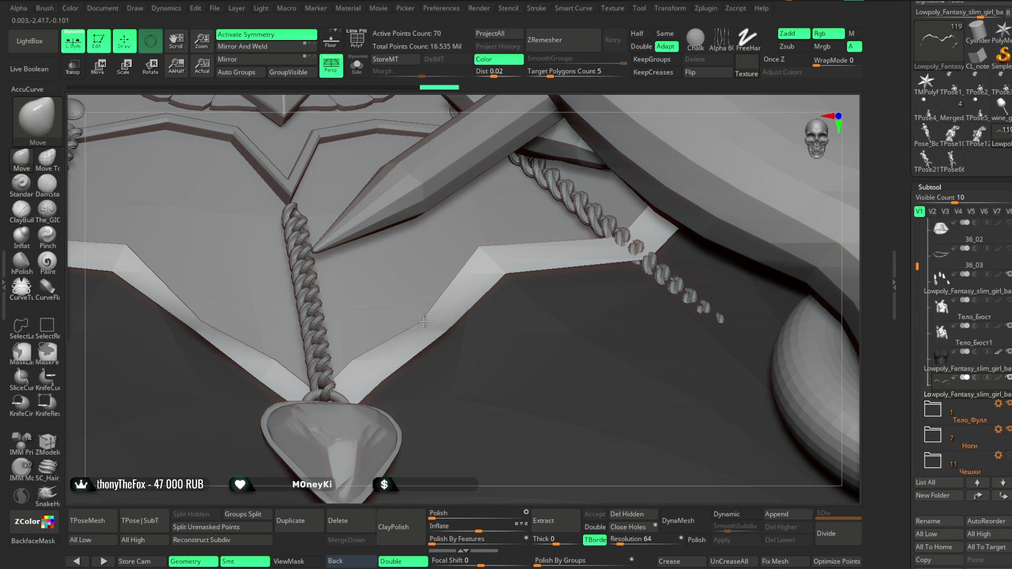
mouse_move(574, 138)
right_mouse_down()
mouse_move(585, 140)
mouse_move(553, 216)
right_mouse_up()
right_click_drag(461, 493, 443, 393)
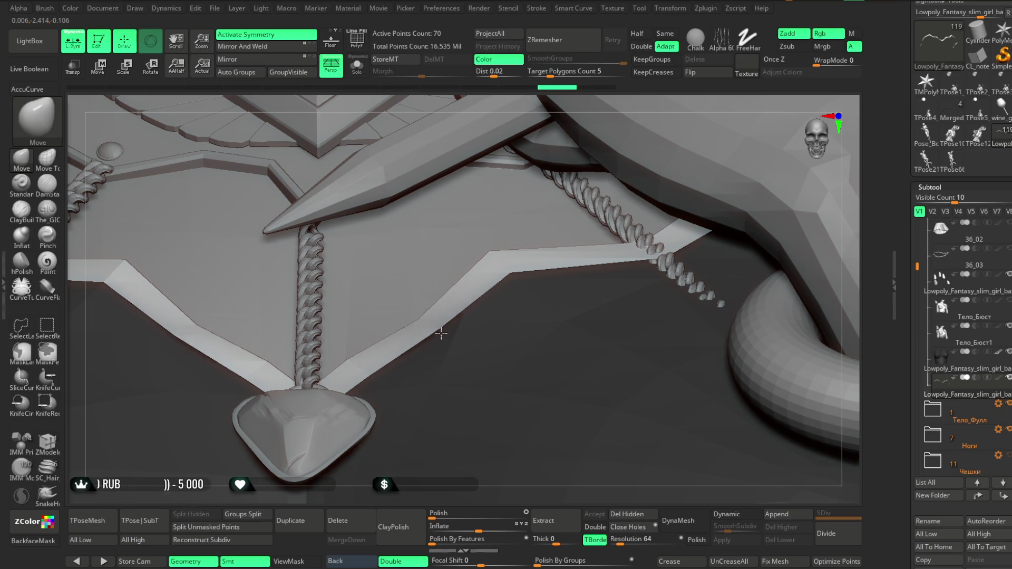
right_click_drag(432, 492, 451, 333)
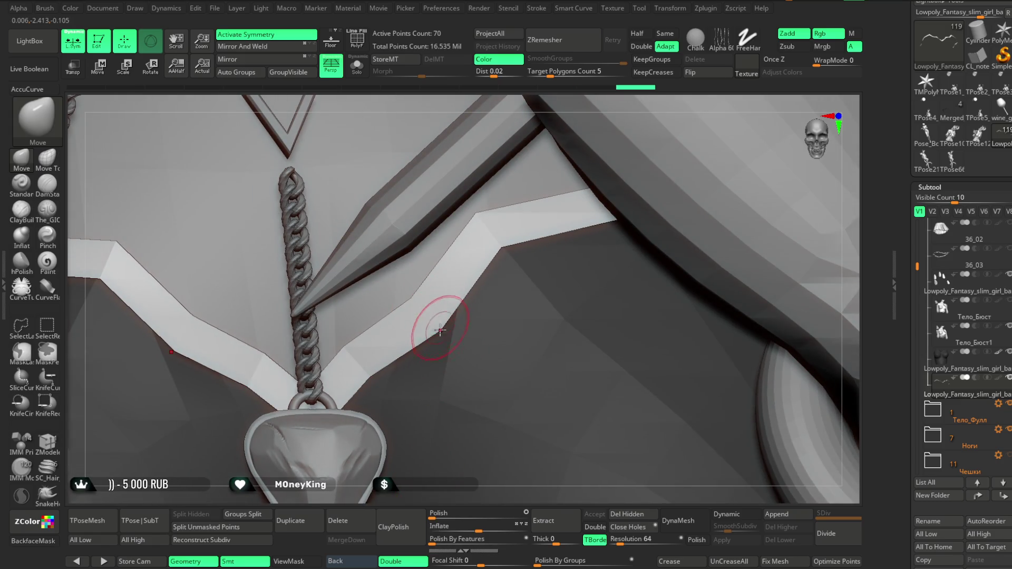
mouse_move(441, 436)
right_mouse_down()
mouse_move(425, 445)
mouse_move(442, 335)
right_mouse_up()
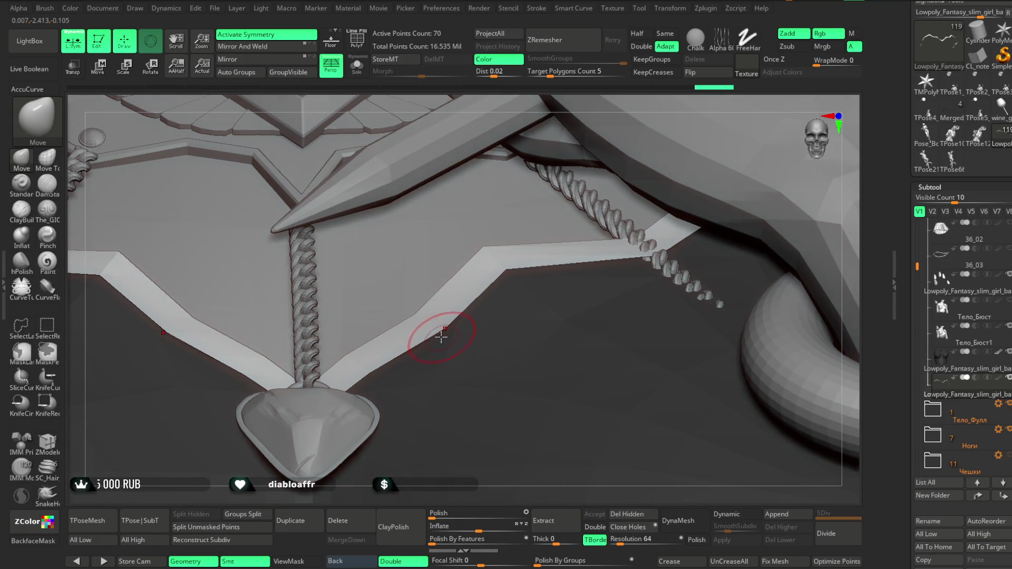
mouse_move(436, 495)
right_mouse_down()
mouse_move(641, 150)
mouse_move(644, 170)
mouse_move(616, 198)
mouse_move(642, 154)
mouse_move(621, 219)
mouse_move(626, 204)
mouse_move(599, 239)
mouse_move(599, 221)
mouse_move(591, 232)
mouse_move(605, 219)
mouse_move(603, 228)
mouse_move(603, 205)
mouse_move(598, 219)
right_mouse_up()
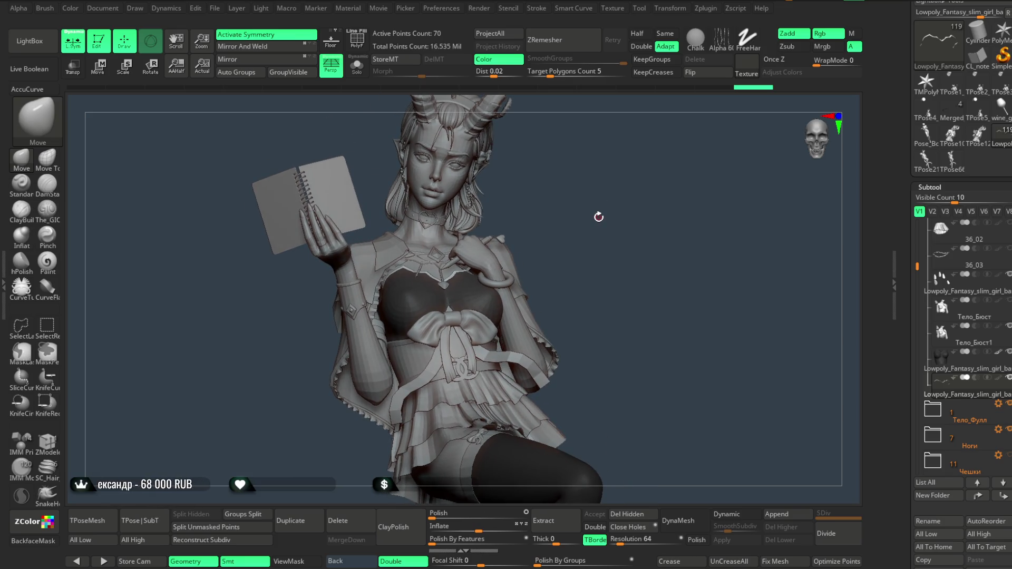
right_click_drag(597, 219, 592, 212)
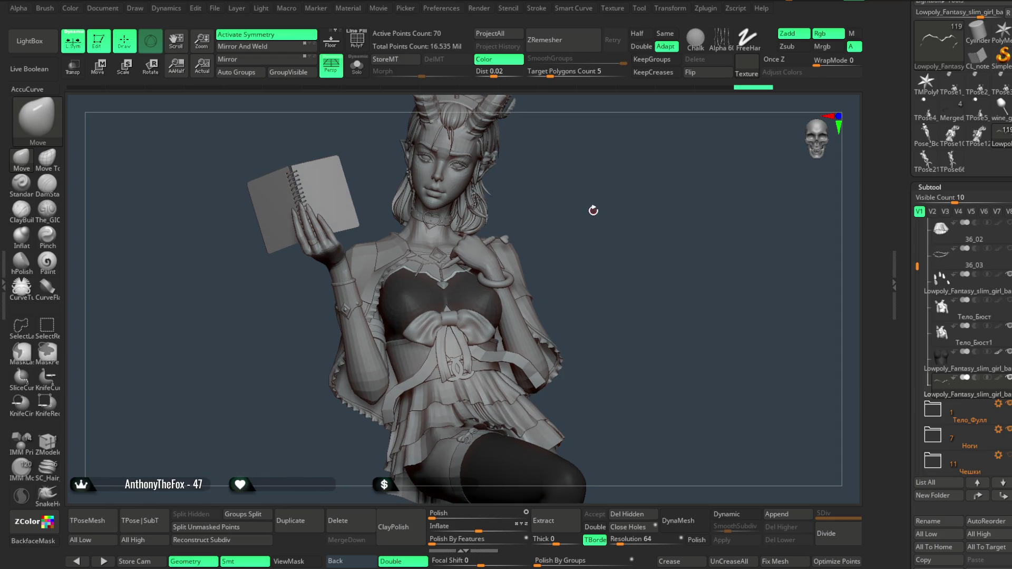
mouse_move(586, 225)
right_mouse_down()
mouse_move(594, 220)
mouse_move(584, 213)
mouse_move(583, 280)
mouse_move(587, 208)
mouse_move(599, 254)
mouse_move(541, 217)
right_mouse_up()
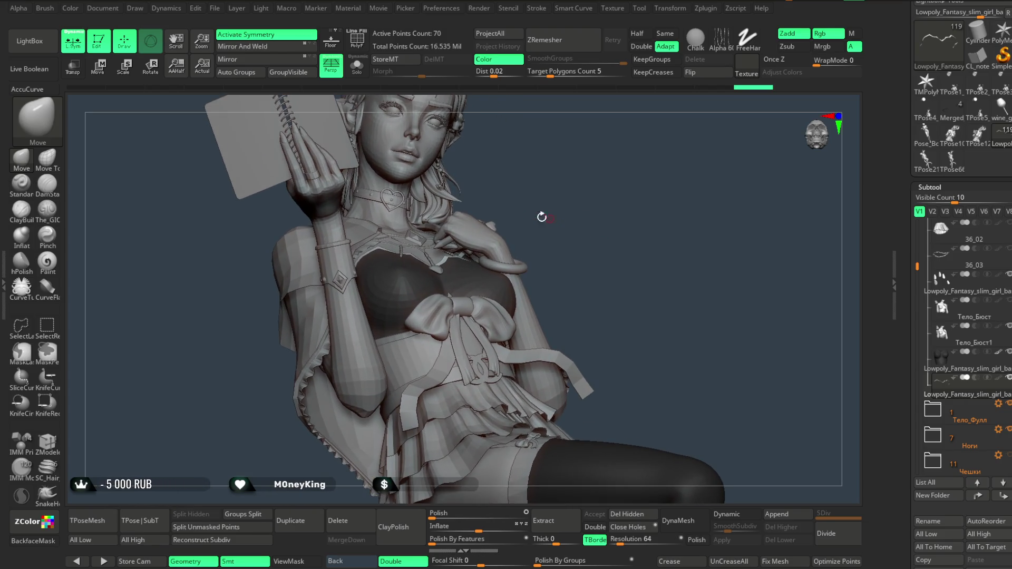
left_click(396, 283, "alt")
Isolate the bustier piece, choose an inward-carving brush, and enlarge the brush.
key("shift+alt+s")
mouse_move(560, 165)
right_mouse_down()
mouse_move(569, 227)
mouse_move(588, 113)
mouse_move(580, 173)
right_mouse_up()
right_click(580, 172)
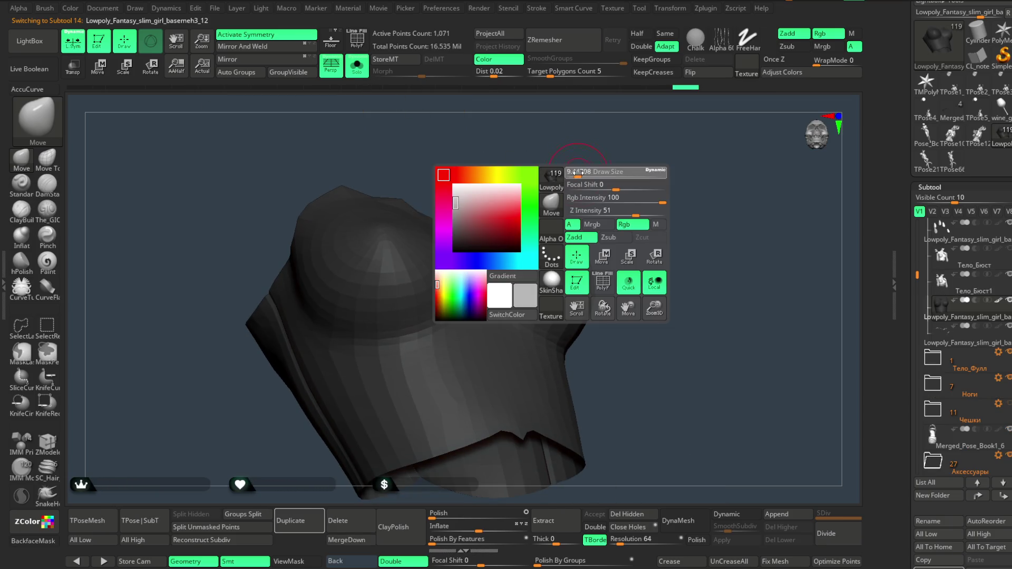
left_click(47, 208)
right_click(480, 287)
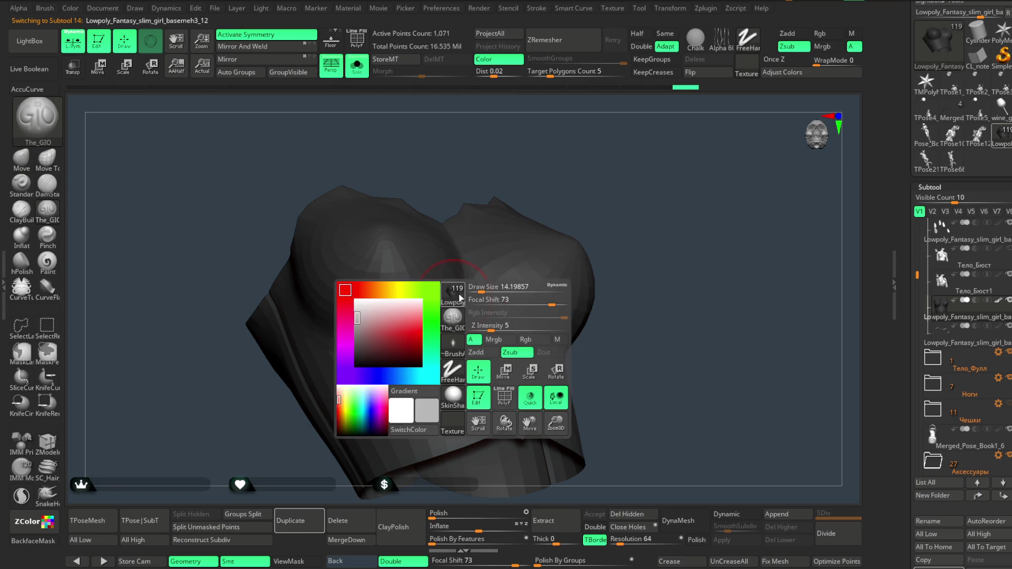
left_click_drag(480, 286, 488, 287)
right_click_drag(556, 165, 372, 326)
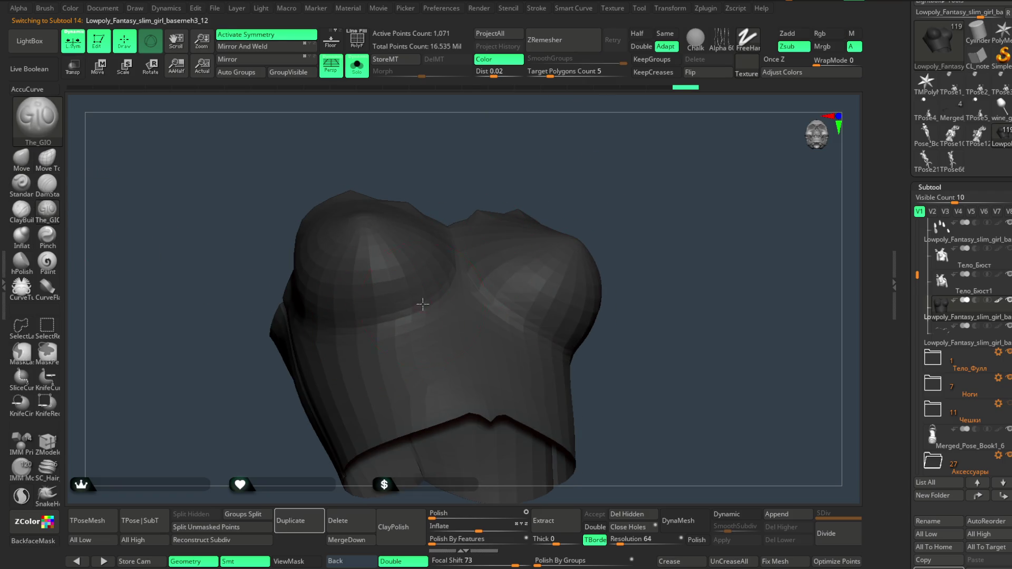
right_click_drag(445, 288, 516, 205)
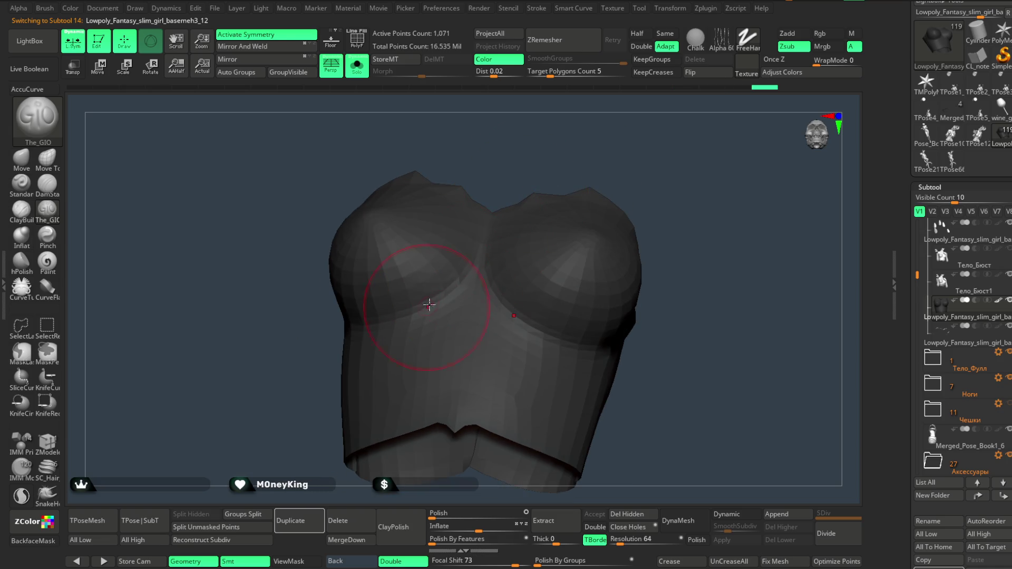
right_click_drag(520, 163, 520, 267)
mouse_move(506, 174)
right_mouse_down()
mouse_move(513, 163)
mouse_move(383, 320)
right_mouse_up()
mouse_move(460, 284)
right_mouse_down()
mouse_move(538, 174)
mouse_move(396, 305)
right_mouse_up()
Orbit the bustier, show the full character again, and select the Тело_Бюст1 body piece.
key("space")
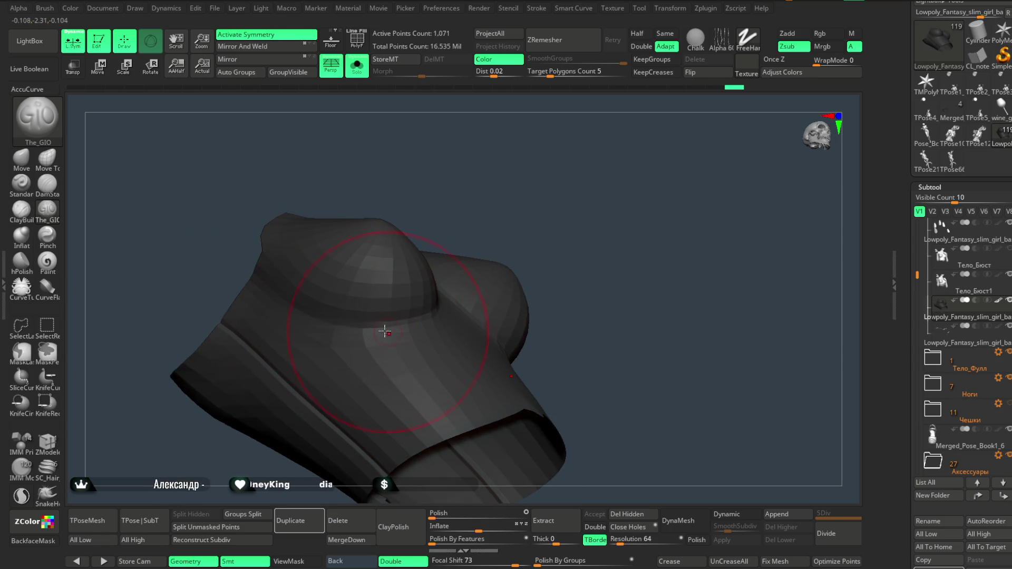
mouse_move(470, 312)
right_mouse_down()
mouse_move(391, 314)
mouse_move(499, 181)
mouse_move(570, 160)
mouse_move(459, 303)
right_mouse_up()
mouse_move(548, 176)
right_mouse_down()
mouse_move(397, 327)
mouse_move(585, 172)
mouse_move(479, 158)
mouse_move(524, 183)
mouse_move(526, 172)
mouse_move(610, 169)
mouse_move(426, 332)
right_mouse_up()
key("shift+ctrl+s")
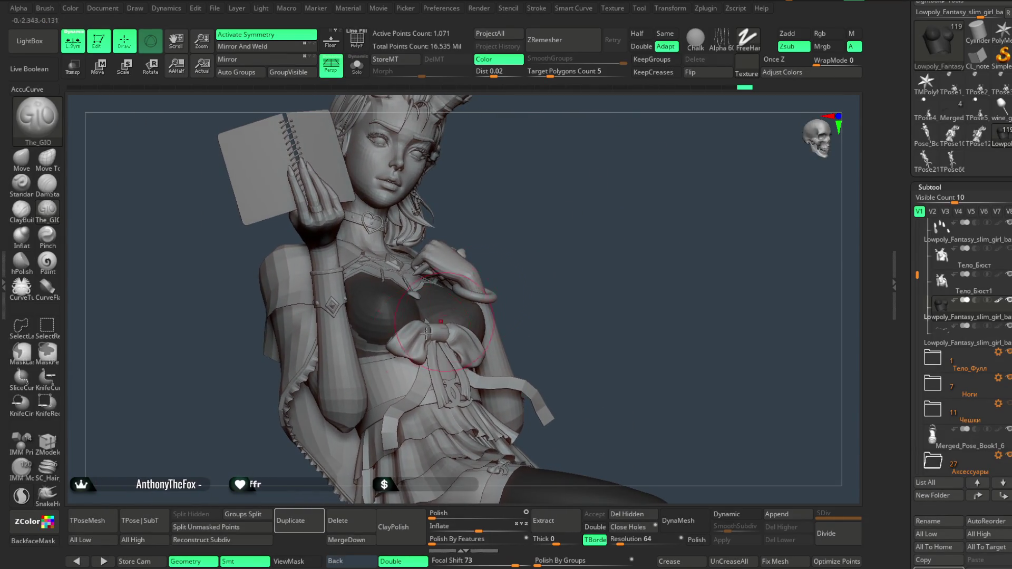
left_click(379, 349, "alt")
Isolate Тело_Бюст1 with PolyF on, try a ZModeler chest inset, and undo it.
key("shift+ctrl+s")
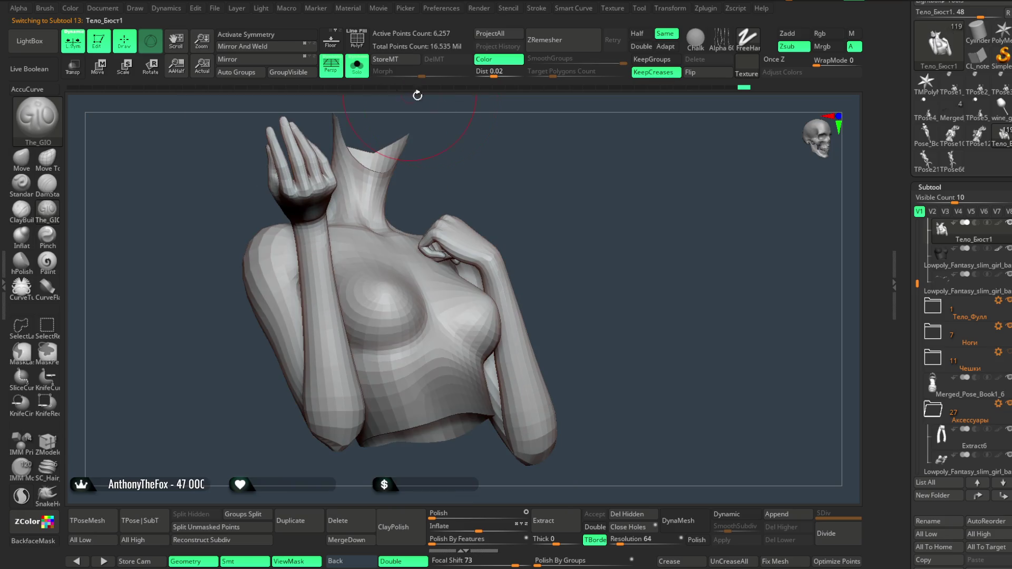
right_click_drag(553, 145, 372, 346)
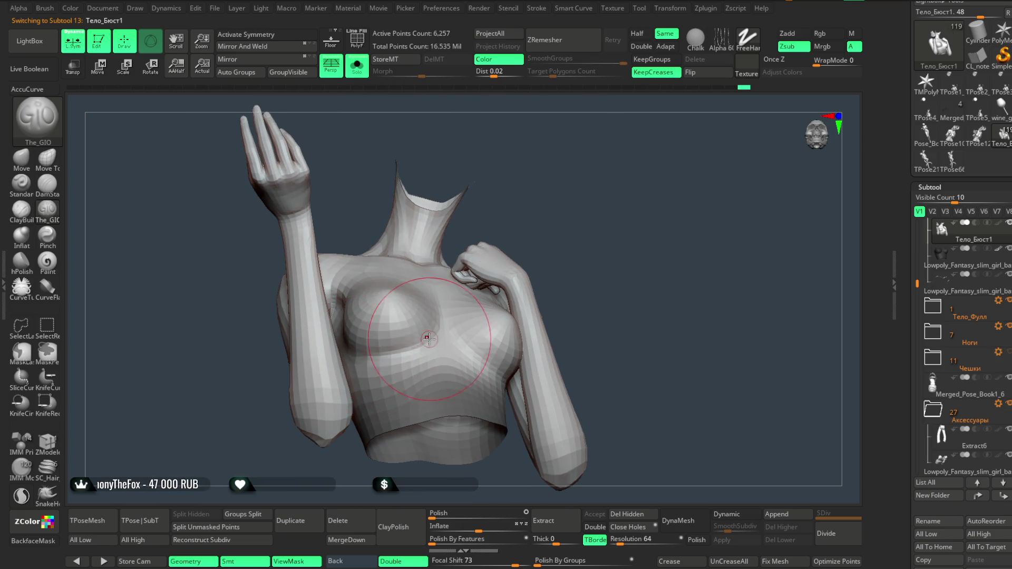
mouse_move(606, 188)
right_mouse_down()
mouse_move(619, 160)
mouse_move(614, 150)
mouse_move(606, 158)
right_mouse_up()
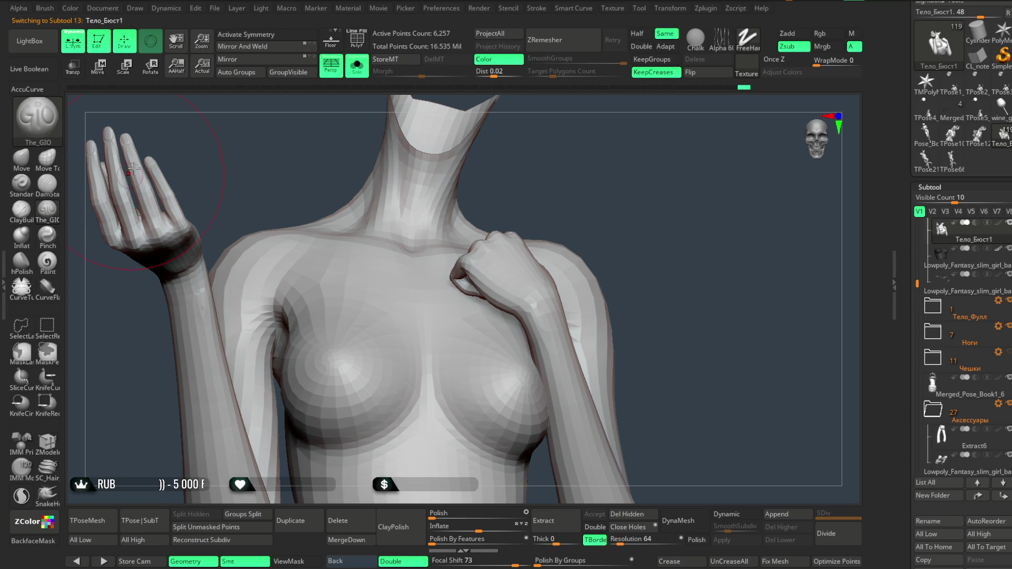
left_click(47, 442)
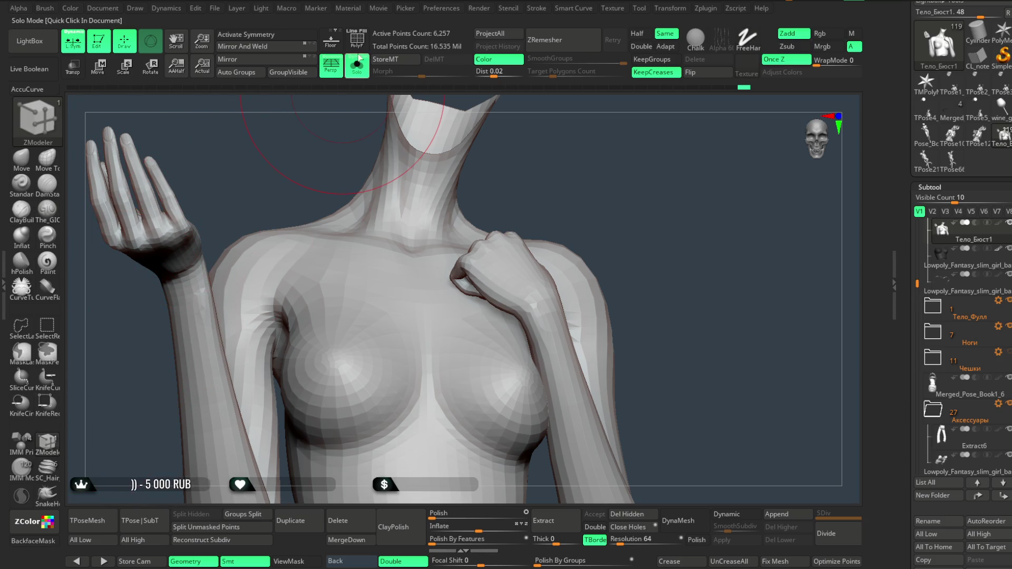
left_click(357, 41)
right_click_drag(533, 99, 542, 203)
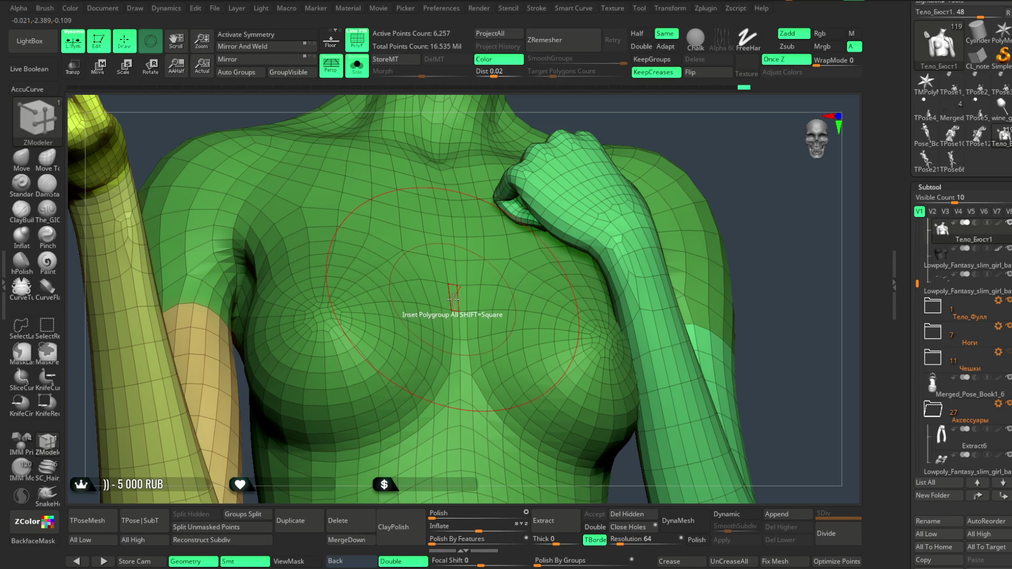
left_click_drag(453, 299, 461, 295)
key("ctrl+z")
key("space")
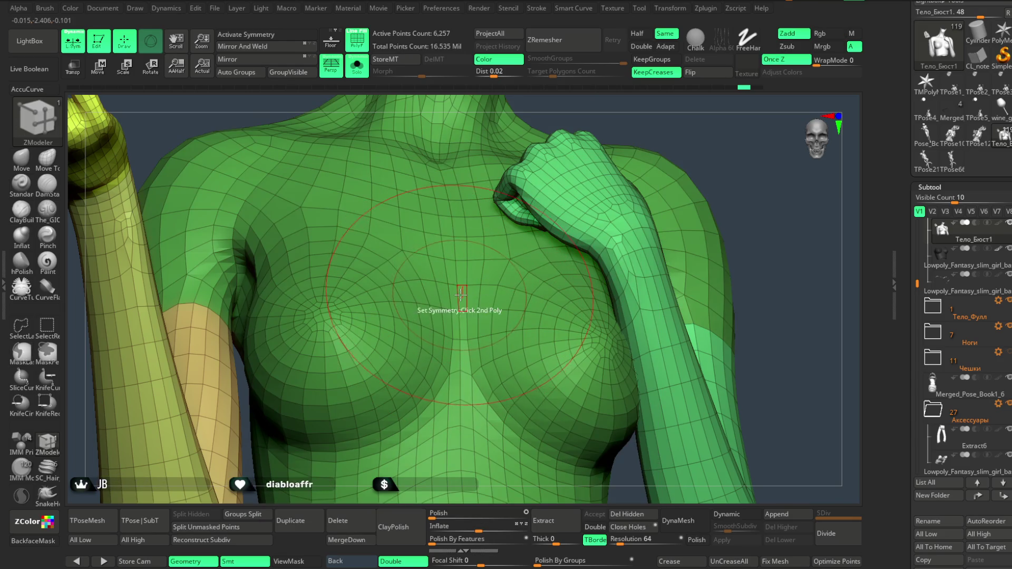
Return to Draw mode and pick The_GIO brush with X symmetry on.
key("w")
right_click_drag(744, 96, 591, 136, "ctrl")
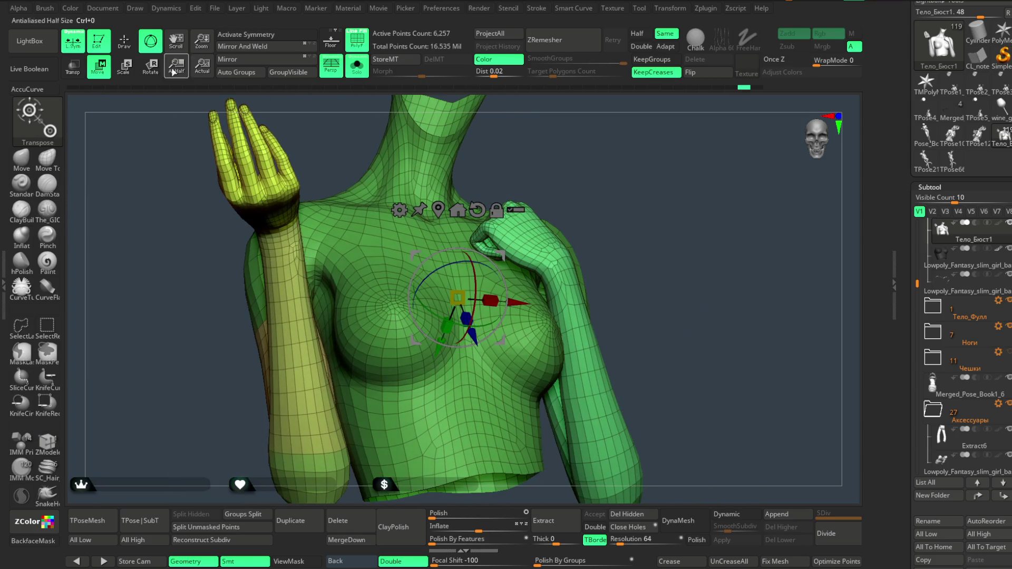
left_click(126, 50)
mouse_move(270, 108)
left_mouse_down()
mouse_move(633, 154)
mouse_move(161, 310)
left_mouse_up()
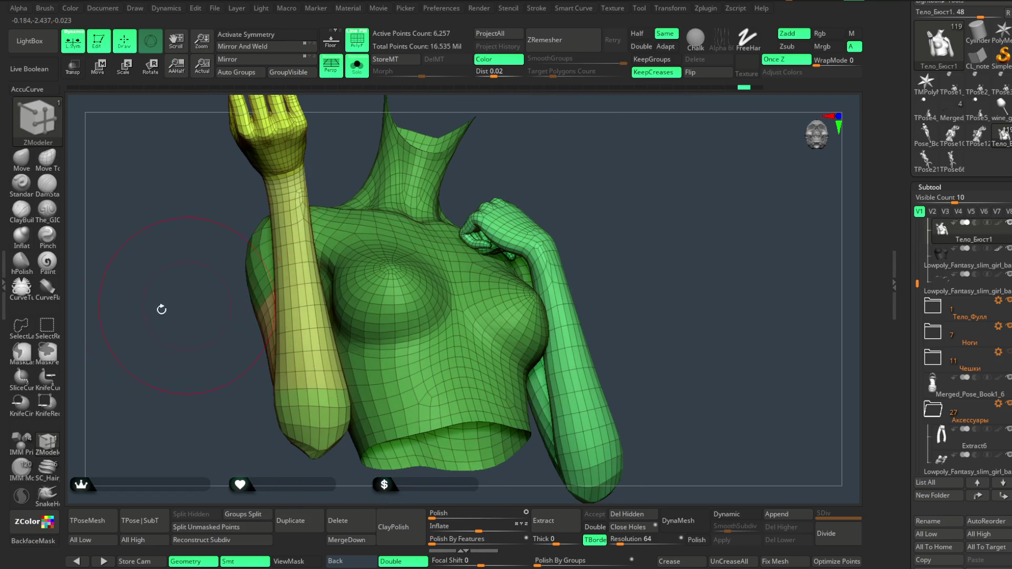
left_click(49, 221)
left_click_drag(527, 132, 532, 114)
key("x")
Reshape the top of the chest bulge with The_GIO brush.
left_click_drag(362, 334, 385, 339)
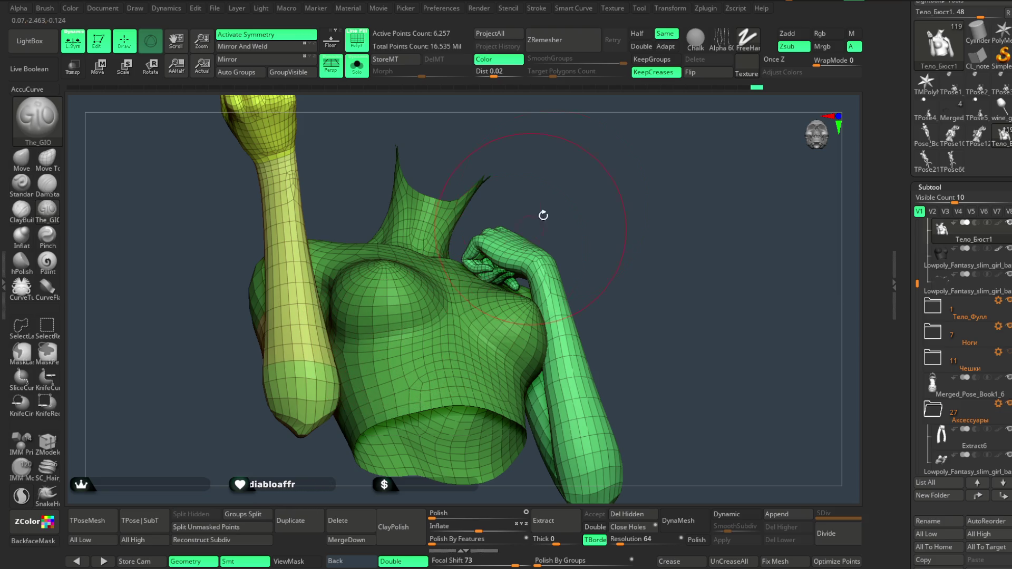
left_click_drag(544, 216, 414, 328)
mouse_move(548, 163)
left_mouse_down()
mouse_move(569, 189)
mouse_move(362, 336)
left_mouse_up()
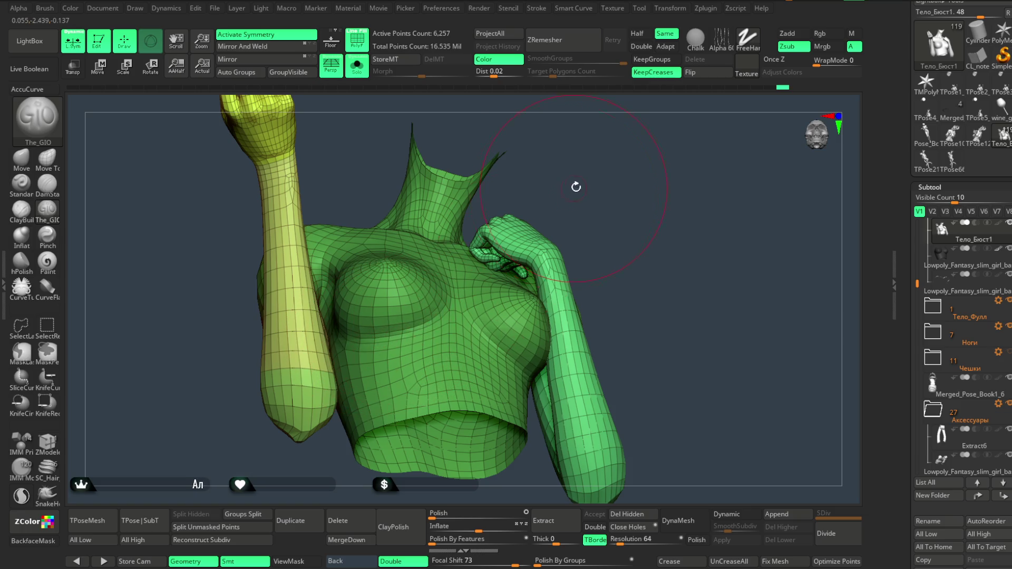
left_click_drag(576, 187, 424, 322)
mouse_move(620, 193)
left_mouse_down()
mouse_move(597, 201)
mouse_move(591, 216)
left_mouse_up()
Exit Solo, switch to the Move brush, zoom out and hide the PolyF overlay.
left_click(362, 74)
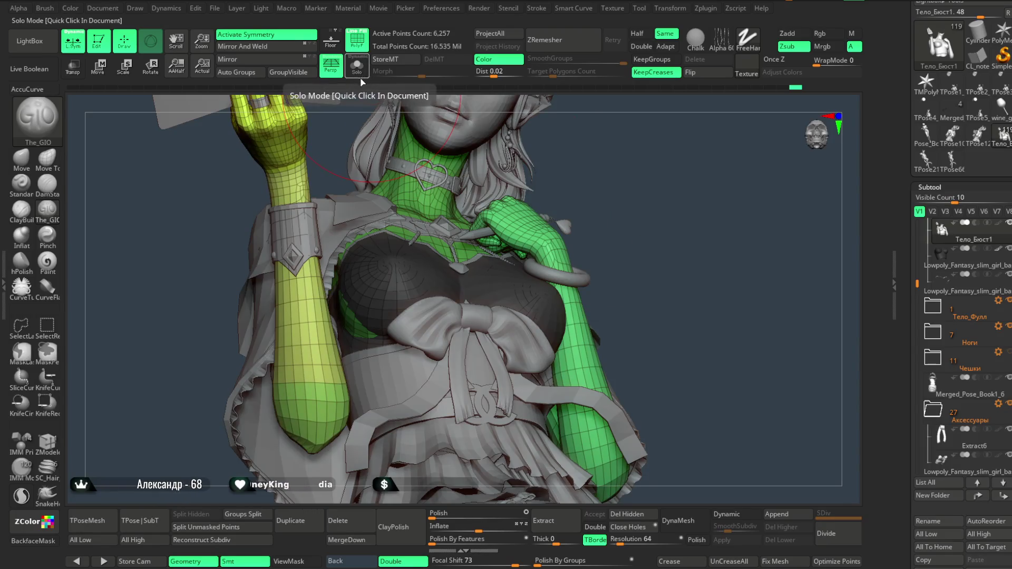
left_click(362, 73)
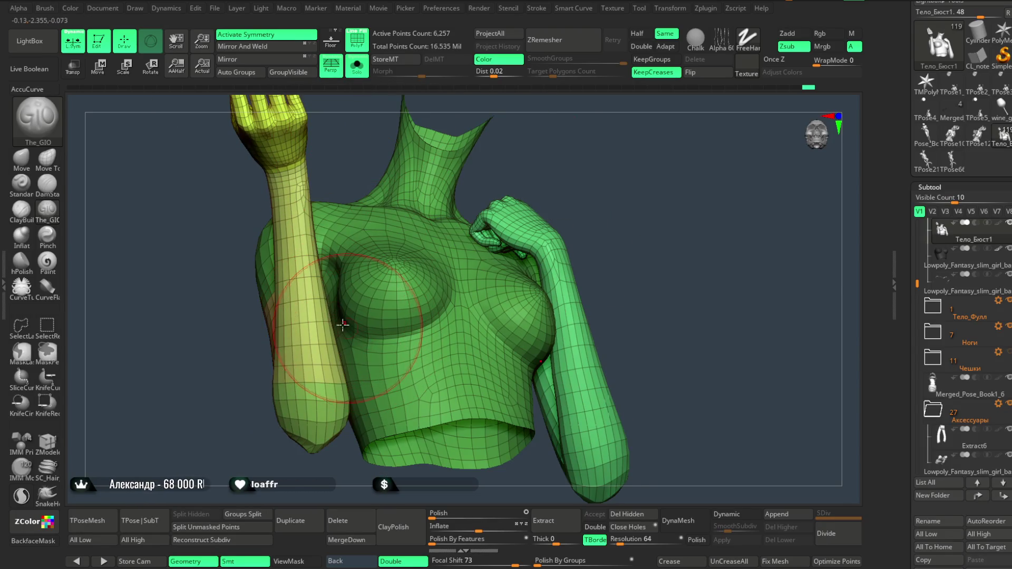
left_click(360, 71)
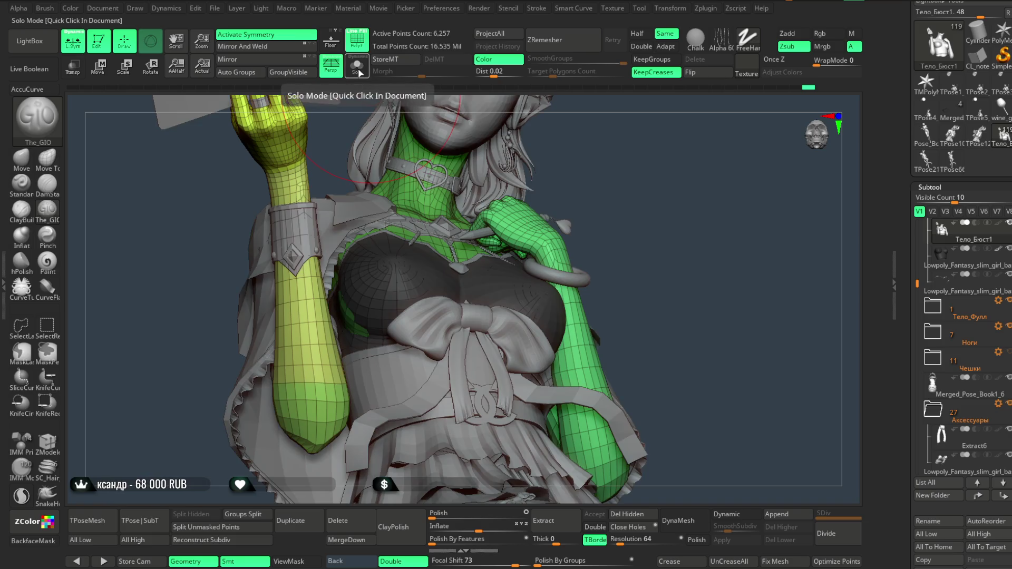
left_click(21, 158)
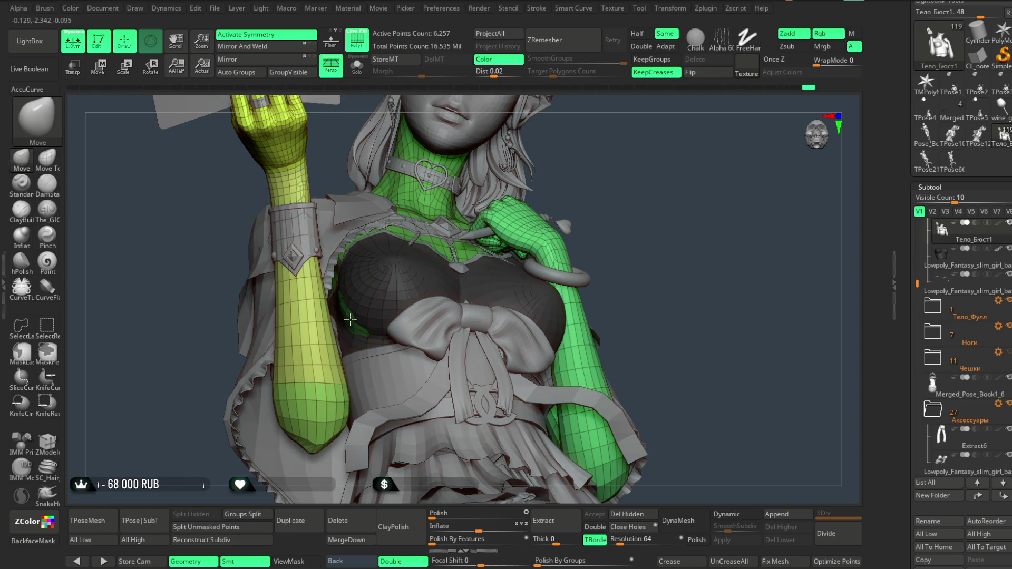
scroll(614, 165, "down", 5)
mouse_move(615, 165)
left_mouse_down()
mouse_move(623, 208)
mouse_move(453, 122)
left_mouse_up()
key("shift+f")
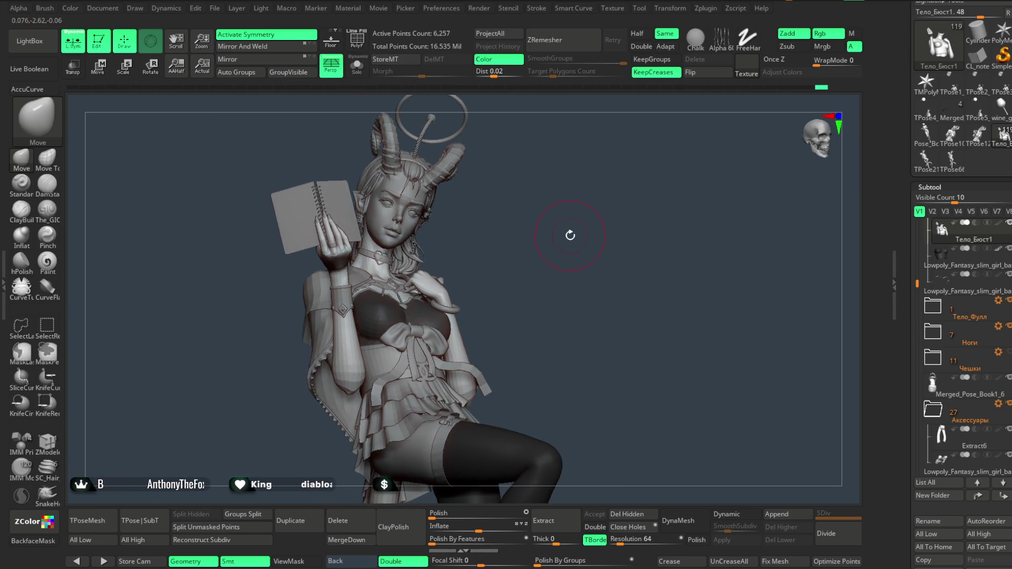
Zoom out to the full figure and click the legs to activate subtool Pose_Book1_1.
mouse_move(559, 226)
left_mouse_down()
mouse_move(603, 253)
mouse_move(587, 240)
mouse_move(588, 274)
mouse_move(639, 223)
mouse_move(655, 229)
left_mouse_up()
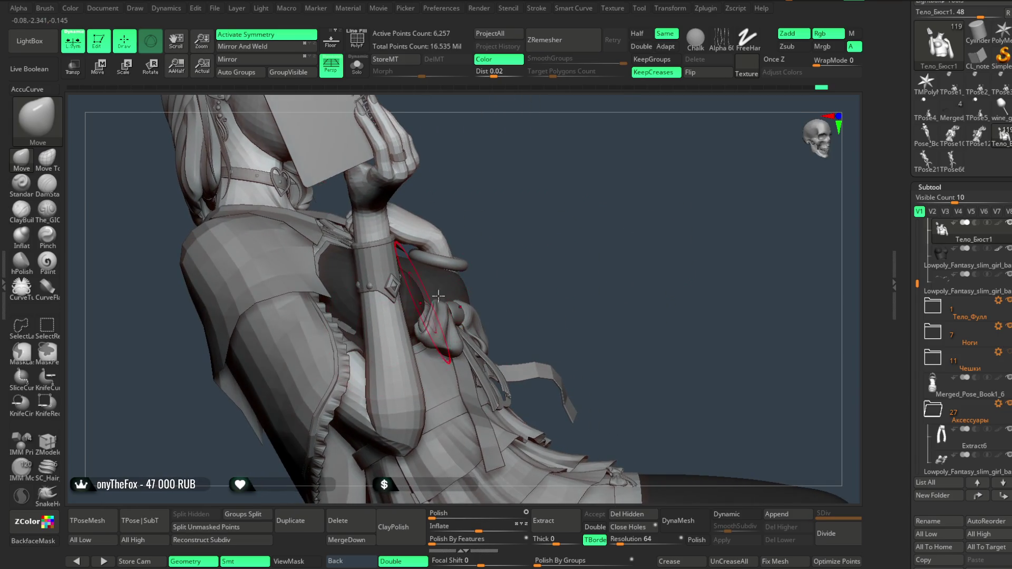
key("space")
mouse_move(567, 255)
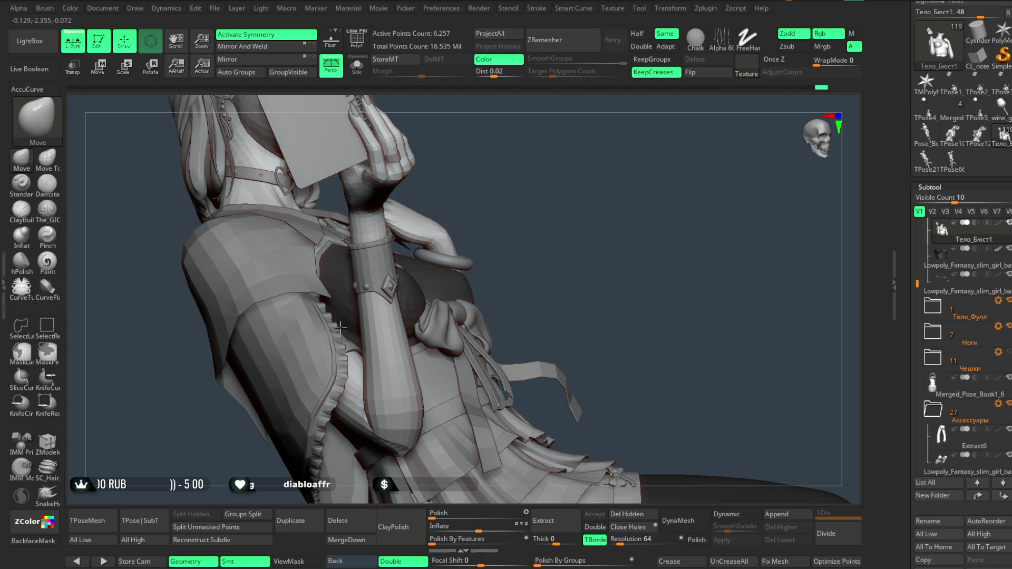
mouse_move(554, 240)
left_mouse_down()
mouse_move(531, 226)
mouse_move(545, 245)
mouse_move(543, 205)
mouse_move(569, 226)
mouse_move(455, 323)
mouse_move(526, 233)
mouse_move(559, 302)
left_mouse_up()
left_click(456, 323, "alt")
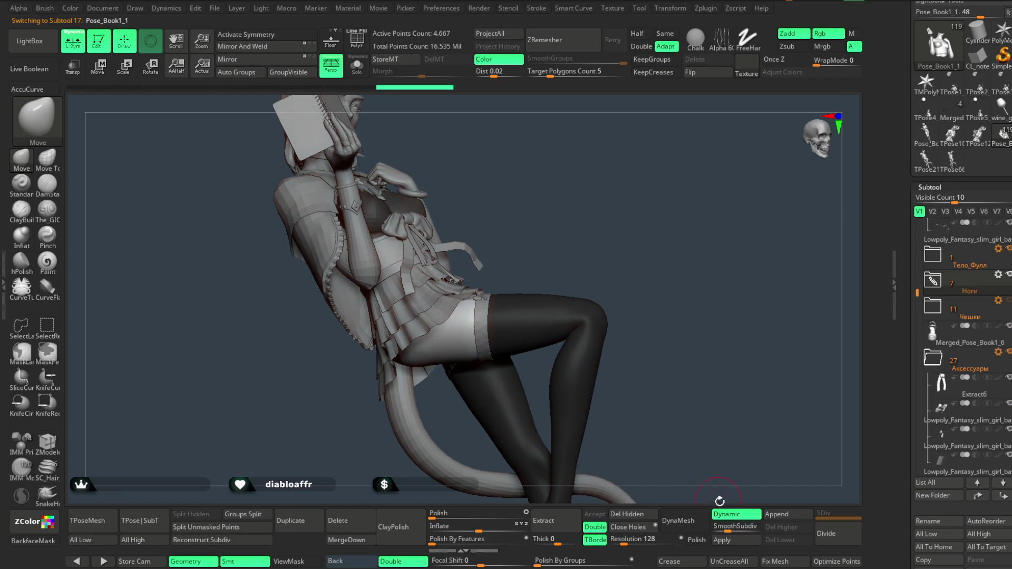
Frame the hips and legs from below and pick The_GIO sculpting brush.
key("space")
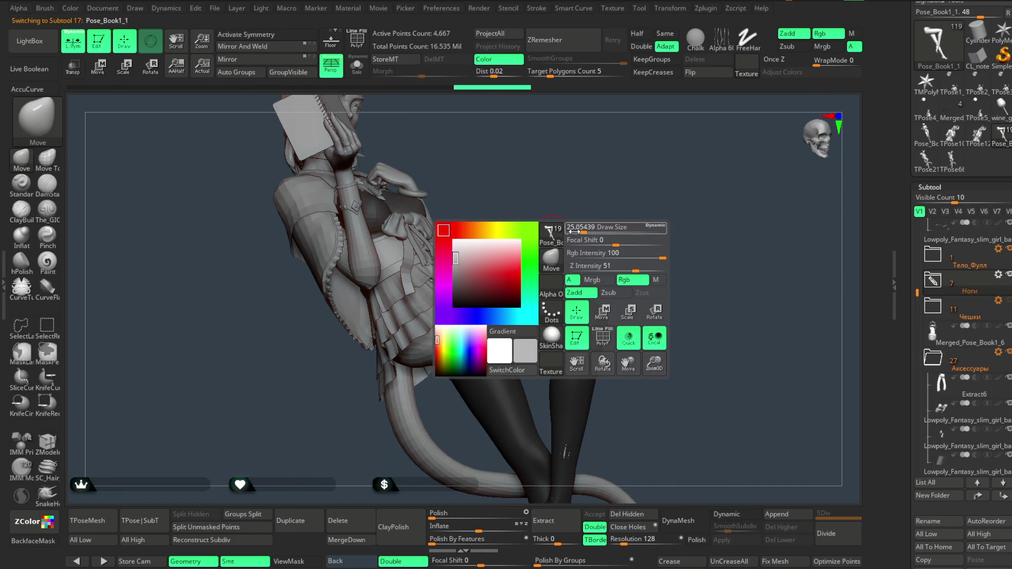
left_click_drag(585, 217, 530, 274)
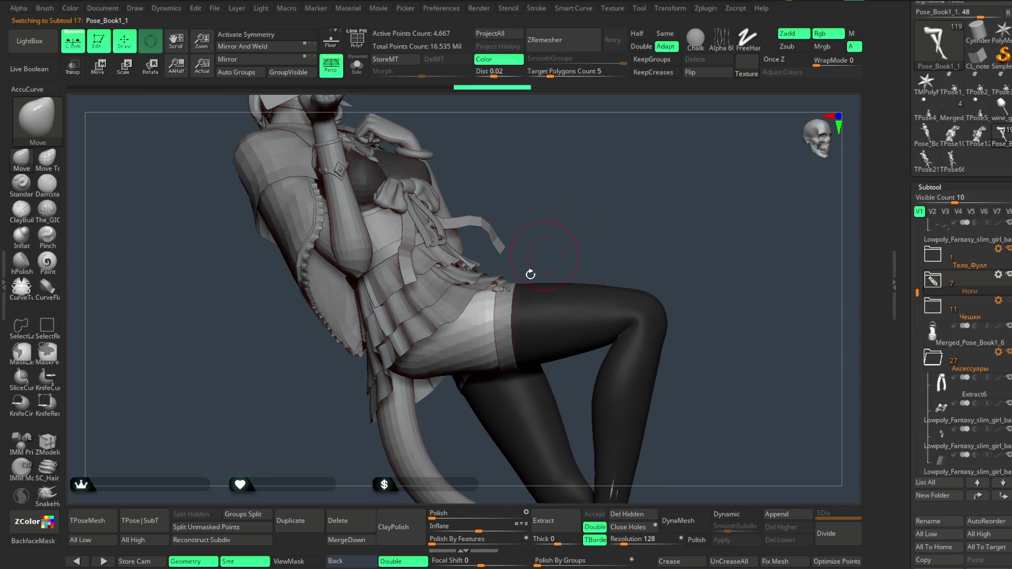
key("space")
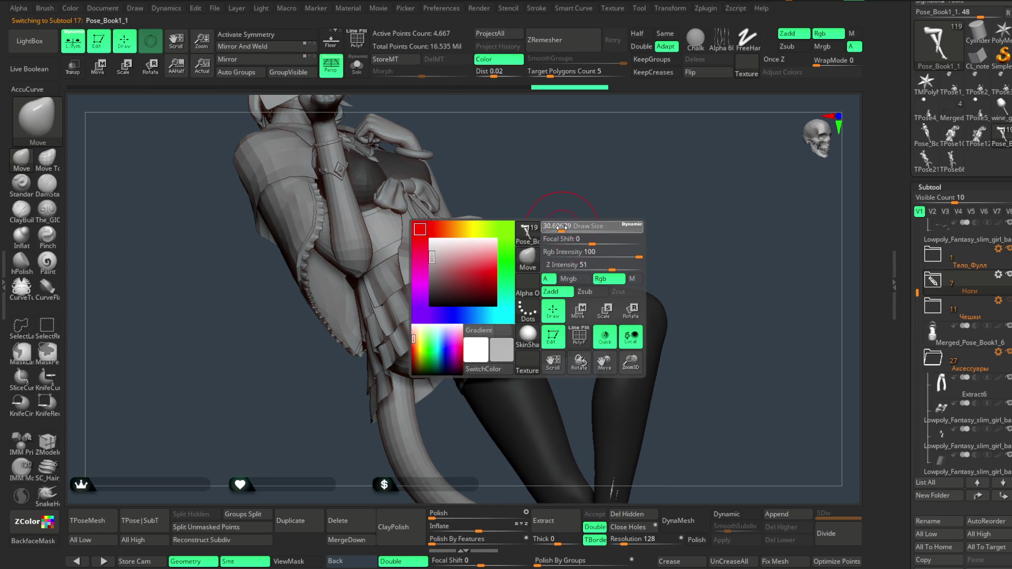
left_click_drag(564, 220, 420, 373)
mouse_move(396, 430)
left_mouse_down()
mouse_move(485, 259)
mouse_move(441, 390)
left_mouse_up()
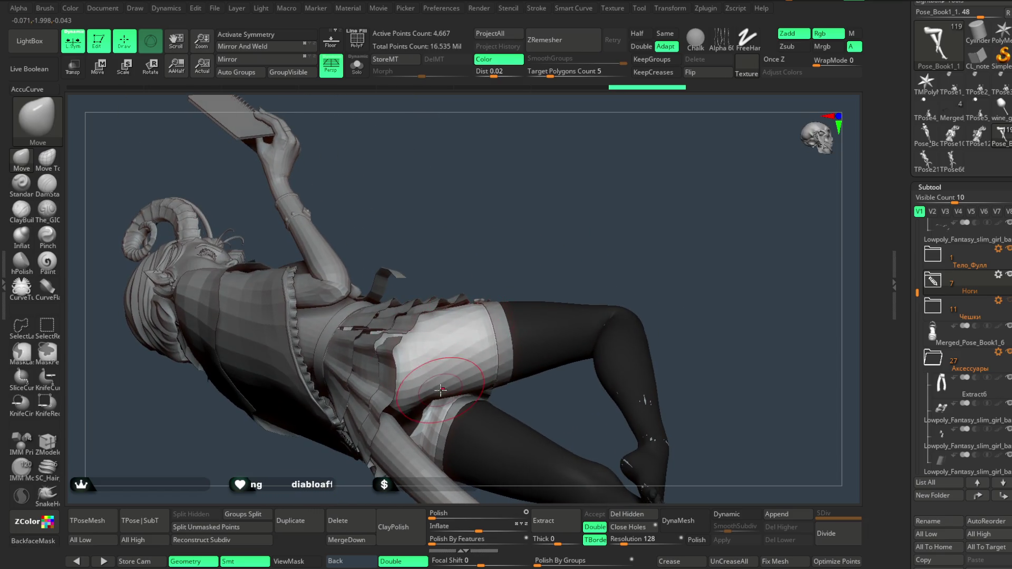
left_click(55, 217)
Orbit the torso upright back to a front view of the seated figure with head and book.
left_click_drag(500, 245, 480, 237)
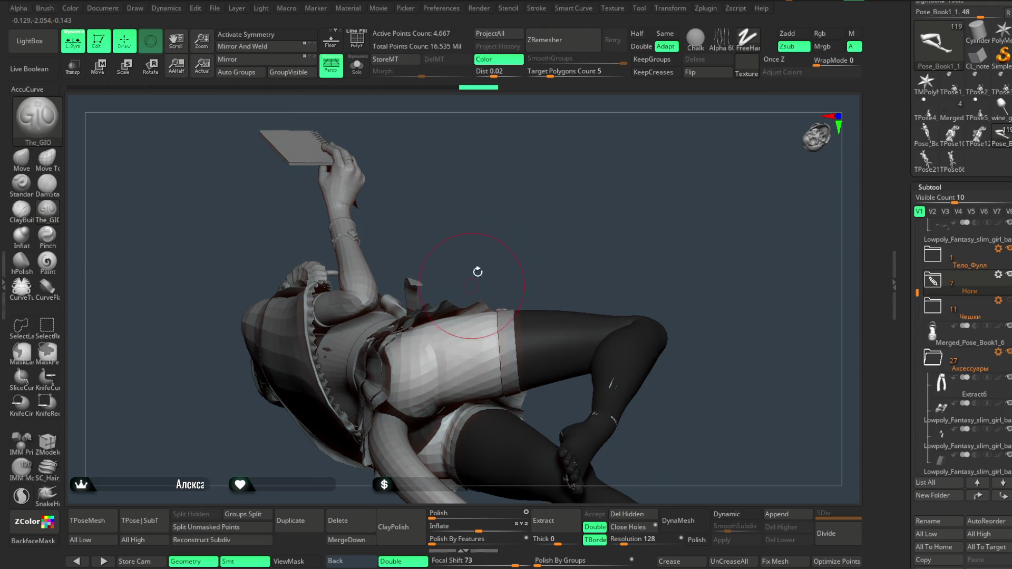
left_click_drag(478, 272, 433, 377)
left_click_drag(538, 226, 485, 334)
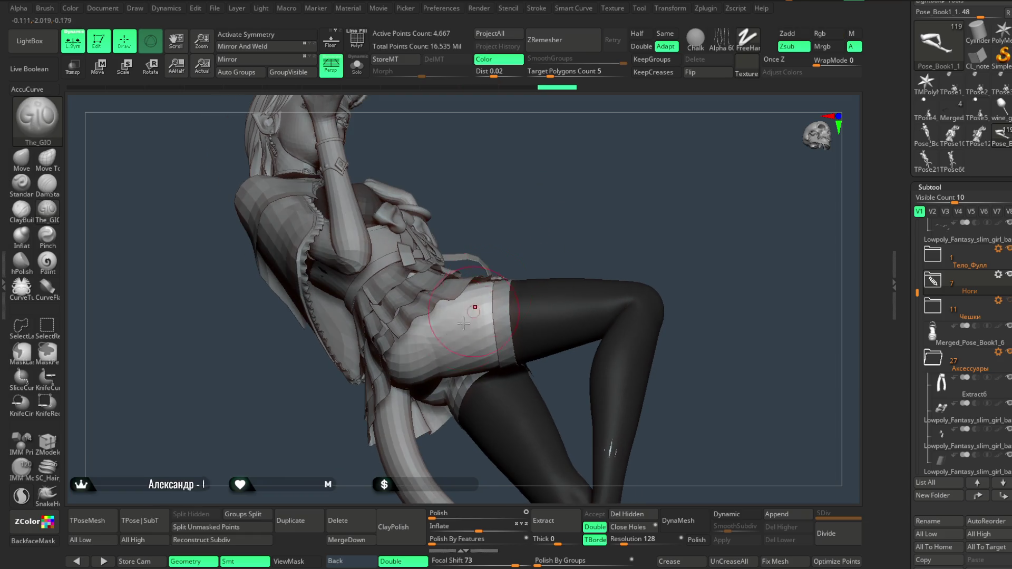
left_click_drag(527, 253, 569, 192)
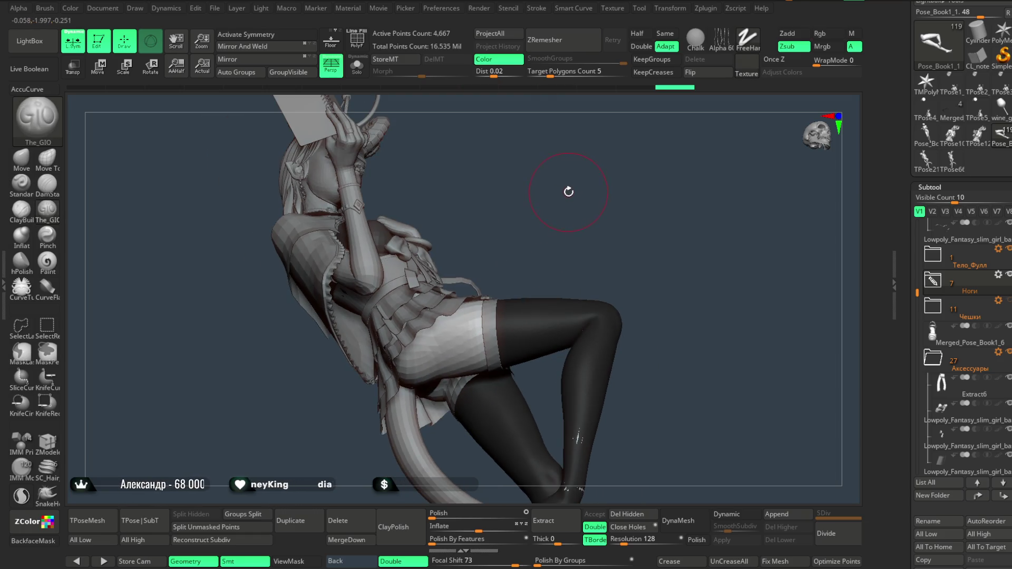
mouse_move(492, 308)
left_mouse_down()
mouse_move(585, 217)
mouse_move(574, 221)
mouse_move(608, 206)
mouse_move(571, 255)
mouse_move(583, 260)
mouse_move(628, 205)
mouse_move(601, 210)
mouse_move(578, 239)
left_mouse_up()
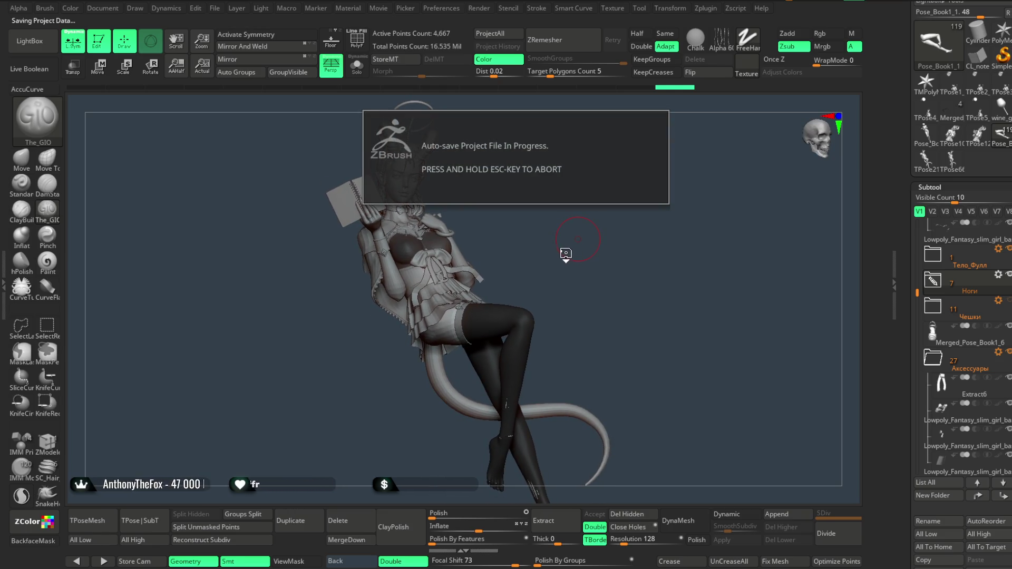